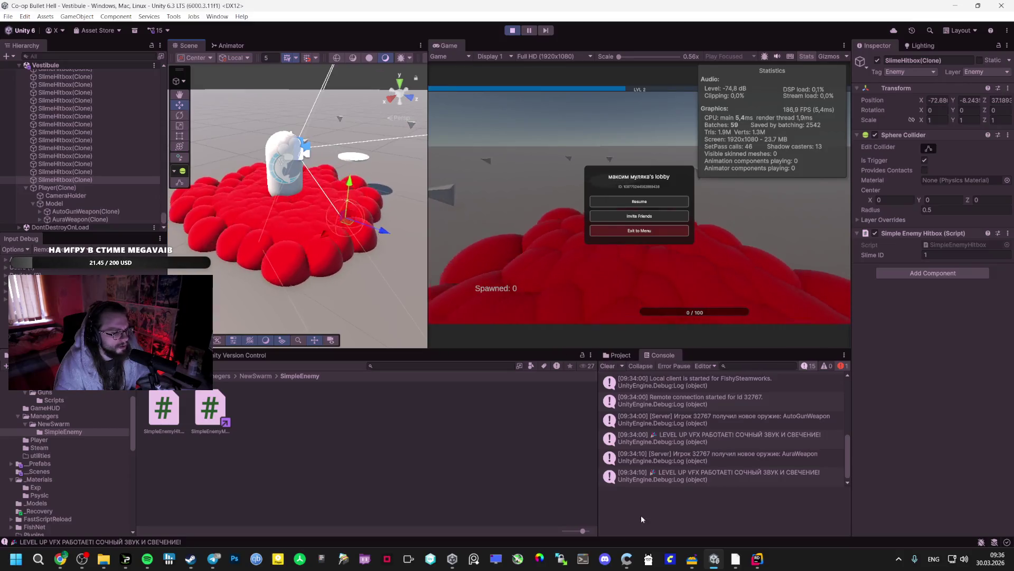
Step: Browse the _Data, _Prefabs, _Materials and _Scenes folders in the Project window
{"action": "scroll", "coordinate": [80, 449], "scroll_direction": "up", "scroll_amount": 3}
{"action": "left_click", "coordinate": [74, 429]}
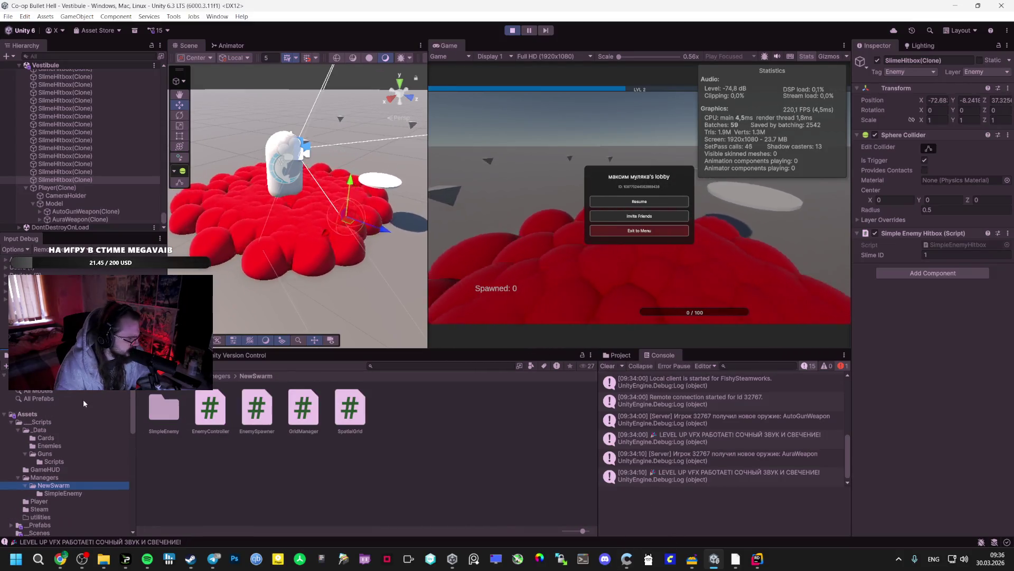
{"action": "scroll", "coordinate": [69, 442], "scroll_direction": "down", "scroll_amount": 3}
{"action": "left_click", "coordinate": [70, 436]}
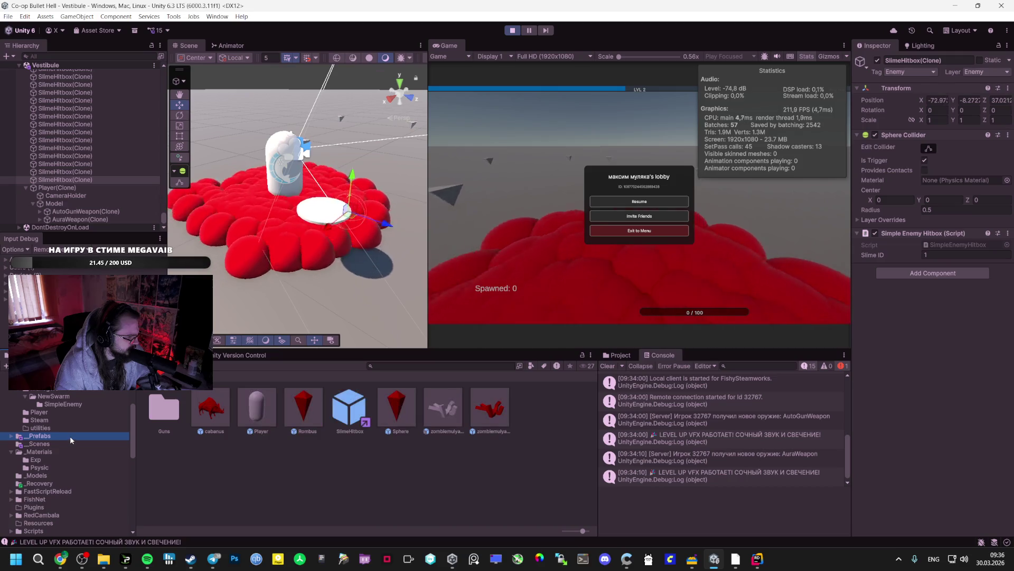
{"action": "left_click", "coordinate": [69, 447]}
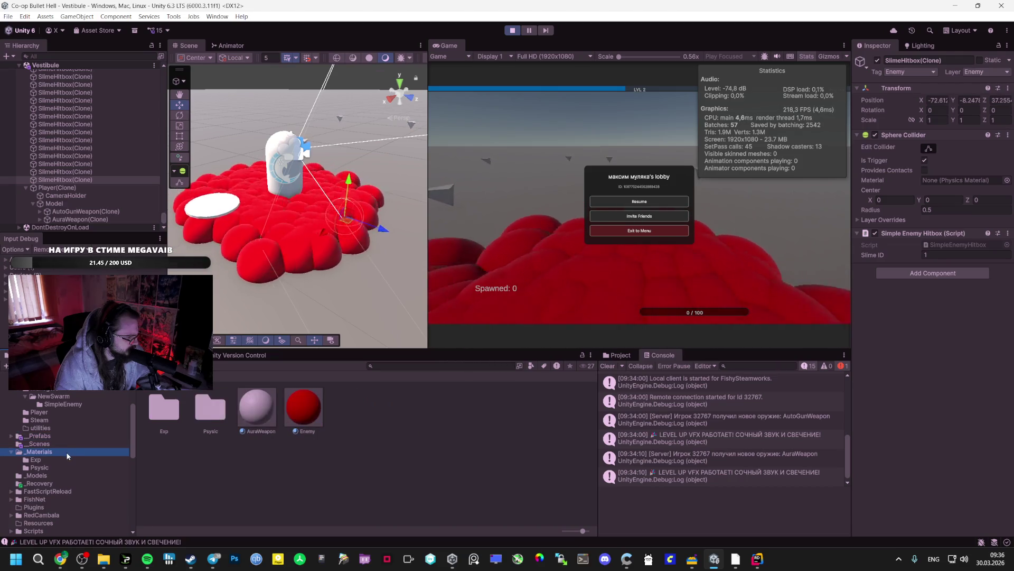
{"action": "left_click", "coordinate": [59, 442]}
{"action": "left_click", "coordinate": [61, 436]}
{"action": "scroll", "coordinate": [62, 426], "scroll_direction": "up", "scroll_amount": 2}
{"action": "scroll", "coordinate": [62, 427], "scroll_direction": "up", "scroll_amount": 2}
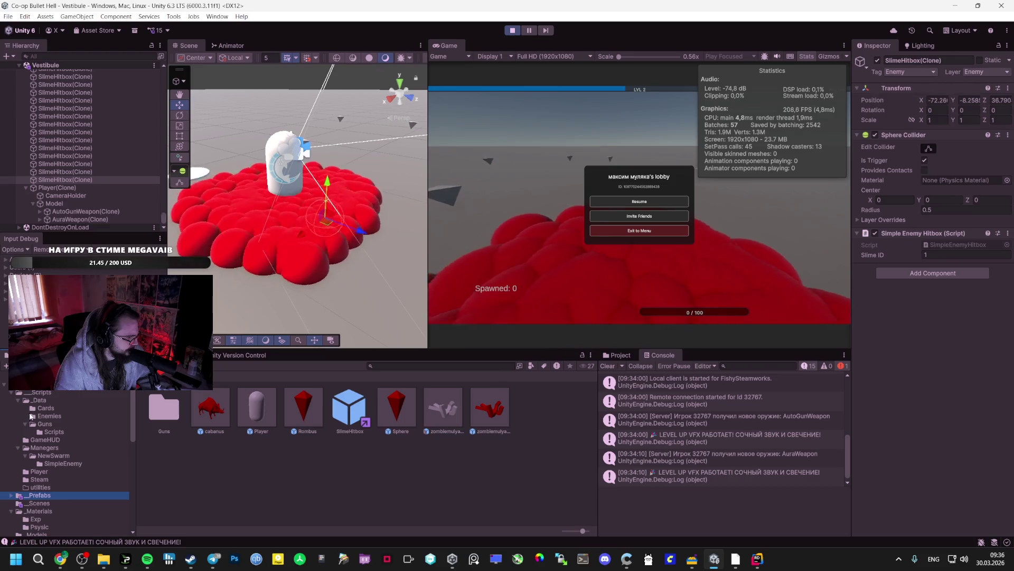
Step: Open _Data/Guns/Scripts and drag OrbitalAuraWeapon.cs into the AI Studio prompt
{"action": "left_click", "coordinate": [53, 432]}
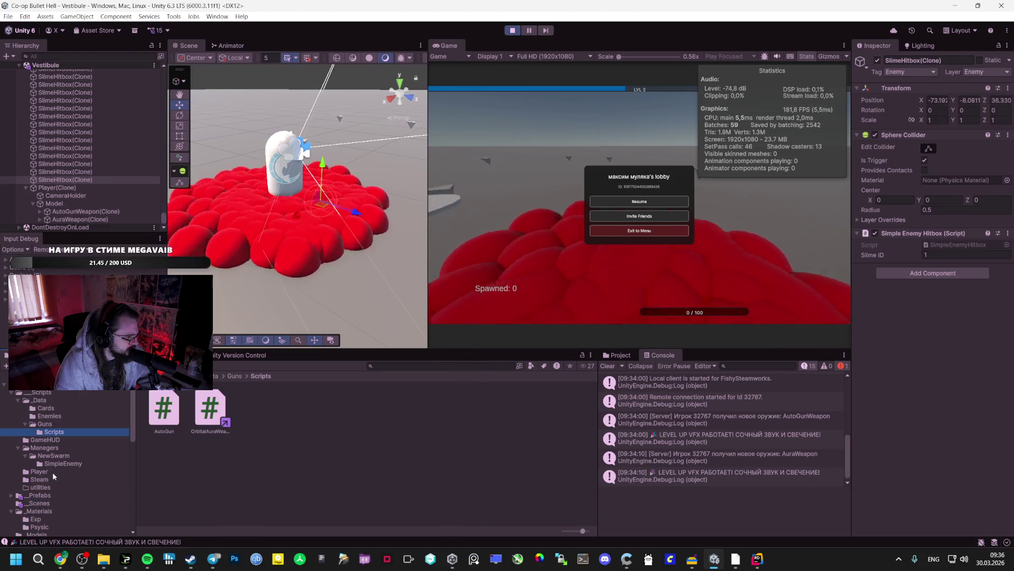
{"action": "left_click", "coordinate": [40, 400]}
{"action": "left_click", "coordinate": [49, 416]}
{"action": "left_click", "coordinate": [46, 407]}
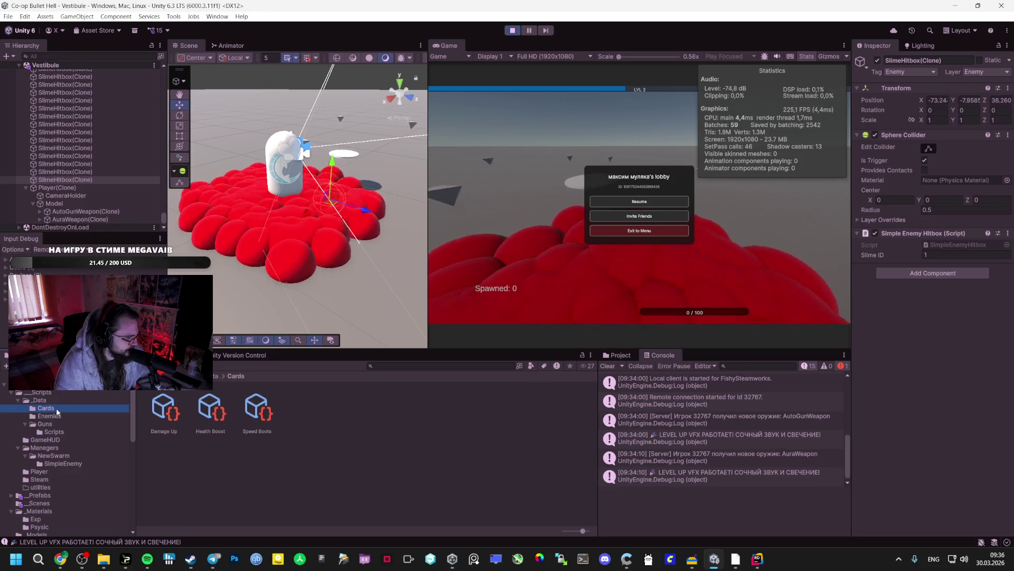
{"action": "left_click", "coordinate": [49, 416]}
{"action": "left_click", "coordinate": [63, 424]}
{"action": "left_click", "coordinate": [54, 432]}
{"action": "scroll", "coordinate": [59, 433], "scroll_direction": "down", "scroll_amount": 1}
{"action": "mouse_move", "coordinate": [42, 565]}
{"action": "left_mouse_down"}
{"action": "mouse_move", "coordinate": [59, 552]}
{"action": "mouse_move", "coordinate": [461, 507]}
{"action": "mouse_move", "coordinate": [461, 487]}
{"action": "mouse_move", "coordinate": [361, 488]}
{"action": "left_mouse_up"}
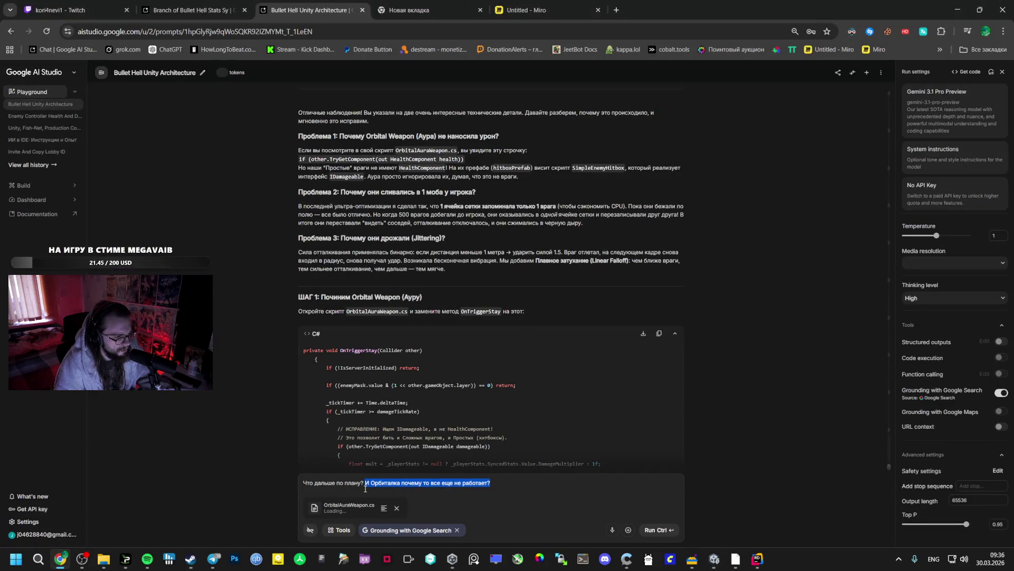
Step: Edit the Russian question to ask for a detailed next plan, split onto two lines
{"action": "key", "text": "BackSpace"}
{"action": "key", "text": "BackSpace"}
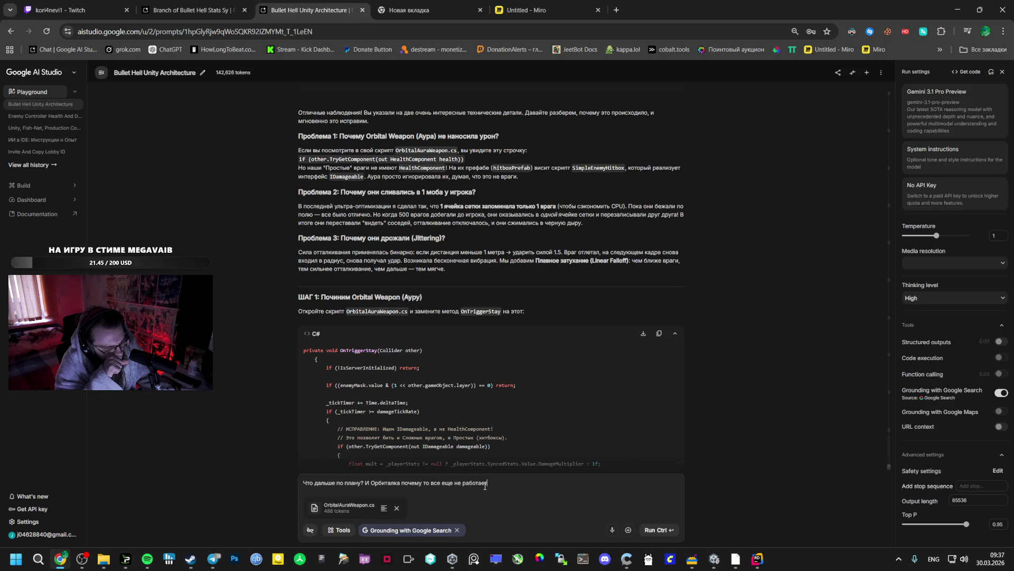
{"action": "type", "text": "т"}
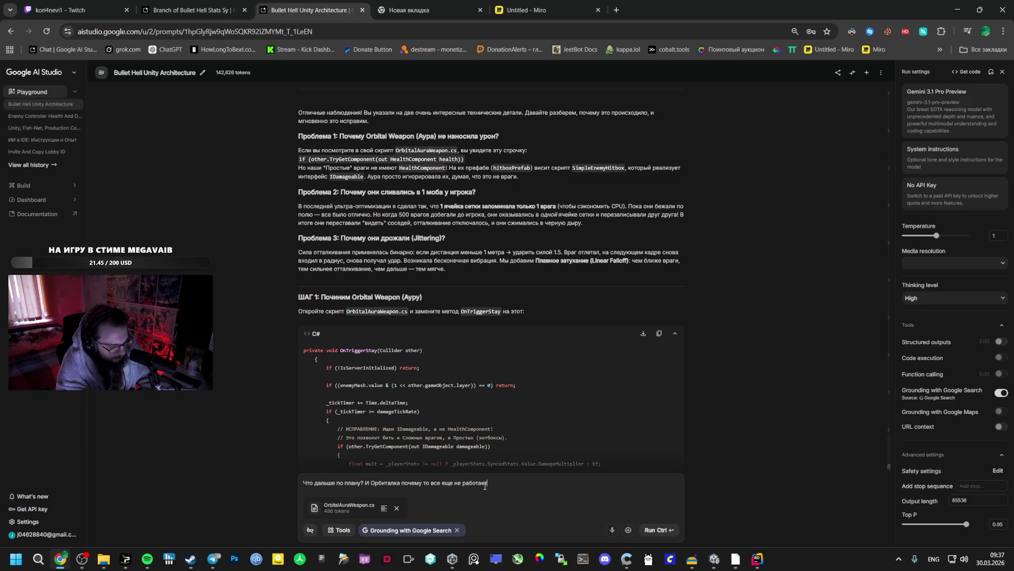
{"action": "type", "text": "."}
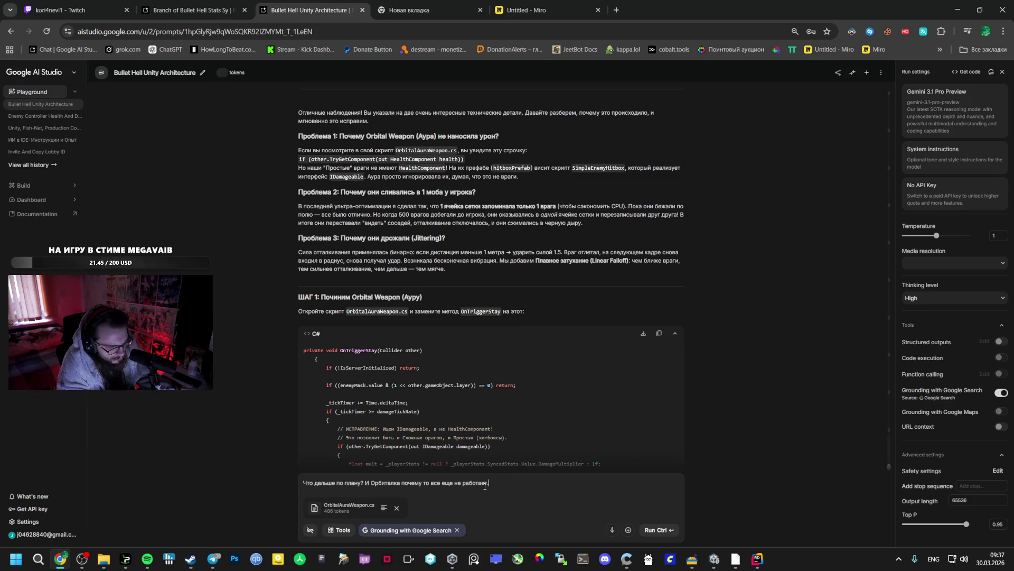
{"action": "left_click", "coordinate": [361, 484]}
{"action": "type", "text": "gjhj,y"}
{"action": "key", "text": "alt+shift"}
{"action": "type", "text": "дробно"}
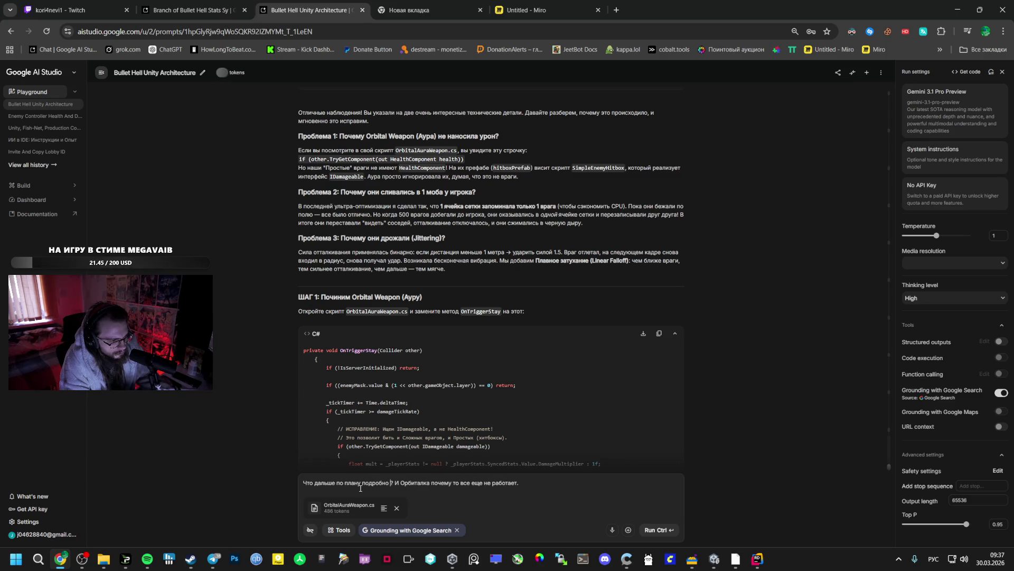
{"action": "key", "text": "BackSpace"}
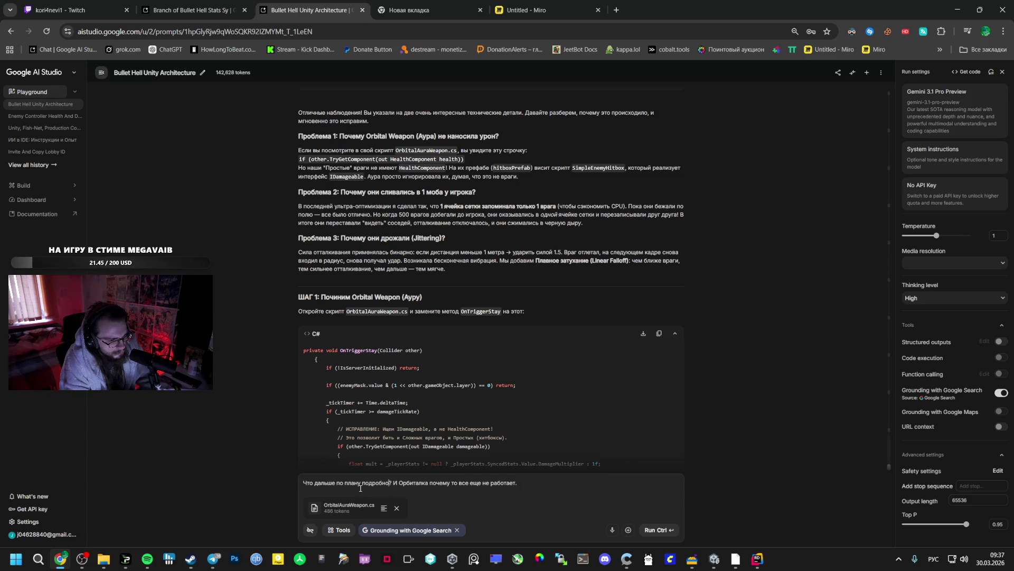
{"action": "key", "text": "Return"}
Step: Send the question with OrbitalAuraWeapon.cs to Gemini and return to Unity
{"action": "key", "text": "ctrl+Return"}
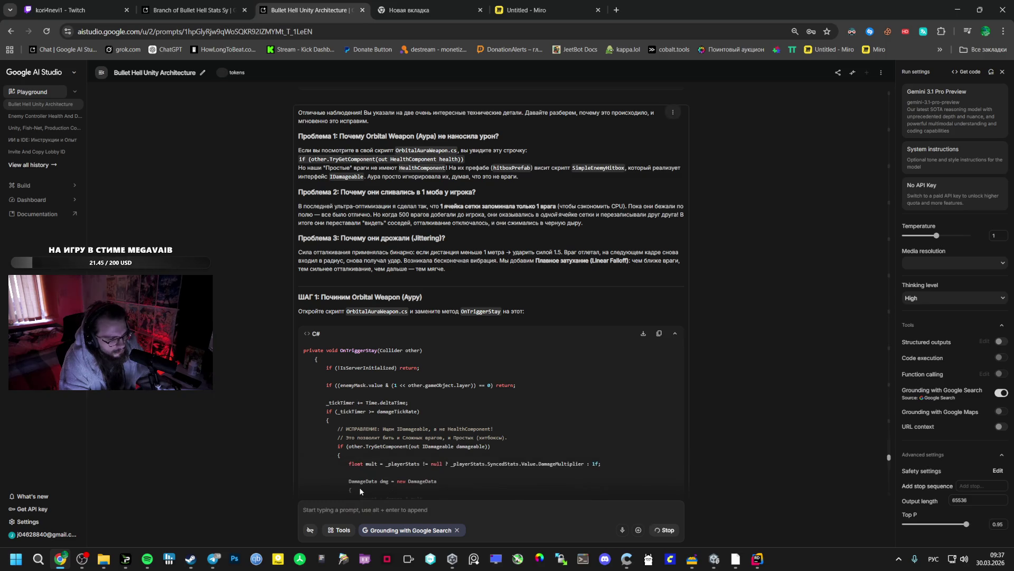
{"action": "scroll", "coordinate": [886, 496], "scroll_direction": "down", "scroll_amount": 5}
{"action": "mouse_move", "coordinate": [757, 560]}
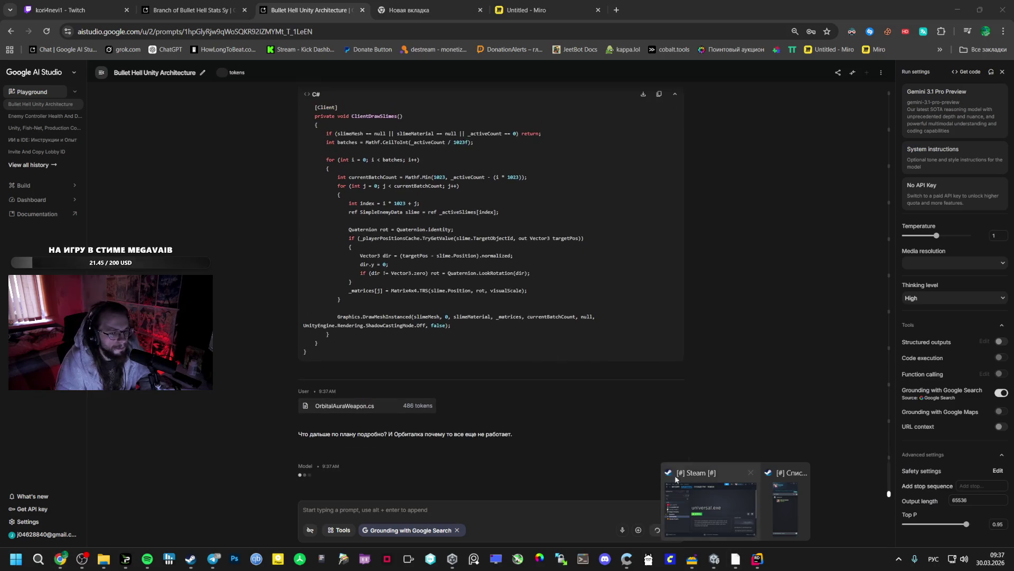
{"action": "left_click", "coordinate": [707, 502]}
Step: Select SimpleSpawner under _Managers, resume the game, and take the Speed Card upgrade
{"action": "scroll", "coordinate": [136, 169], "scroll_direction": "up", "scroll_amount": 10}
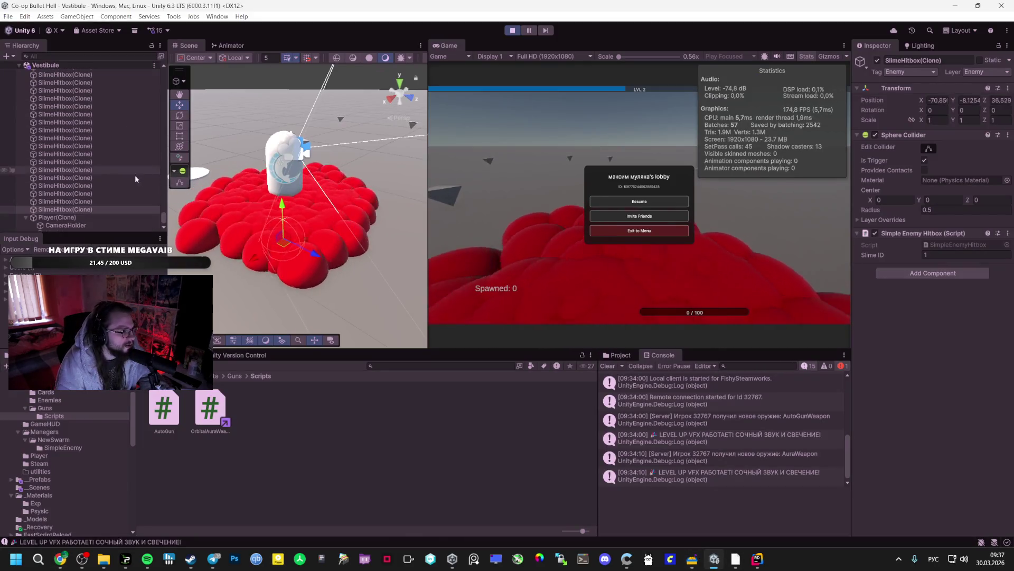
{"action": "scroll", "coordinate": [95, 154], "scroll_direction": "up", "scroll_amount": 10}
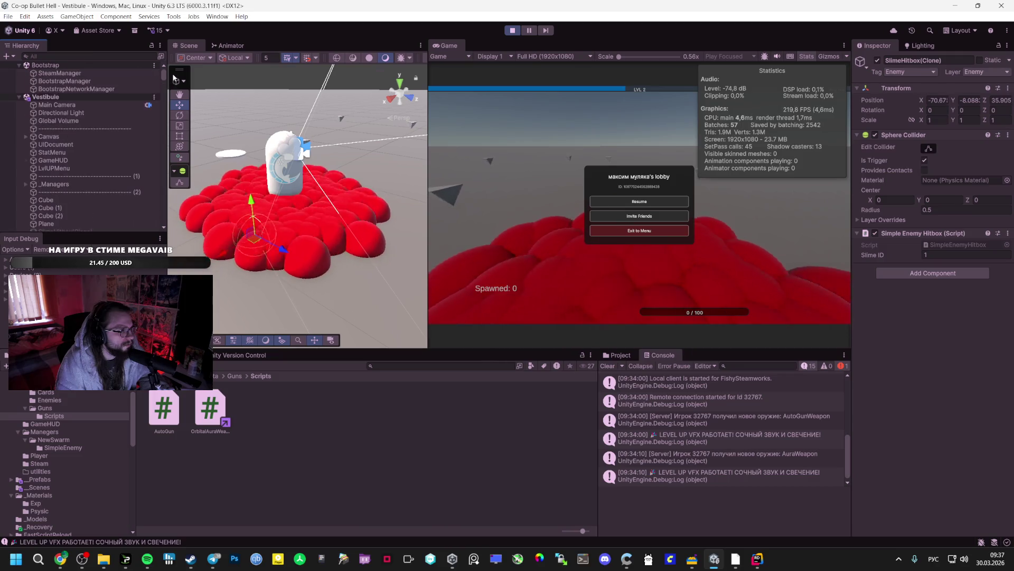
{"action": "left_click", "coordinate": [26, 155]}
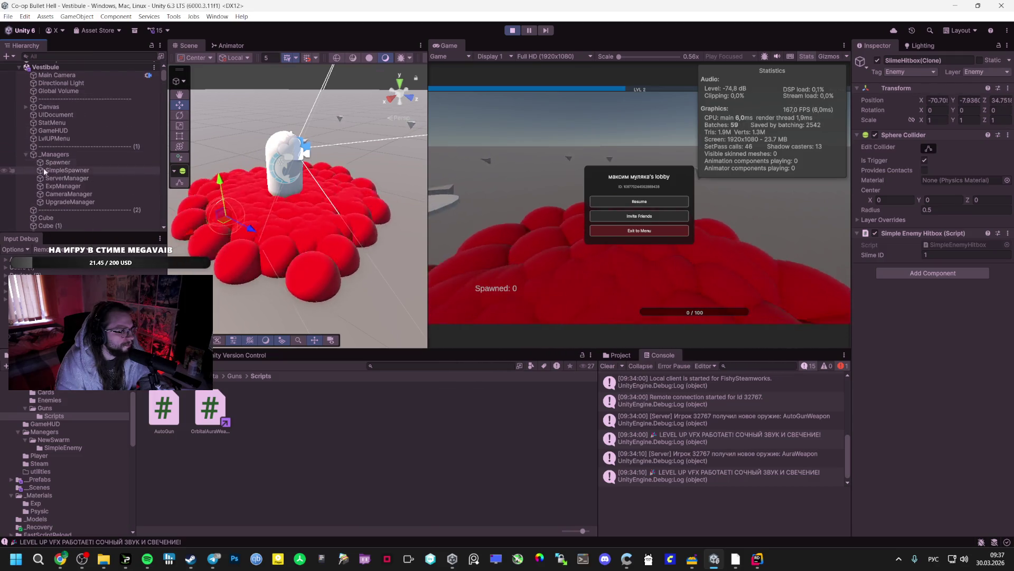
{"action": "left_click", "coordinate": [54, 170]}
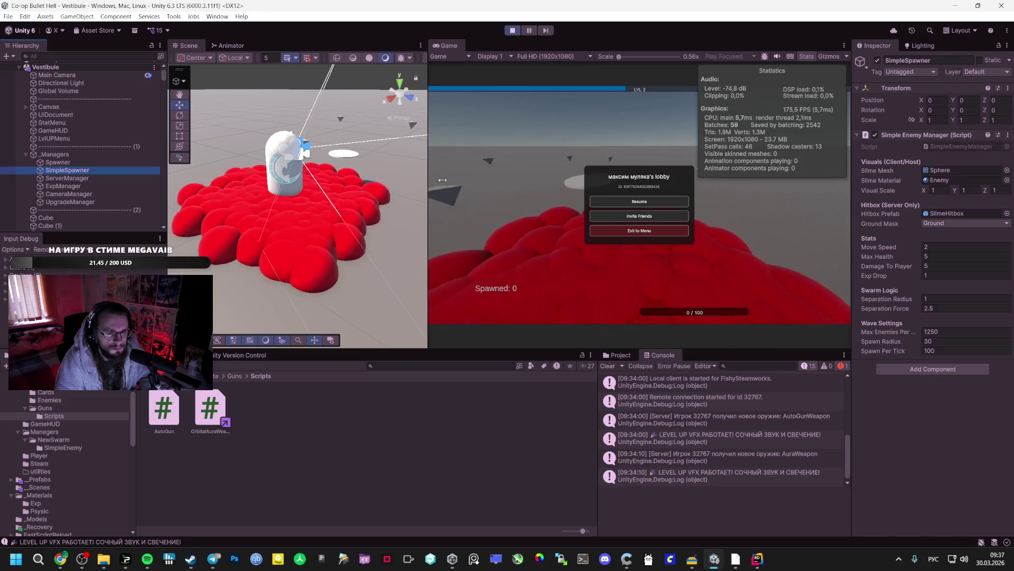
{"action": "left_click", "coordinate": [623, 200]}
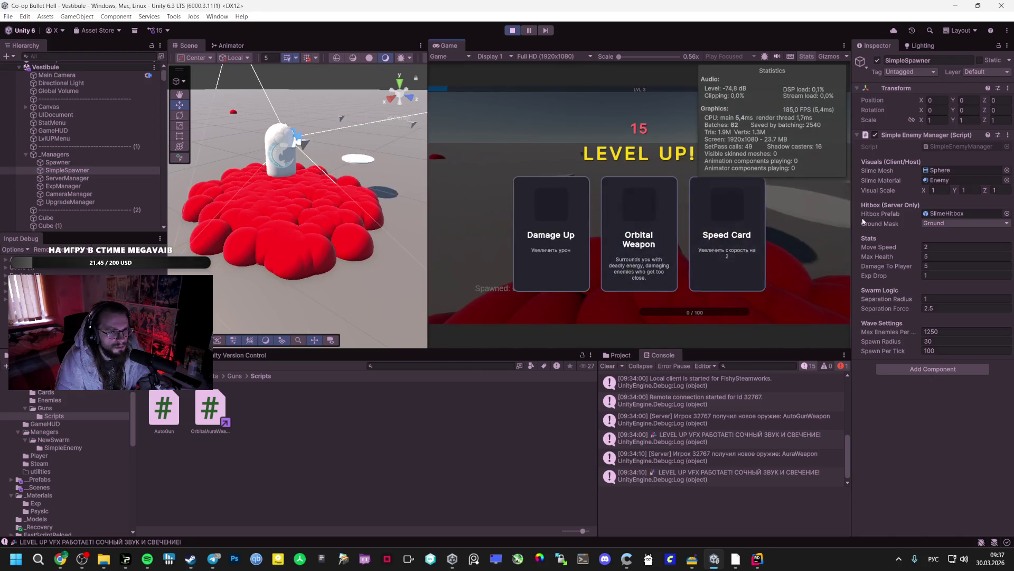
{"action": "left_click", "coordinate": [693, 217]}
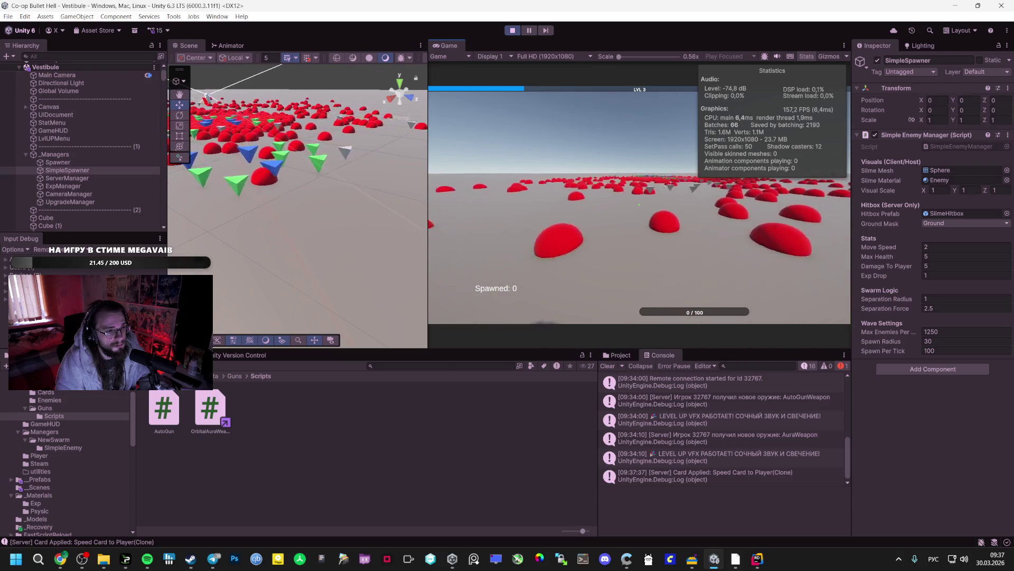
{"action": "key", "text": "Escape"}
Step: Set the Spawner's Max Enemies to 500, then resume play and pause again
{"action": "left_click", "coordinate": [58, 163]}
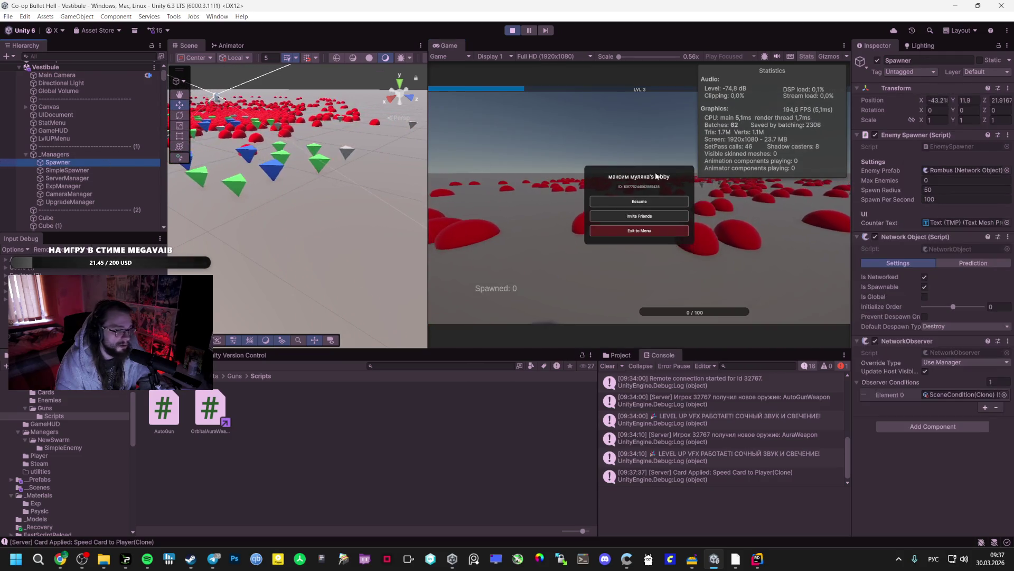
{"action": "left_click", "coordinate": [942, 181]}
{"action": "type", "text": "50"}
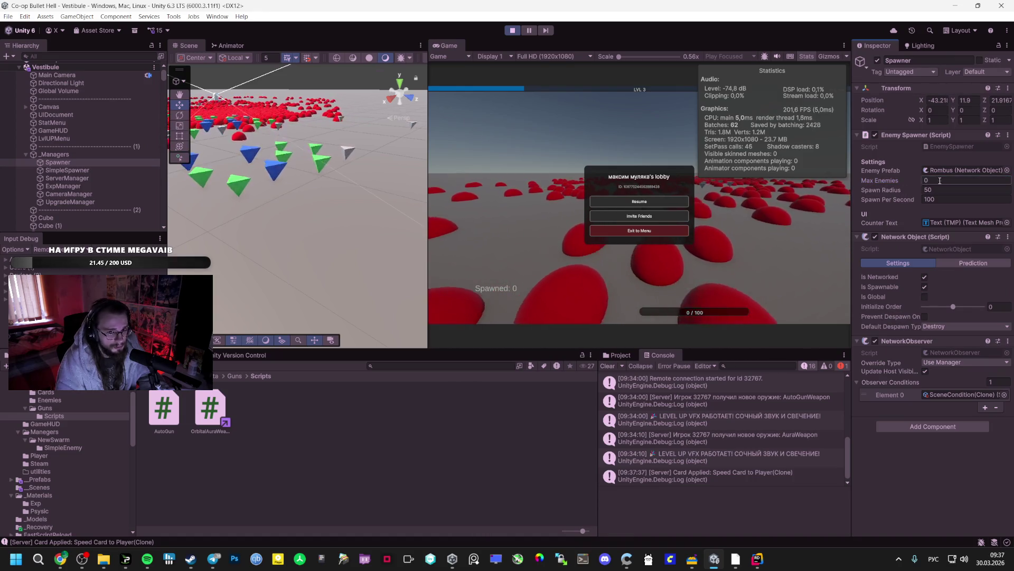
{"action": "type", "text": "0"}
{"action": "key", "text": "ctrl+s"}
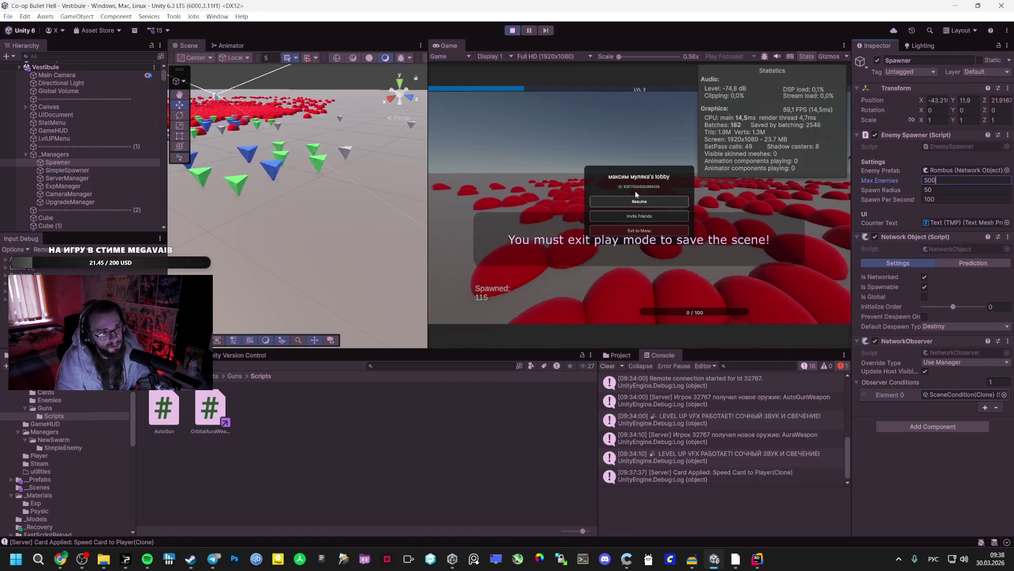
{"action": "left_click", "coordinate": [637, 201]}
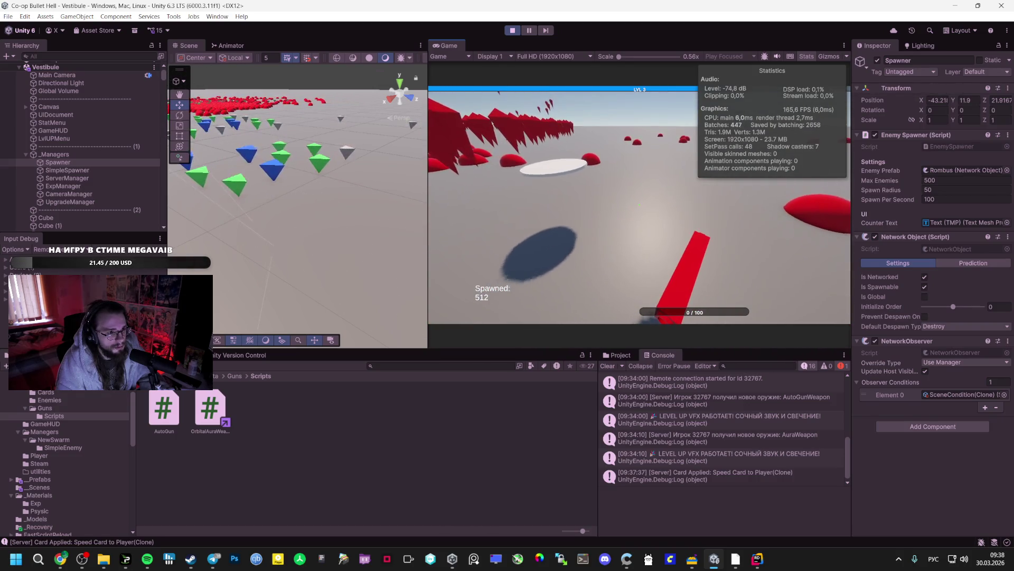
{"action": "key", "text": "Escape"}
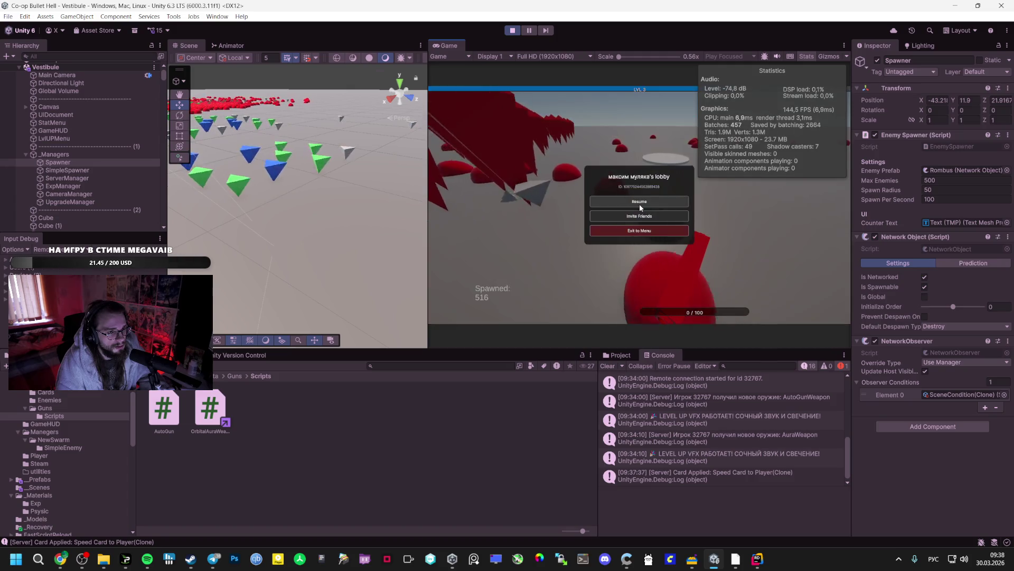
Step: Stop play mode and Build And Run the game into the GAME folder
{"action": "left_click", "coordinate": [520, 31]}
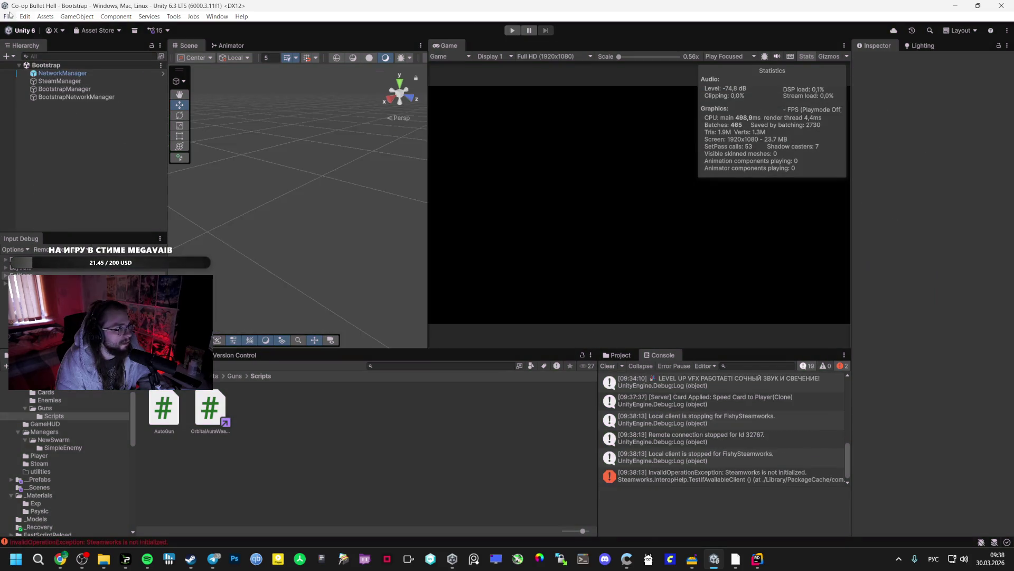
{"action": "left_click", "coordinate": [8, 17]}
{"action": "left_click", "coordinate": [50, 143]}
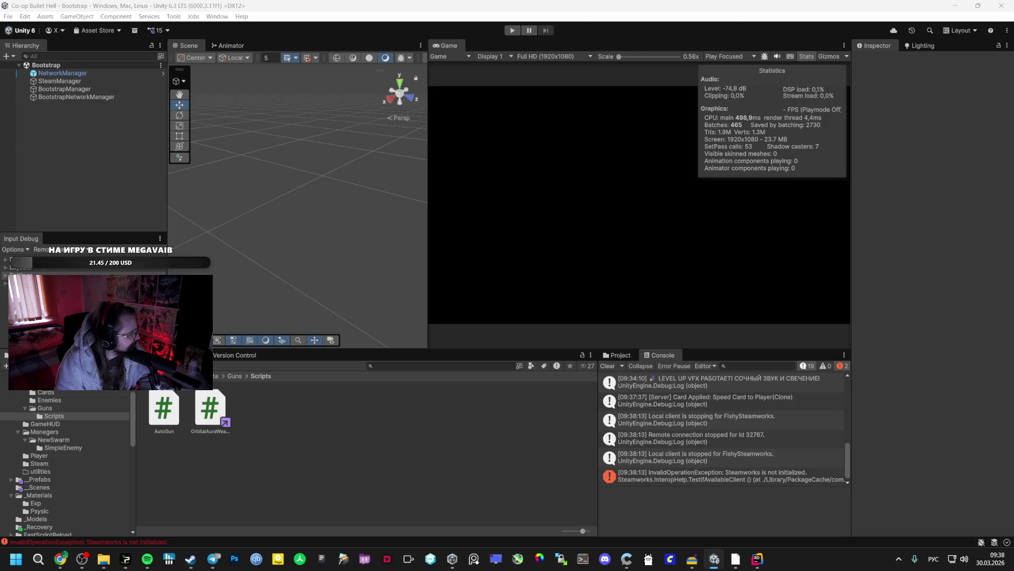
{"action": "double_click", "coordinate": [122, 129]}
{"action": "left_click", "coordinate": [429, 412]}
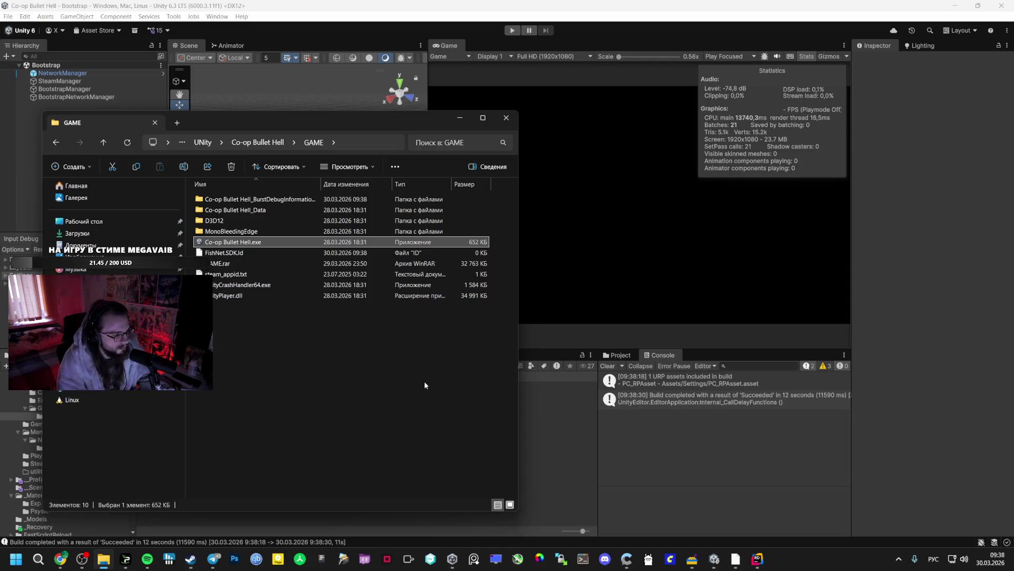
Step: Turn down the Spotify volume, minimize it, and close the GAME folder window
{"action": "left_click", "coordinate": [147, 558]}
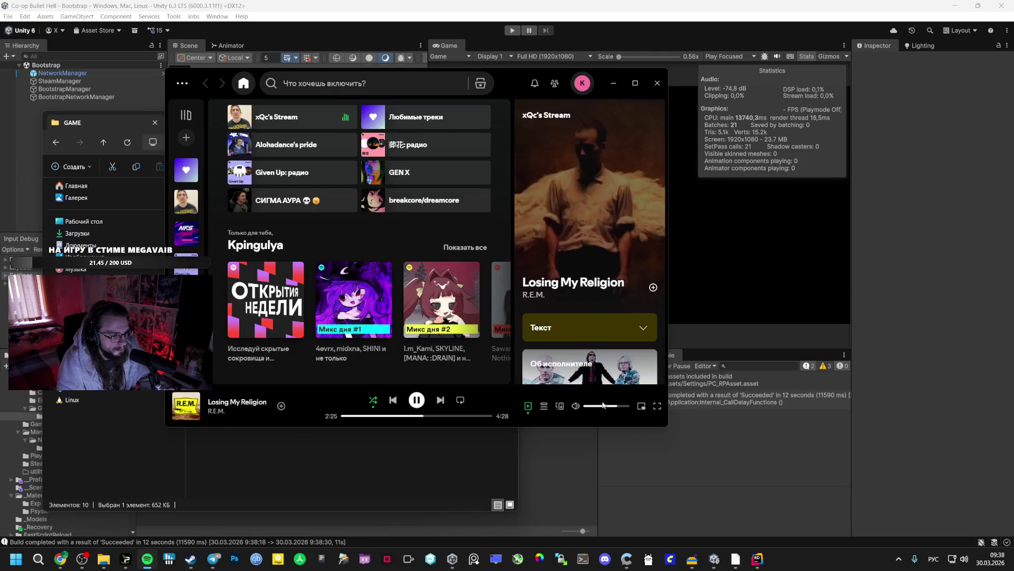
{"action": "left_click", "coordinate": [603, 406]}
{"action": "left_click", "coordinate": [464, 441]}
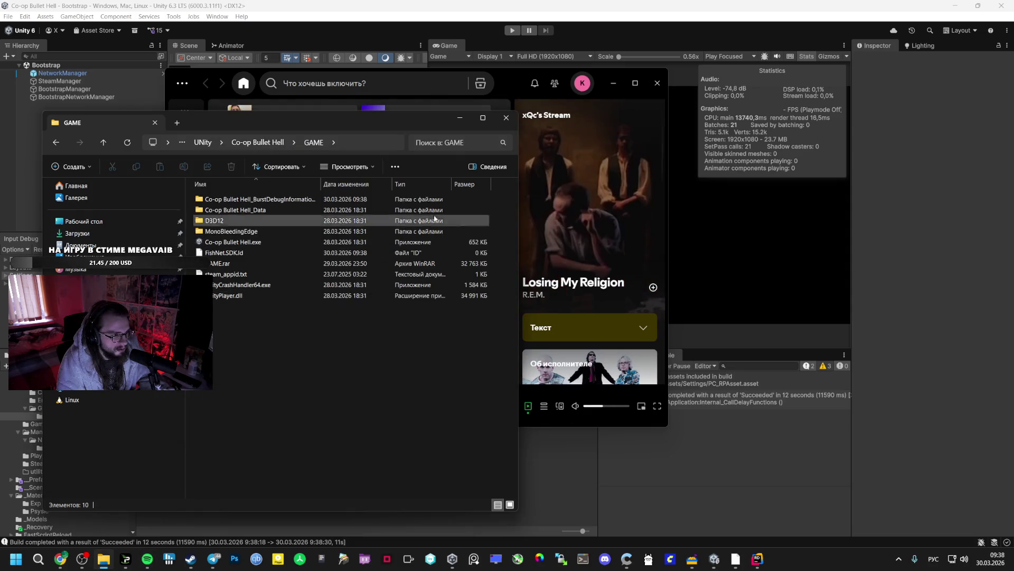
{"action": "left_click", "coordinate": [580, 89]}
{"action": "left_click", "coordinate": [613, 83]}
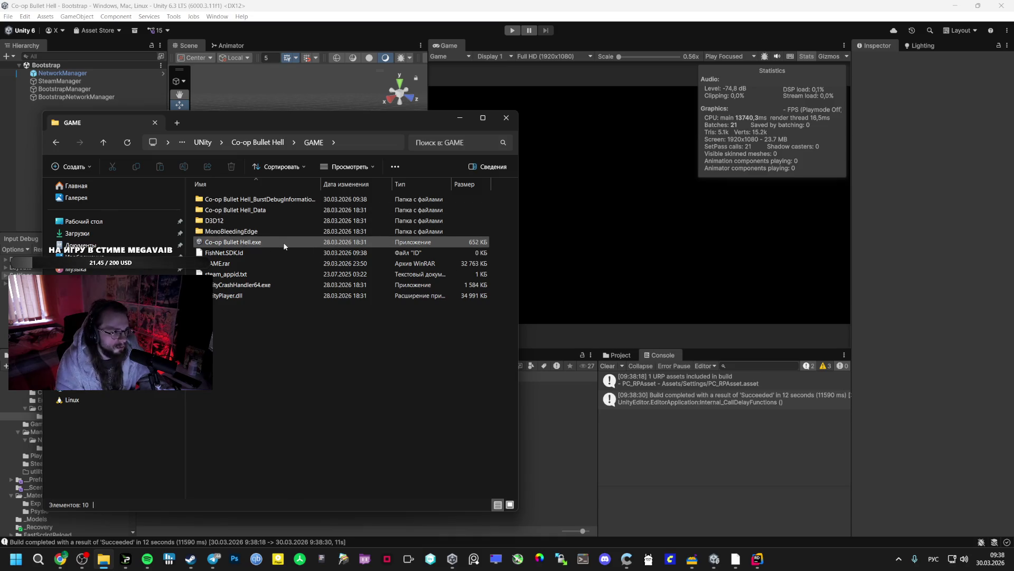
{"action": "left_click", "coordinate": [715, 559]}
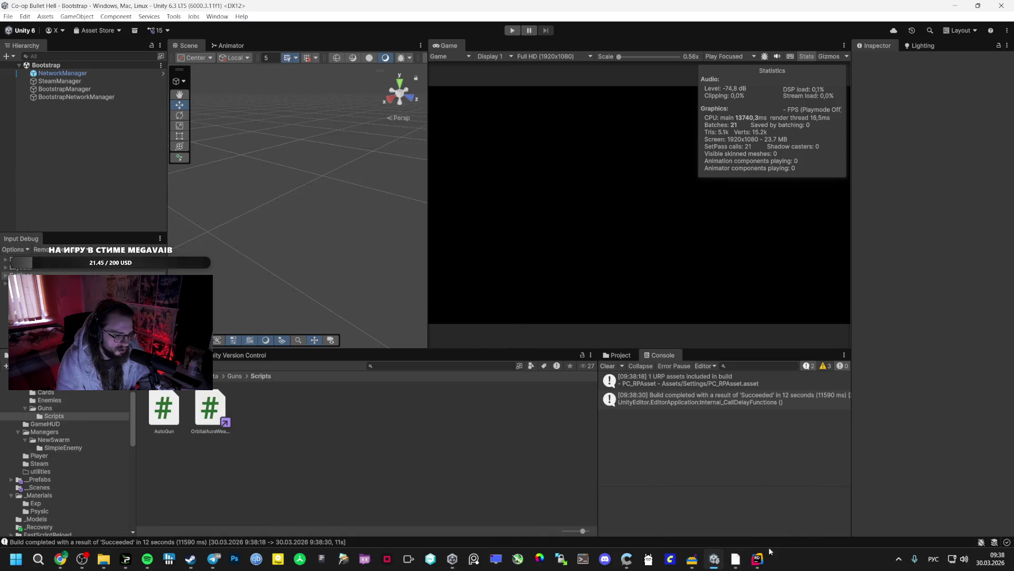
Step: In Rider, select SimpleEnemyHitbox.cs in the project tree and scroll through the code
{"action": "mouse_move", "coordinate": [736, 559]}
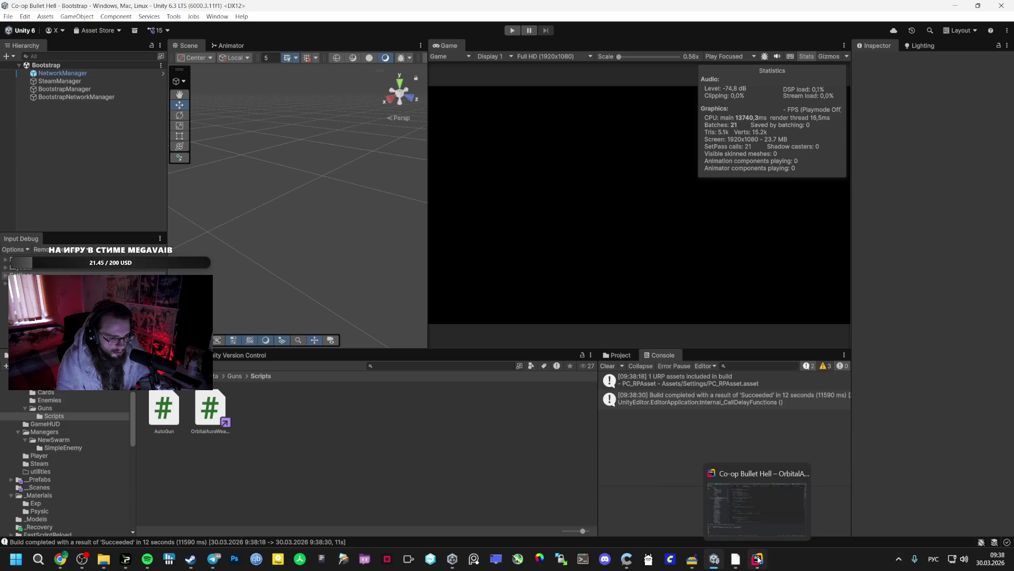
{"action": "left_click", "coordinate": [750, 528]}
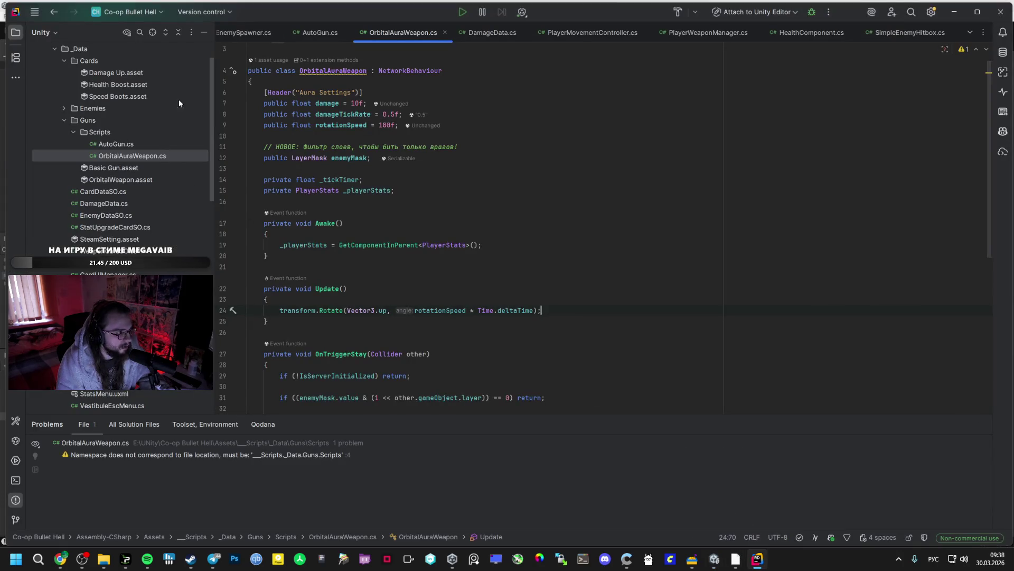
{"action": "scroll", "coordinate": [126, 272], "scroll_direction": "down", "scroll_amount": 10}
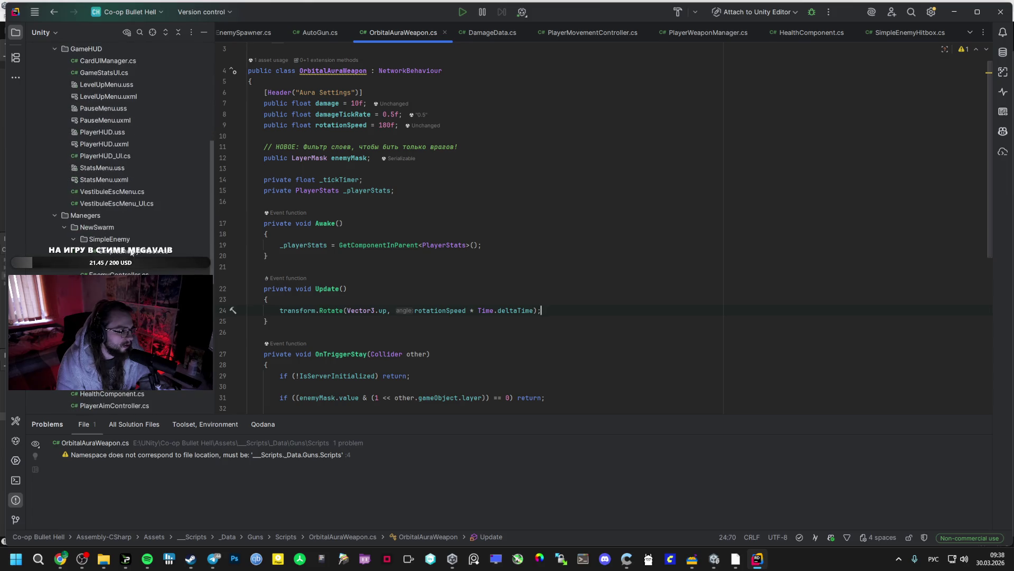
{"action": "left_click", "coordinate": [131, 251]}
{"action": "scroll", "coordinate": [127, 209], "scroll_direction": "down", "scroll_amount": 4}
{"action": "scroll", "coordinate": [126, 209], "scroll_direction": "up", "scroll_amount": 15}
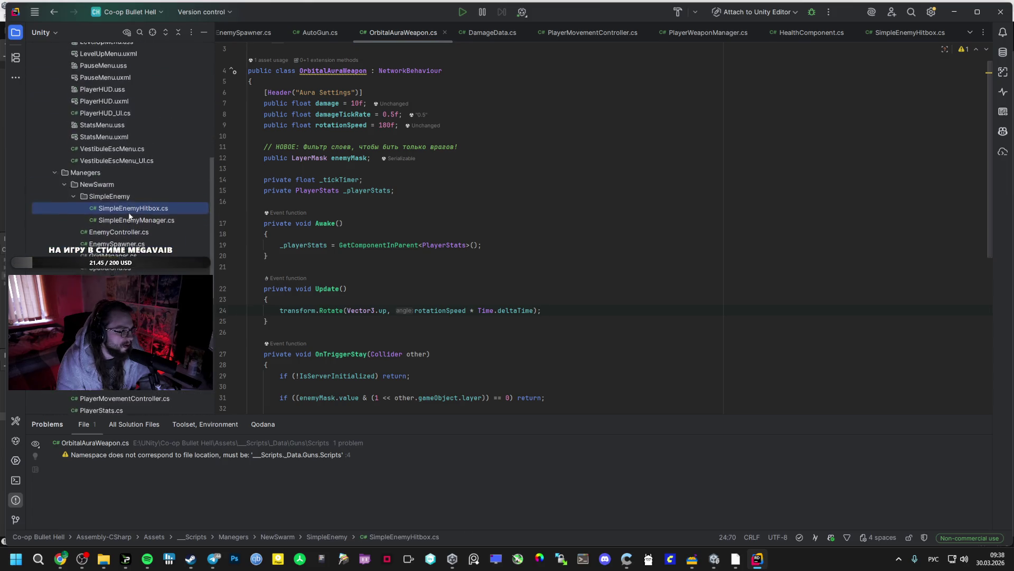
{"action": "scroll", "coordinate": [129, 153], "scroll_direction": "down", "scroll_amount": 15}
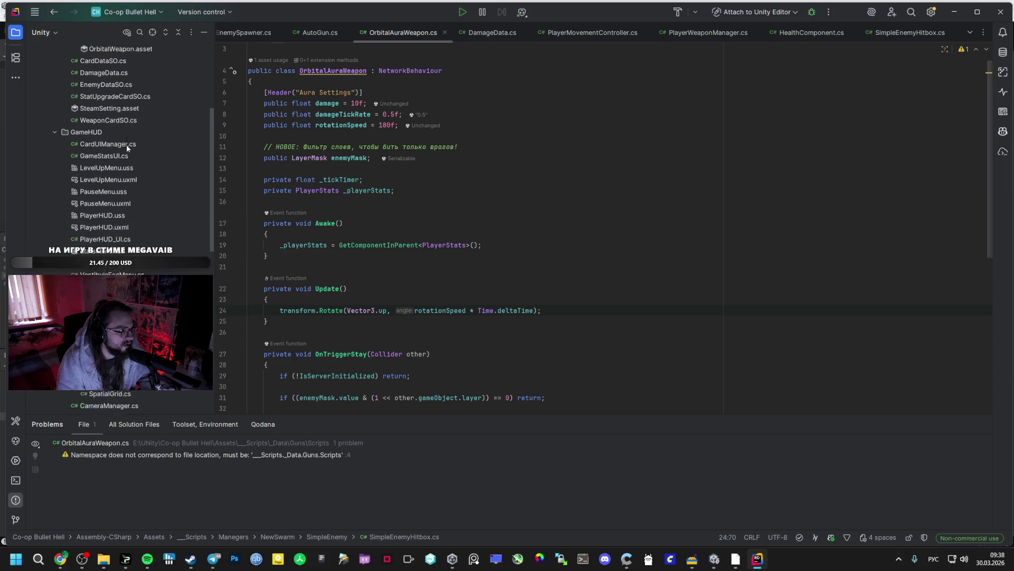
{"action": "scroll", "coordinate": [131, 136], "scroll_direction": "down", "scroll_amount": 5}
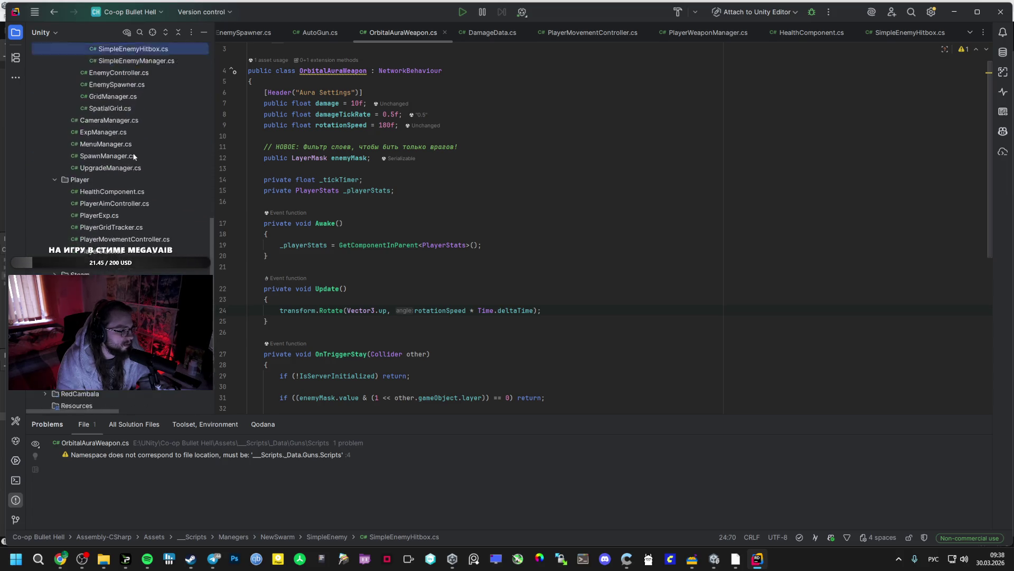
{"action": "scroll", "coordinate": [134, 159], "scroll_direction": "up", "scroll_amount": 6}
{"action": "scroll", "coordinate": [135, 164], "scroll_direction": "up", "scroll_amount": 15}
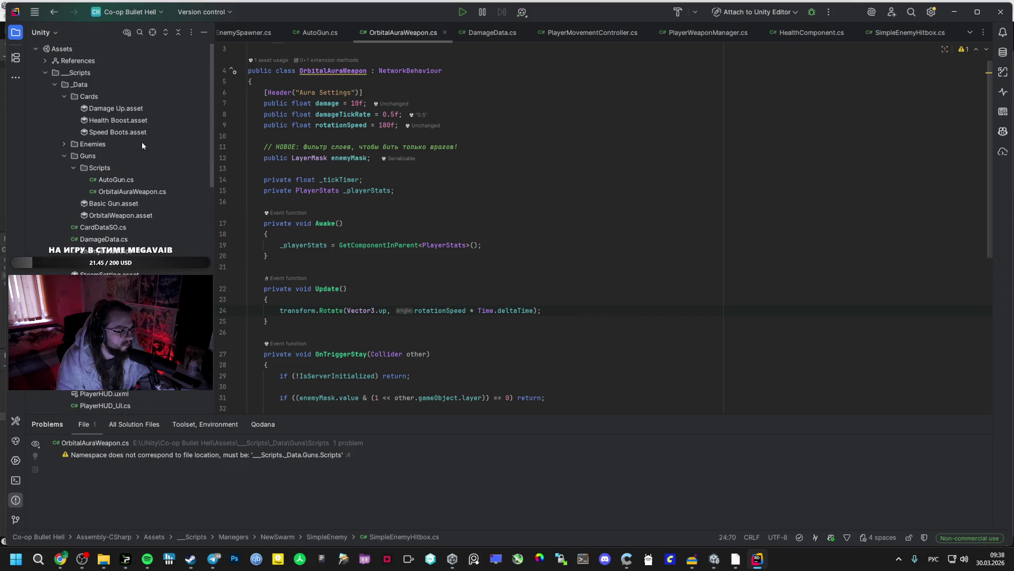
{"action": "left_click_drag", "start_coordinate": [212, 107], "coordinate": [197, 193]}
{"action": "scroll", "coordinate": [195, 201], "scroll_direction": "down", "scroll_amount": 6}
{"action": "scroll", "coordinate": [172, 272], "scroll_direction": "up", "scroll_amount": 12}
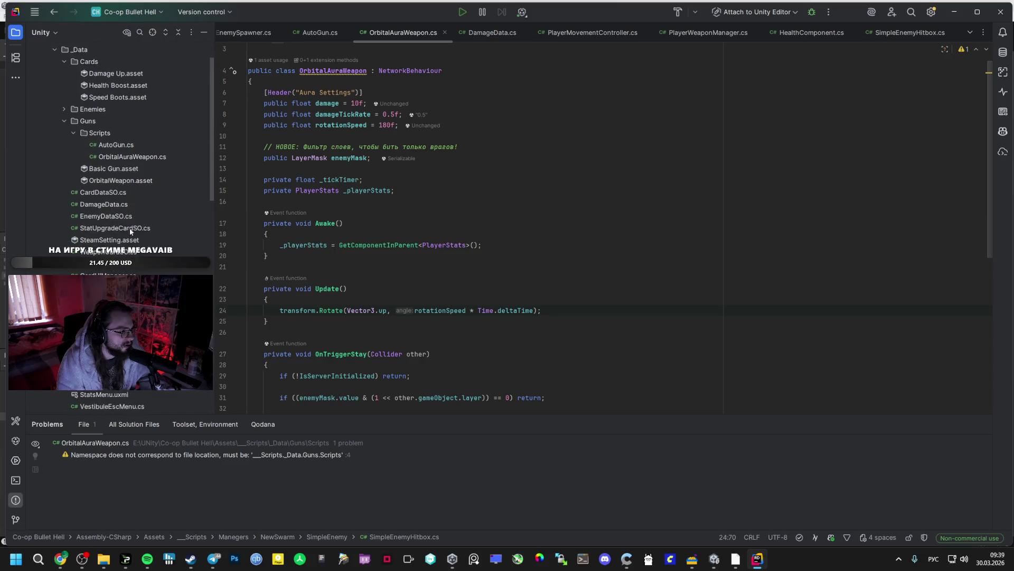
{"action": "scroll", "coordinate": [135, 217], "scroll_direction": "down", "scroll_amount": 4}
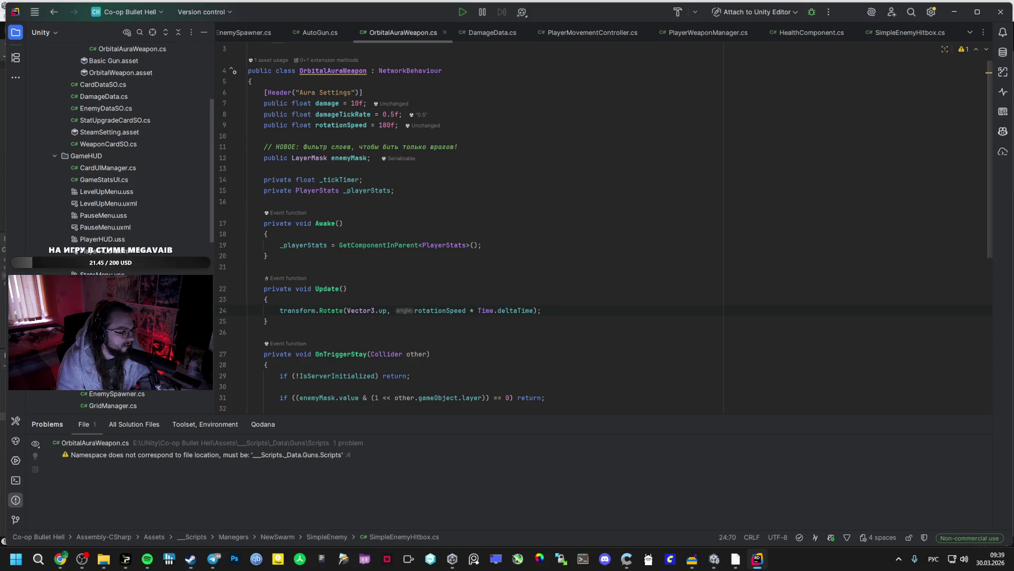
Step: Select the Graphics.DrawMeshInstanced call on line 483 of SimpleEnemyManager.cs, then return to Unity
{"action": "key", "text": "ctrl+Tab"}
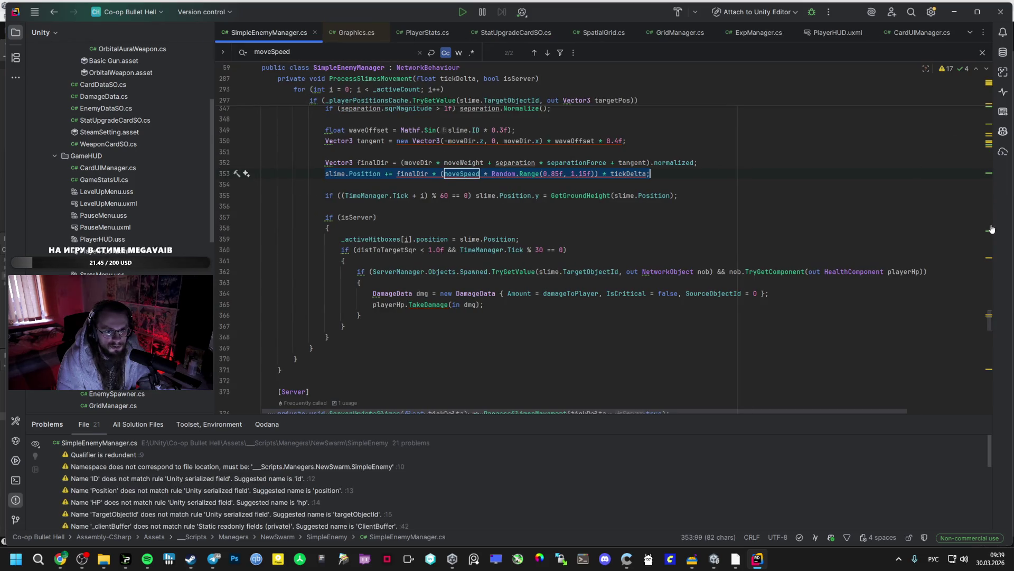
{"action": "left_click_drag", "start_coordinate": [990, 327], "coordinate": [990, 413]}
{"action": "double_click", "coordinate": [363, 315]}
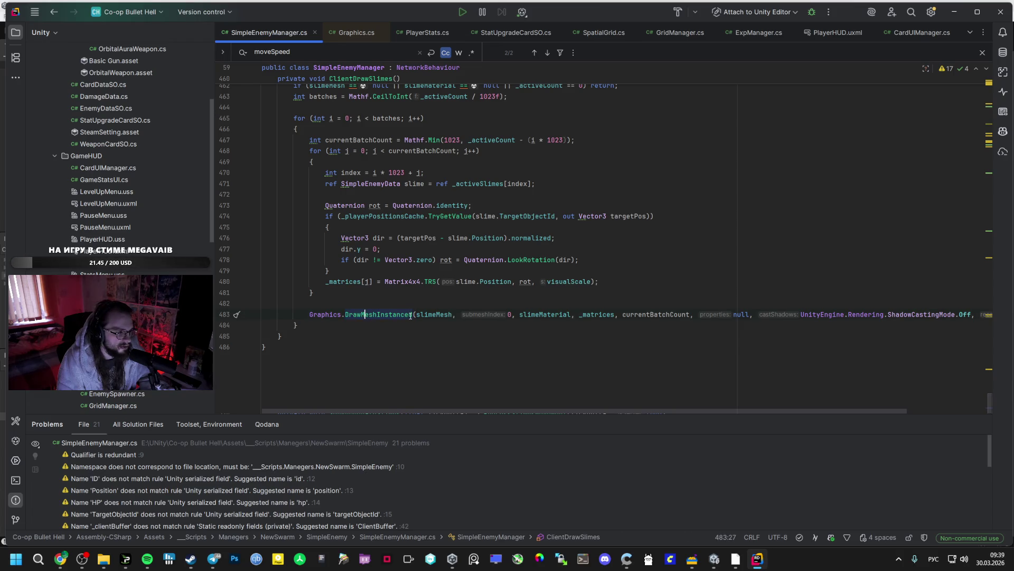
{"action": "mouse_move", "coordinate": [415, 315]}
{"action": "left_mouse_down"}
{"action": "mouse_move", "coordinate": [334, 314]}
{"action": "mouse_move", "coordinate": [348, 314]}
{"action": "left_mouse_up"}
{"action": "left_click", "coordinate": [714, 558]}
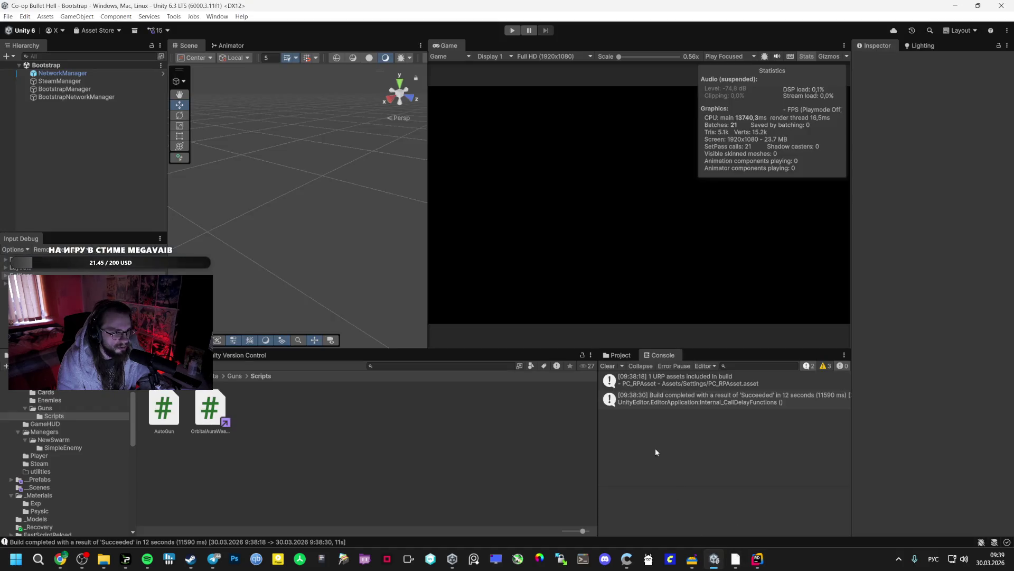
Step: Switch to Rider and back to Unity, then enter play mode to reach the lobby
{"action": "key", "text": "alt+Tab"}
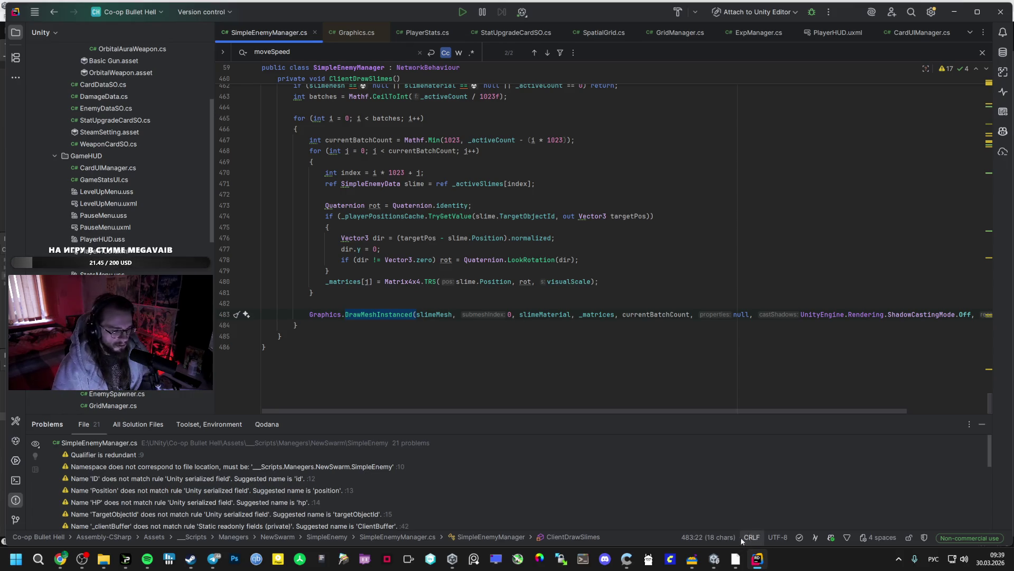
{"action": "left_click", "coordinate": [715, 558]}
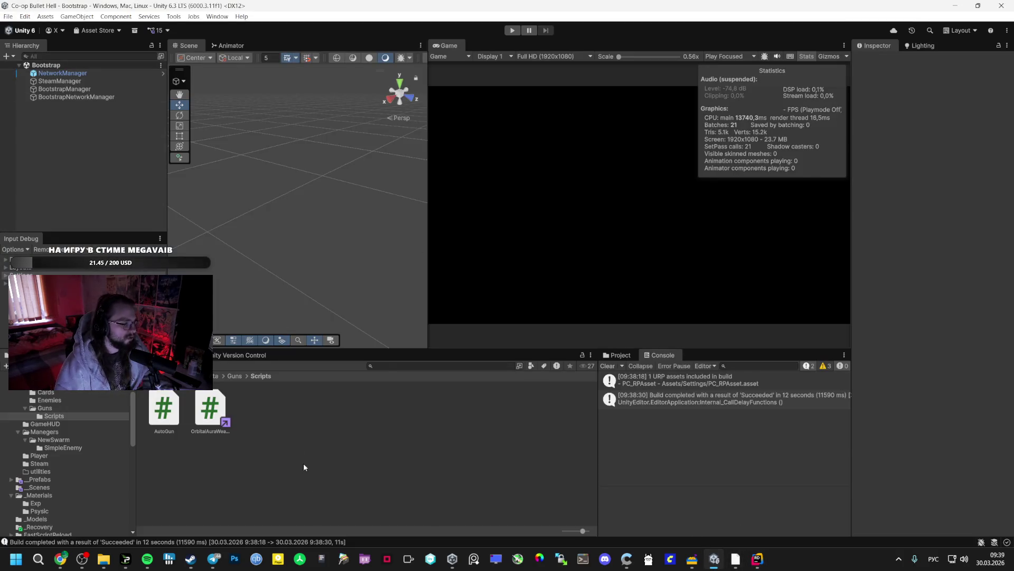
{"action": "mouse_move", "coordinate": [745, 565]}
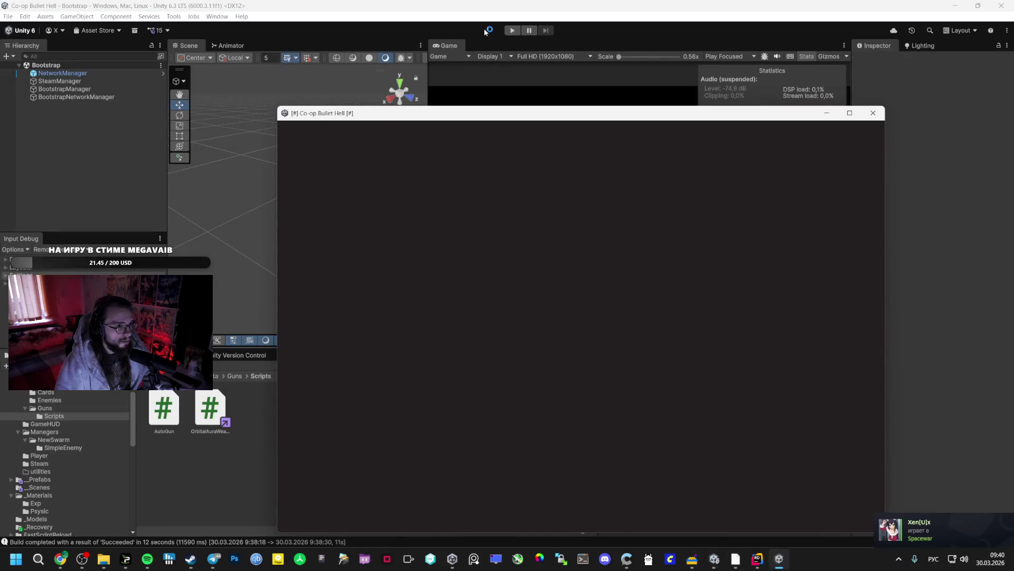
{"action": "left_click", "coordinate": [512, 30]}
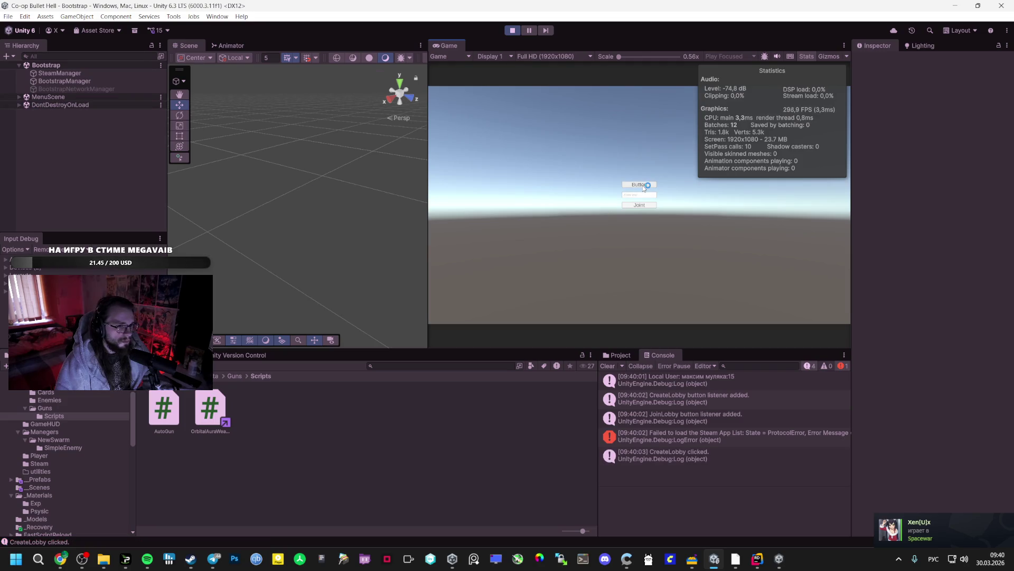
Step: Pause to the lobby menu and inspect the SimpleSpawner and Spawner settings under _Managers
{"action": "key", "text": "Escape"}
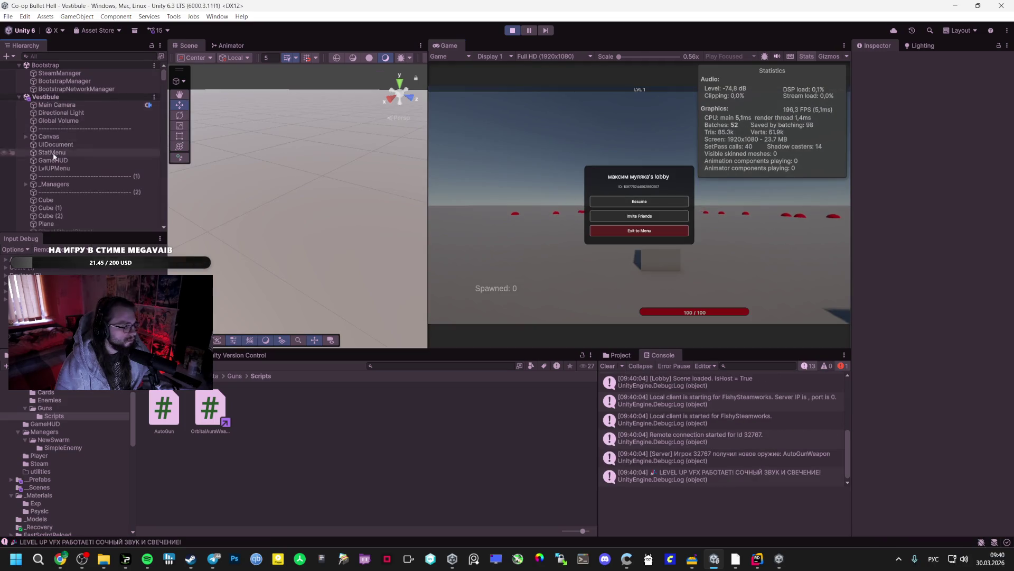
{"action": "scroll", "coordinate": [60, 162], "scroll_direction": "up", "scroll_amount": 5}
{"action": "left_click", "coordinate": [26, 126]}
{"action": "left_click", "coordinate": [27, 126]}
{"action": "left_click", "coordinate": [67, 140]}
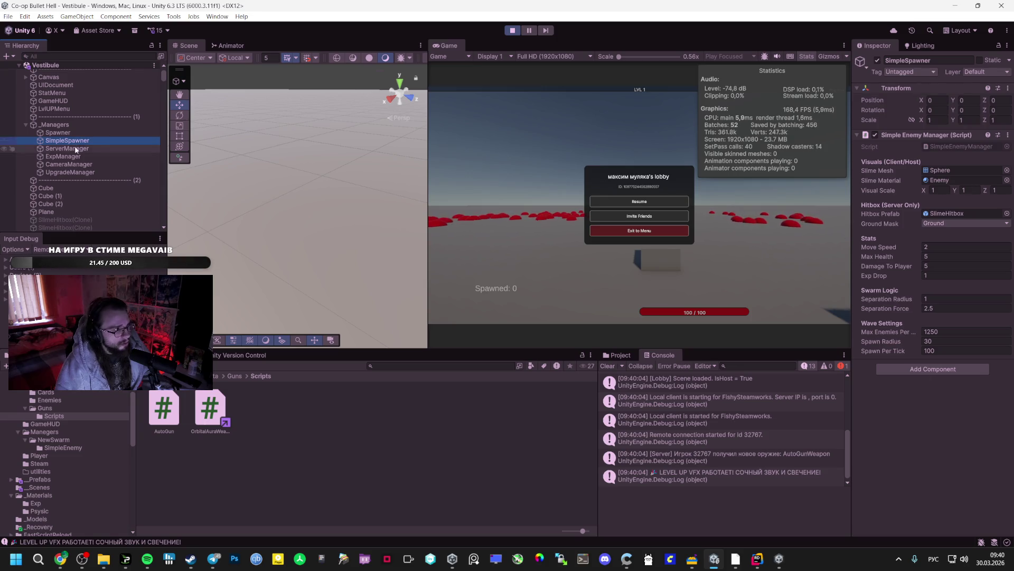
{"action": "left_click", "coordinate": [58, 132]}
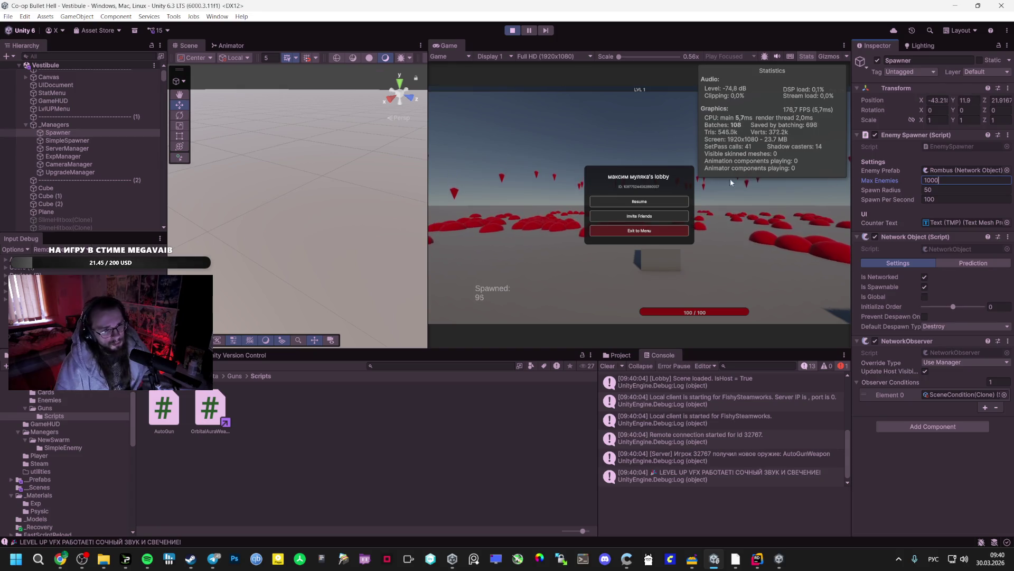
{"action": "key", "text": "ctrl+s"}
Step: Resume and re-pause the game, then bring the standalone build and Steam friends list forward
{"action": "left_click", "coordinate": [620, 200]}
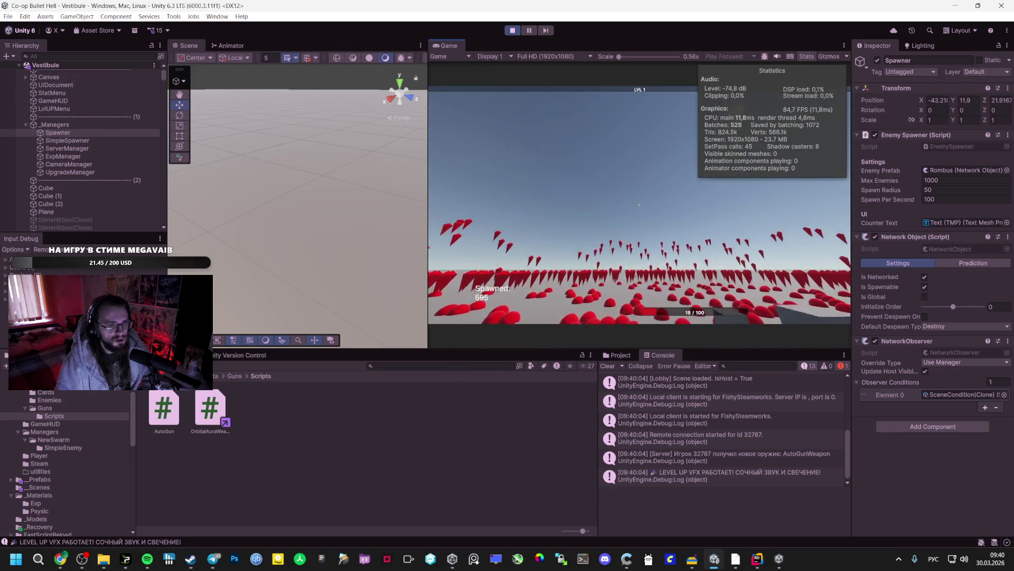
{"action": "key", "text": "Escape"}
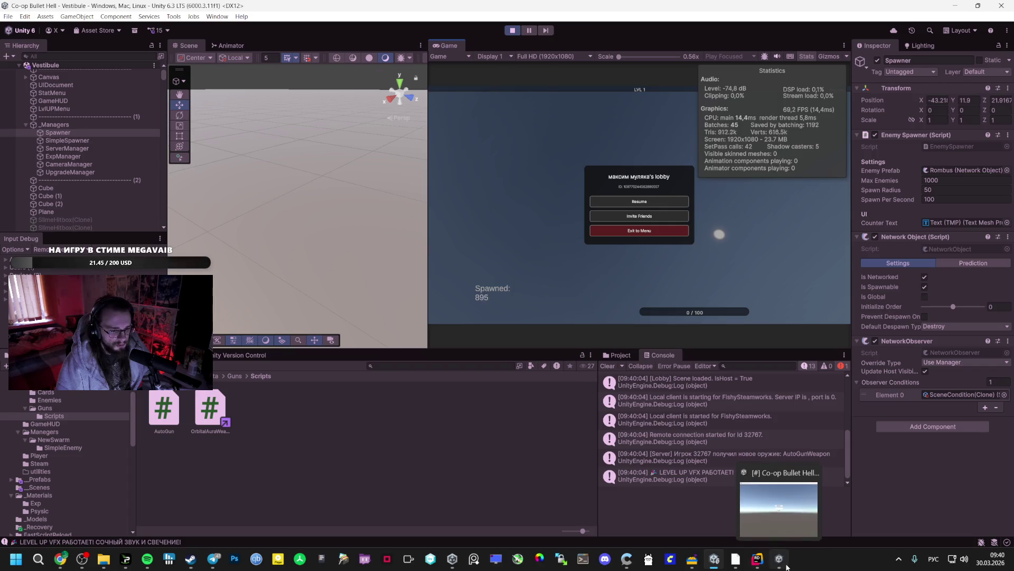
{"action": "left_click", "coordinate": [785, 564]}
{"action": "left_click", "coordinate": [224, 506]}
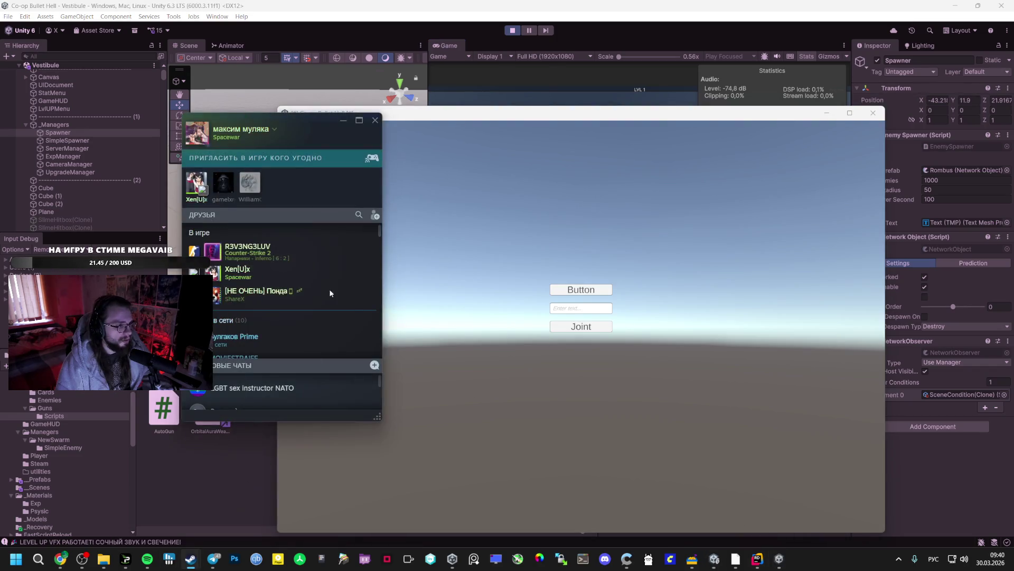
Step: Invite the friend to Spacewar, accept the invite, and move the joined game window aside
{"action": "right_click", "coordinate": [200, 190]}
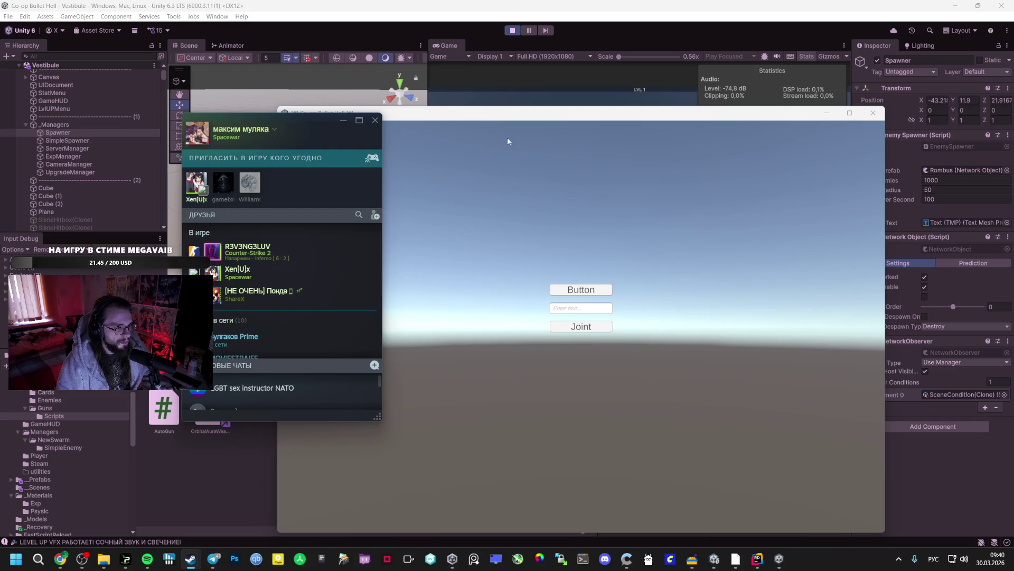
{"action": "left_click", "coordinate": [803, 383]}
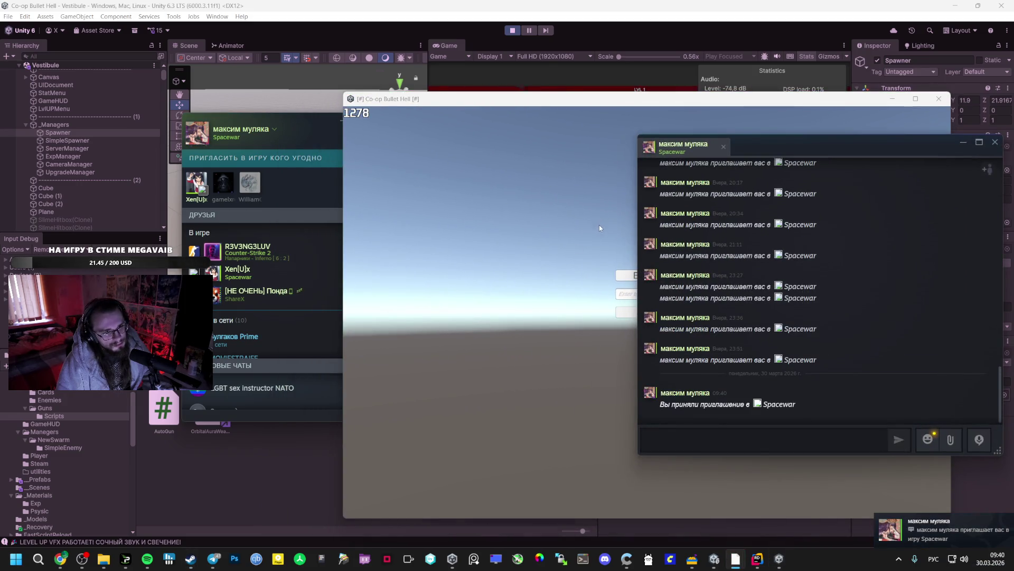
{"action": "left_click", "coordinate": [635, 102]}
{"action": "mouse_move", "coordinate": [608, 103]}
{"action": "left_mouse_down"}
{"action": "mouse_move", "coordinate": [520, 199]}
{"action": "mouse_move", "coordinate": [506, 136]}
{"action": "left_mouse_up"}
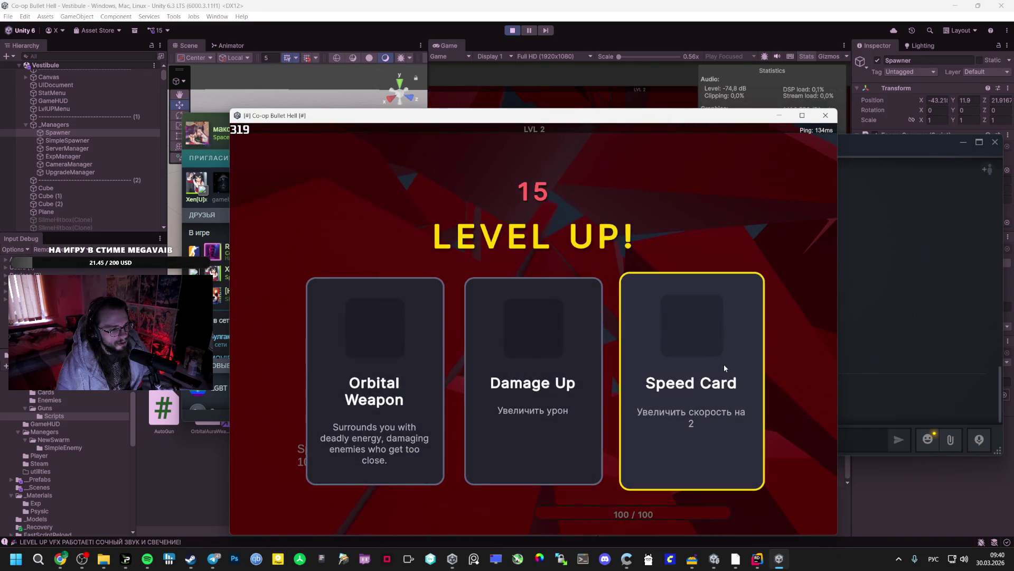
Step: Take Speed Card, Orbital Weapon in the editor game, then Orbital Weapon and Speed Card in the build
{"action": "left_click", "coordinate": [724, 368]}
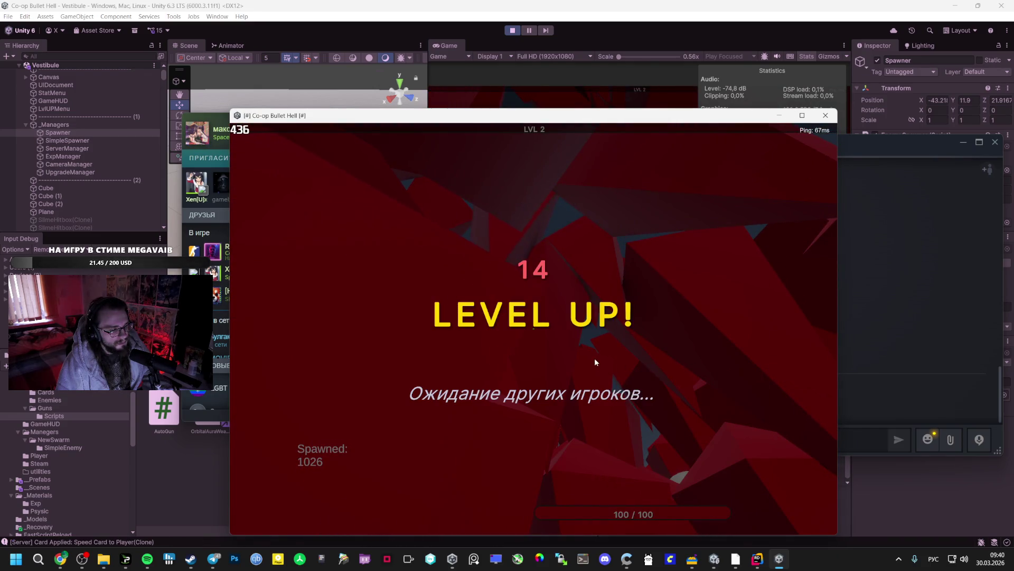
{"action": "key", "text": "alt+Tab"}
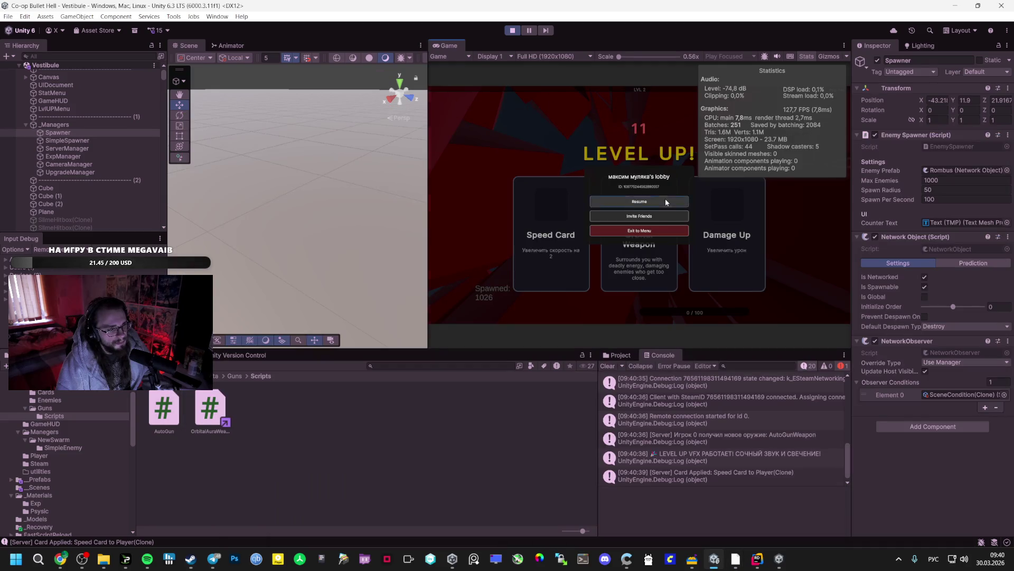
{"action": "left_click", "coordinate": [664, 199]}
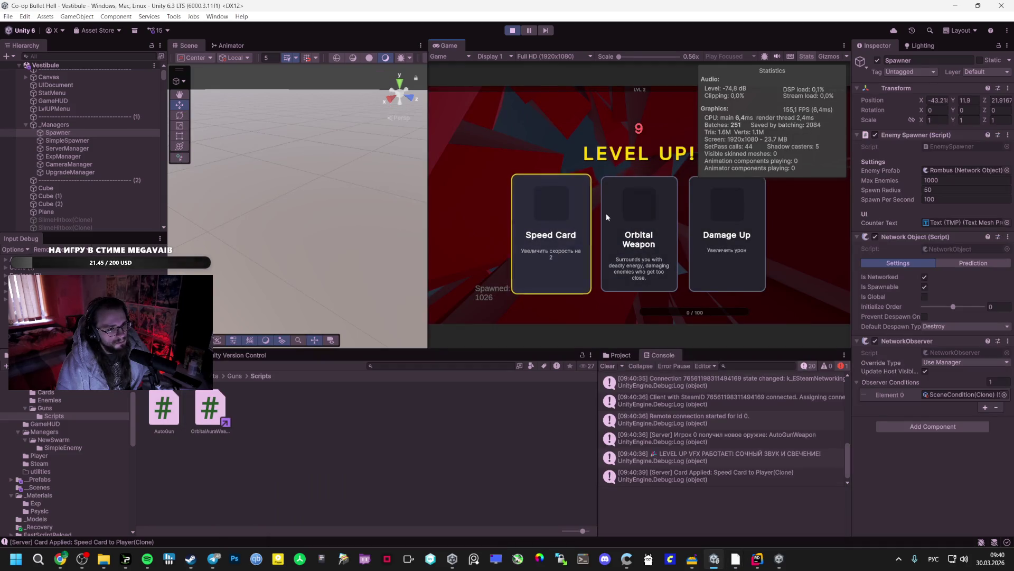
{"action": "left_click", "coordinate": [634, 209]}
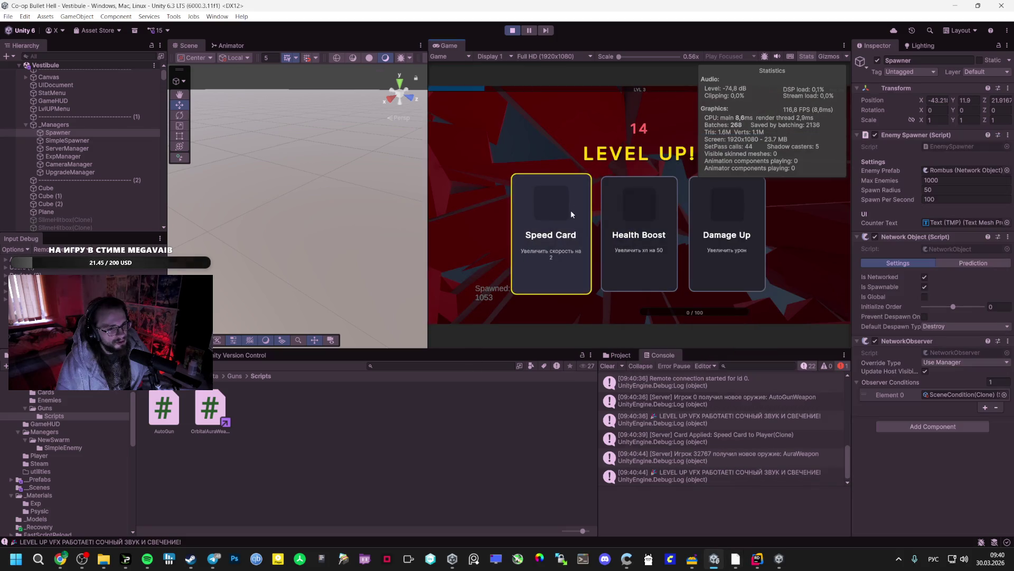
{"action": "key", "text": "alt+Tab"}
{"action": "key", "text": "alt+Tab"}
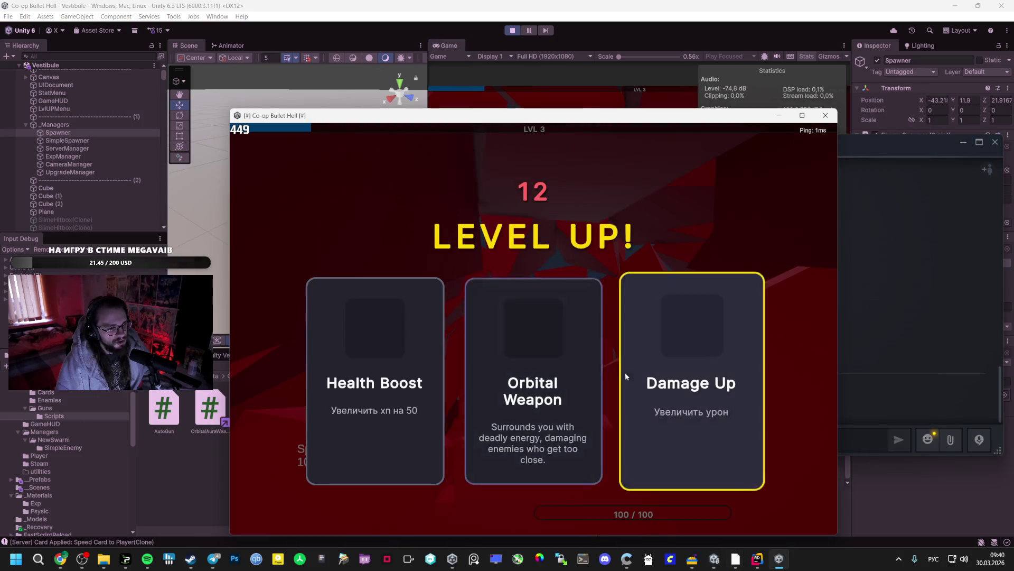
{"action": "left_click", "coordinate": [507, 374]}
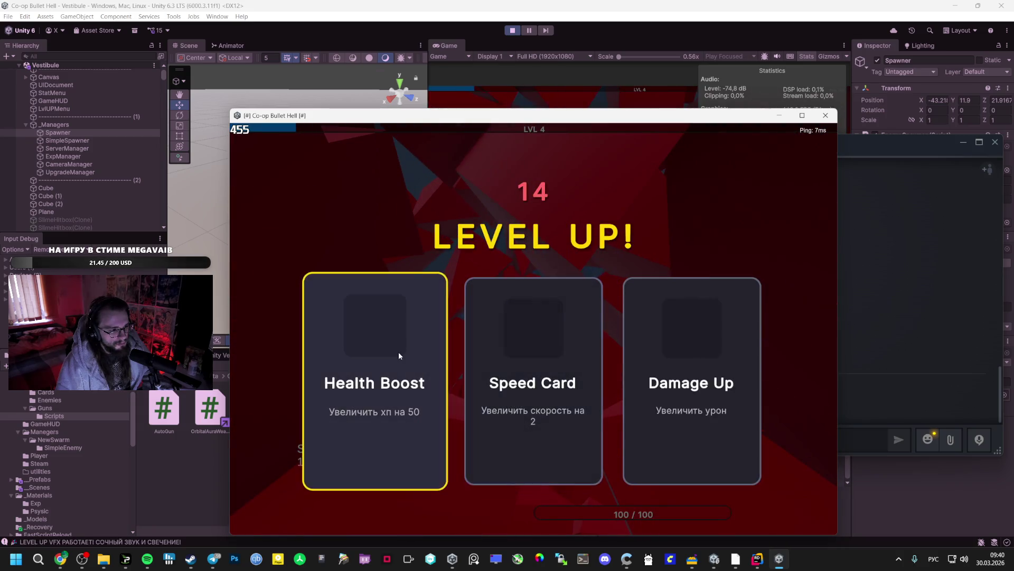
{"action": "left_click", "coordinate": [581, 360]}
Step: Take Speed Card and Orbital Weapon in the editor game, then Speed Card in the build
{"action": "key", "text": "alt+Tab"}
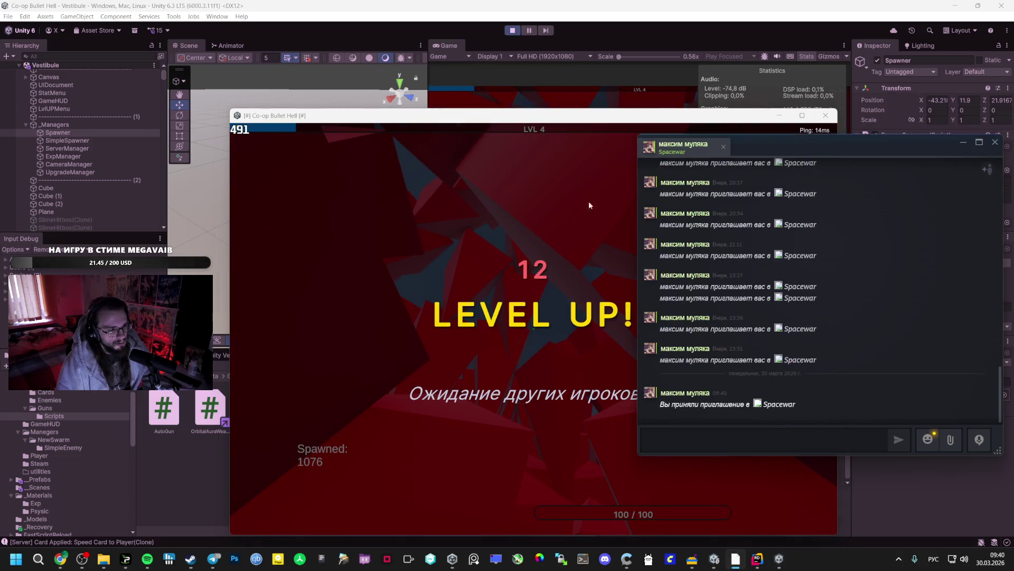
{"action": "left_click", "coordinate": [562, 87]}
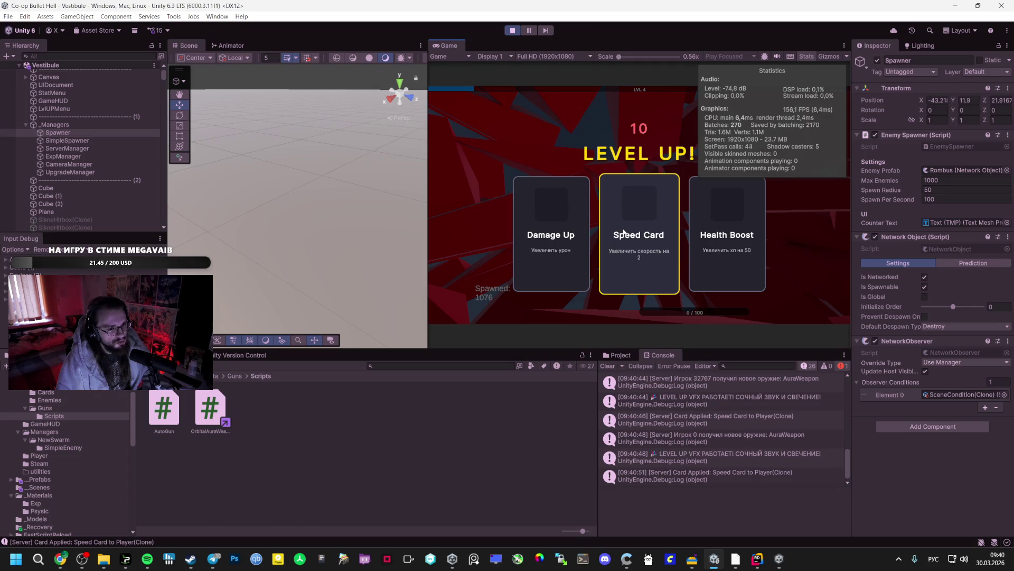
{"action": "left_click", "coordinate": [624, 232]}
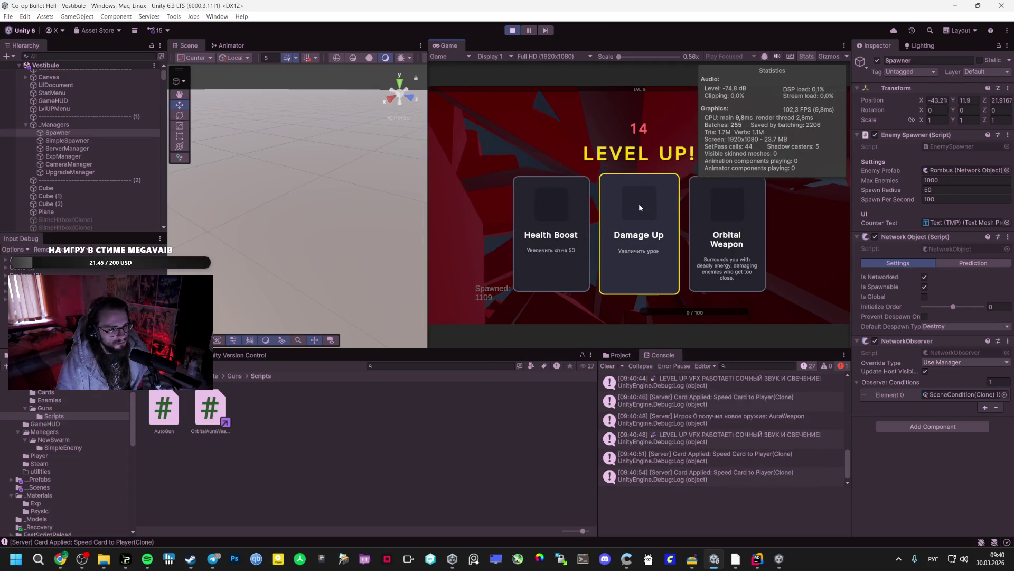
{"action": "left_click", "coordinate": [722, 212]}
{"action": "key", "text": "alt+Tab"}
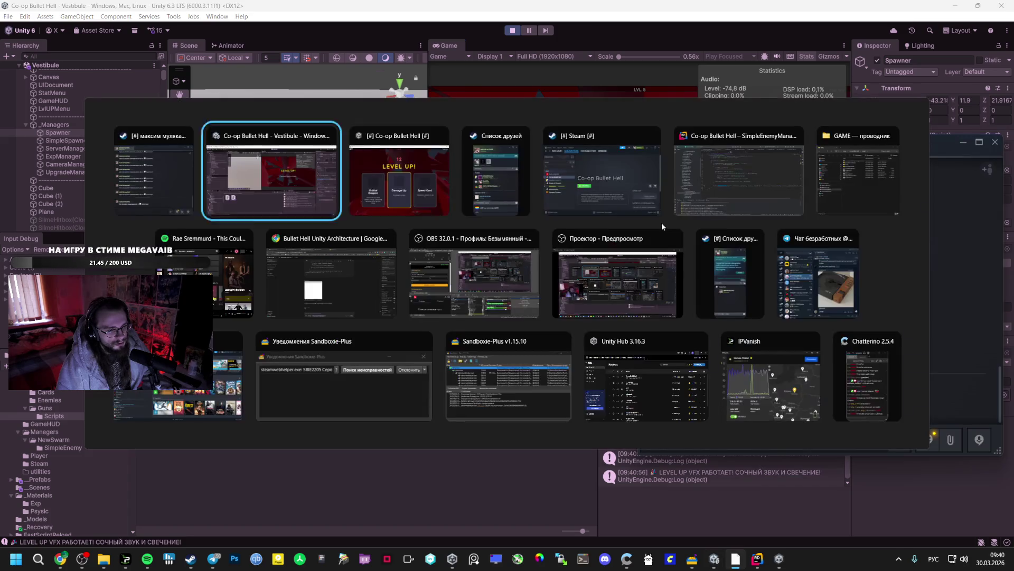
{"action": "key", "text": "alt+Tab"}
{"action": "left_click", "coordinate": [444, 365]}
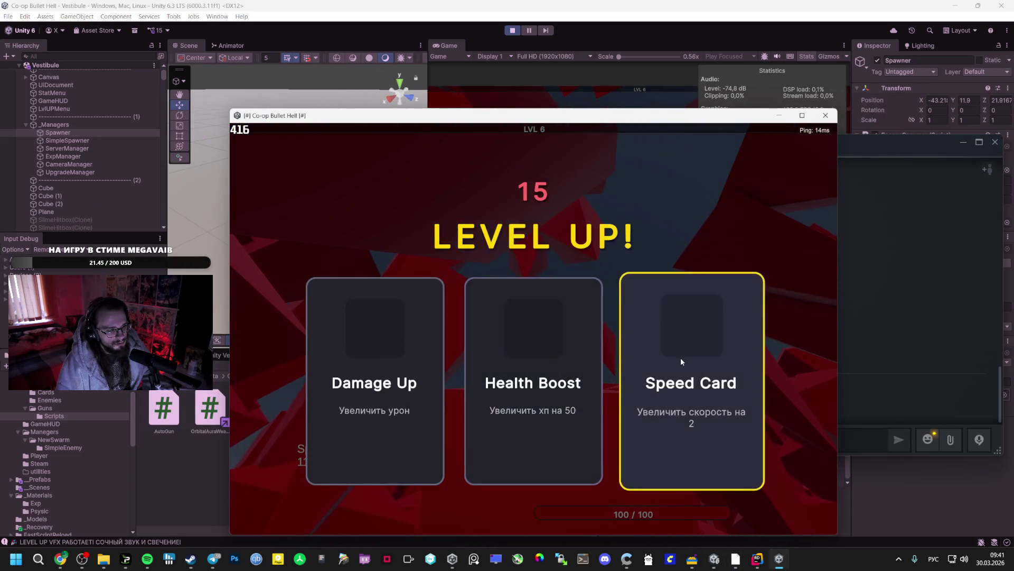
{"action": "left_click", "coordinate": [681, 358]}
Step: Take Orbital Weapon in the editor, Speed Card in the build, then Health Boost in the editor
{"action": "key", "text": "alt+Tab"}
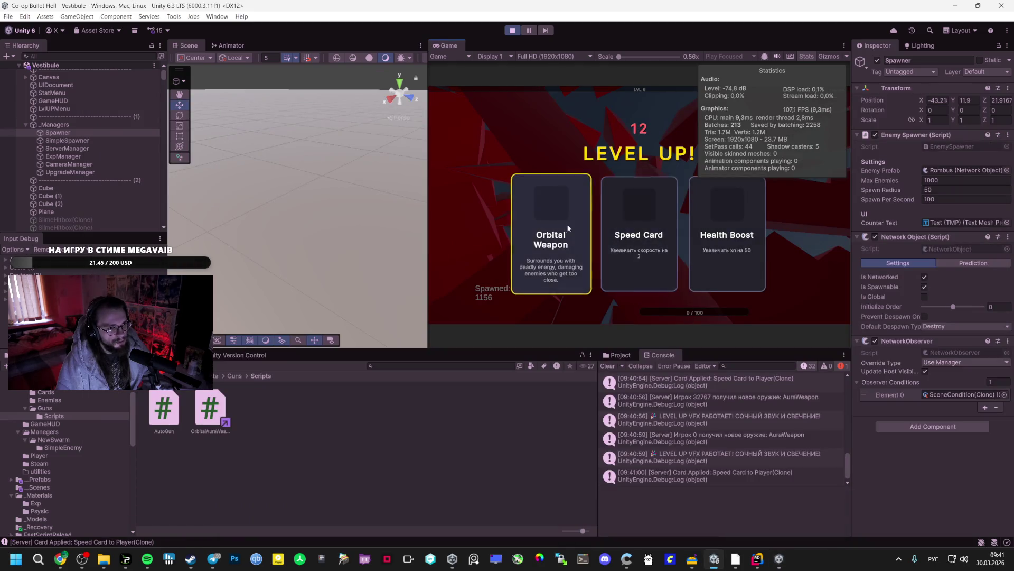
{"action": "left_click", "coordinate": [568, 228]}
{"action": "key", "text": "alt+Tab"}
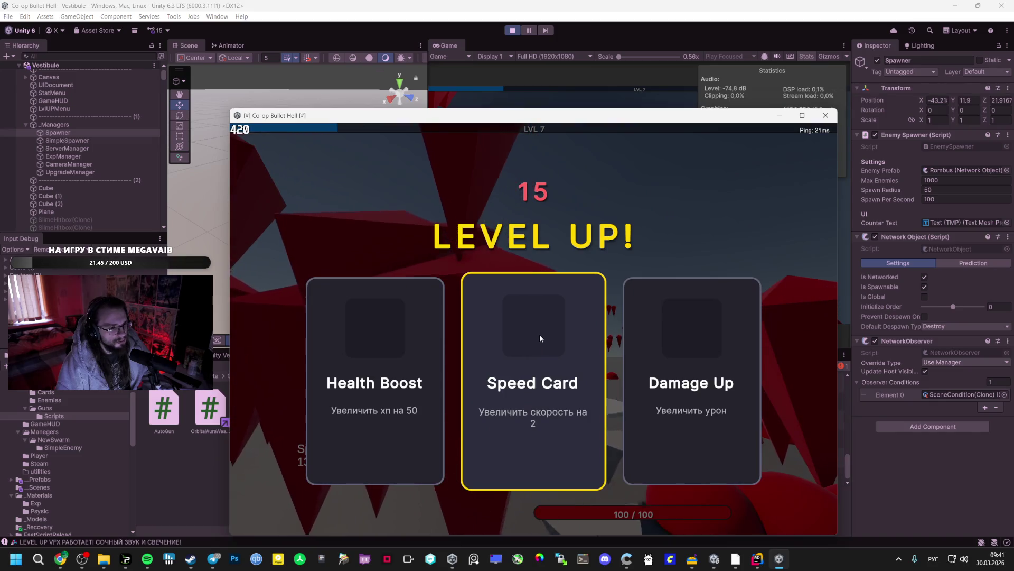
{"action": "left_click", "coordinate": [543, 342]}
{"action": "key", "text": "alt+Tab"}
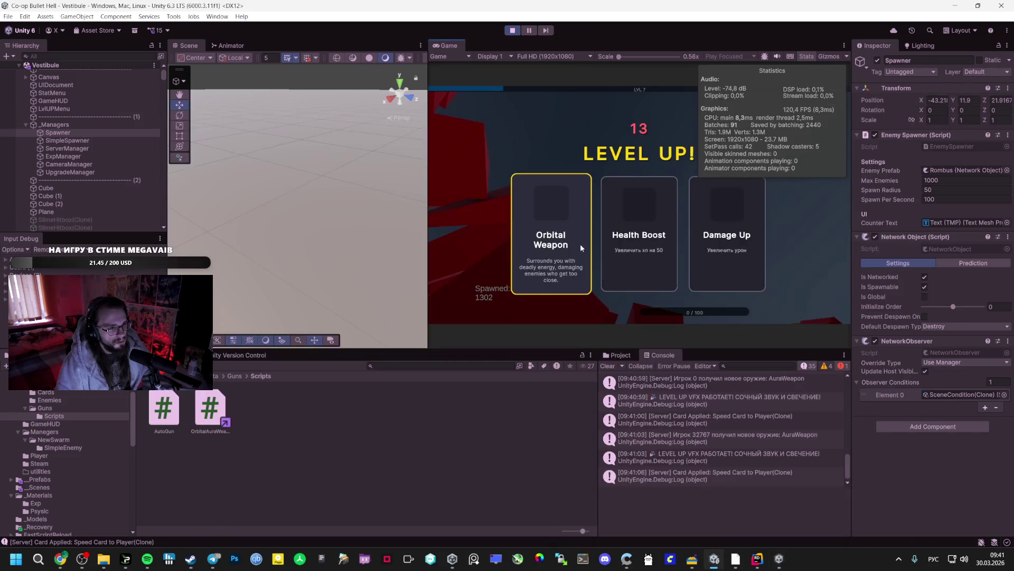
{"action": "left_click", "coordinate": [604, 236]}
{"action": "key", "text": "alt+Tab"}
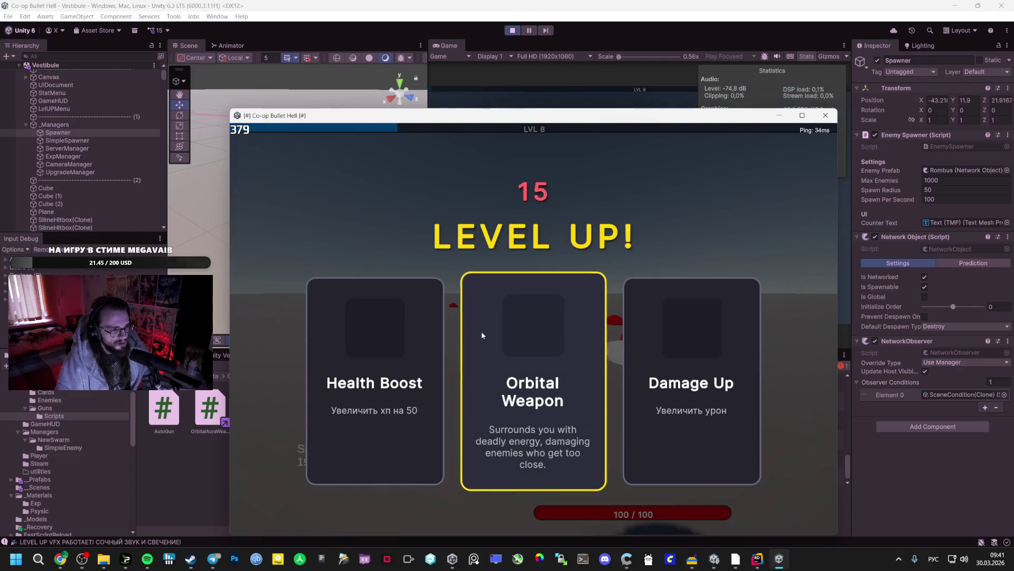
Step: Move the game window and Steam friends list aside, then take the Orbital Weapon upgrade
{"action": "key", "text": "Left"}
{"action": "mouse_move", "coordinate": [354, 125]}
{"action": "left_mouse_down"}
{"action": "mouse_move", "coordinate": [373, 173]}
{"action": "mouse_move", "coordinate": [272, 151]}
{"action": "mouse_move", "coordinate": [249, 71]}
{"action": "mouse_move", "coordinate": [153, 102]}
{"action": "mouse_move", "coordinate": [197, 64]}
{"action": "left_mouse_up"}
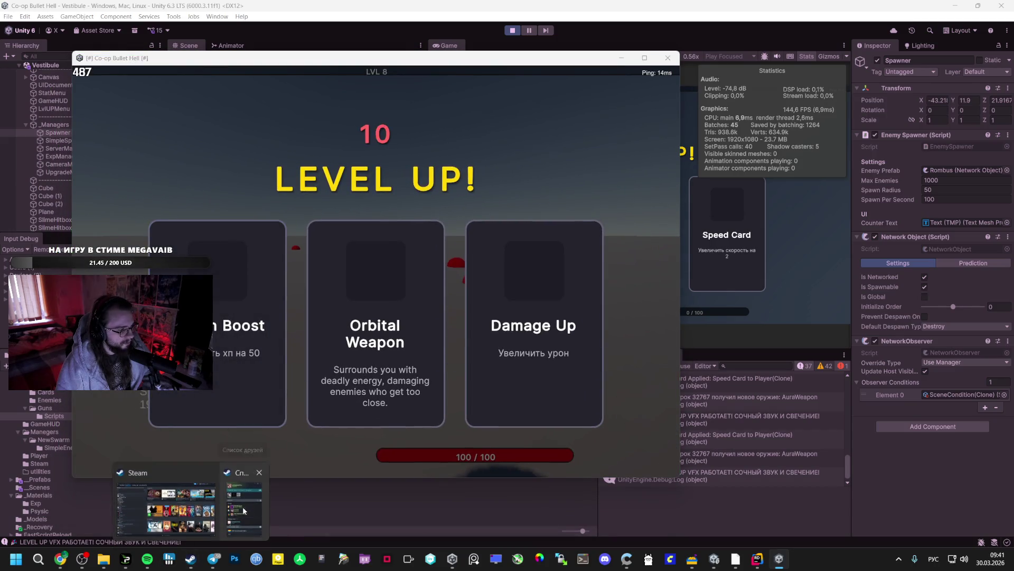
{"action": "left_click", "coordinate": [244, 510]}
{"action": "left_click_drag", "start_coordinate": [273, 124], "coordinate": [818, 171]}
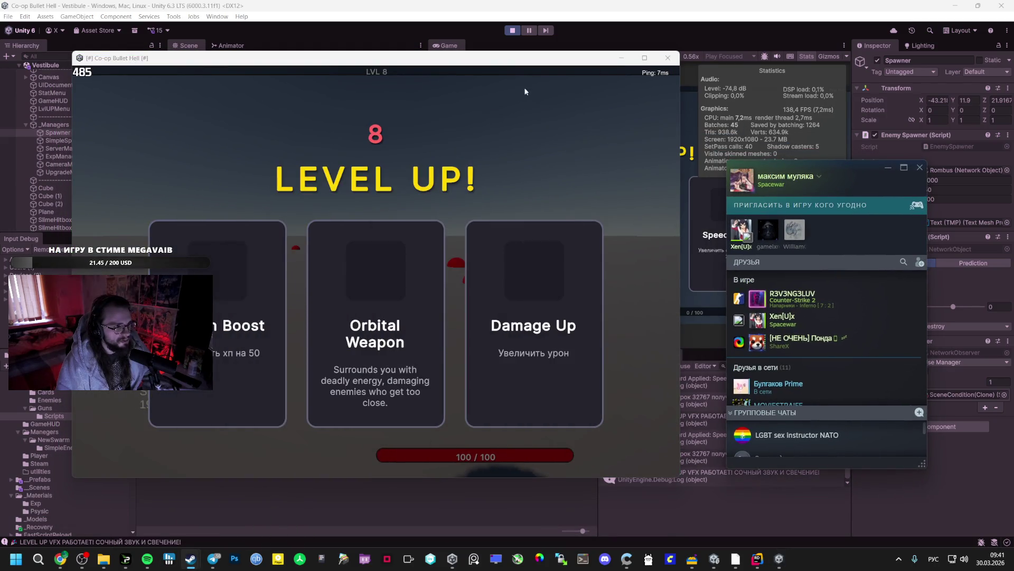
{"action": "left_click", "coordinate": [319, 290]}
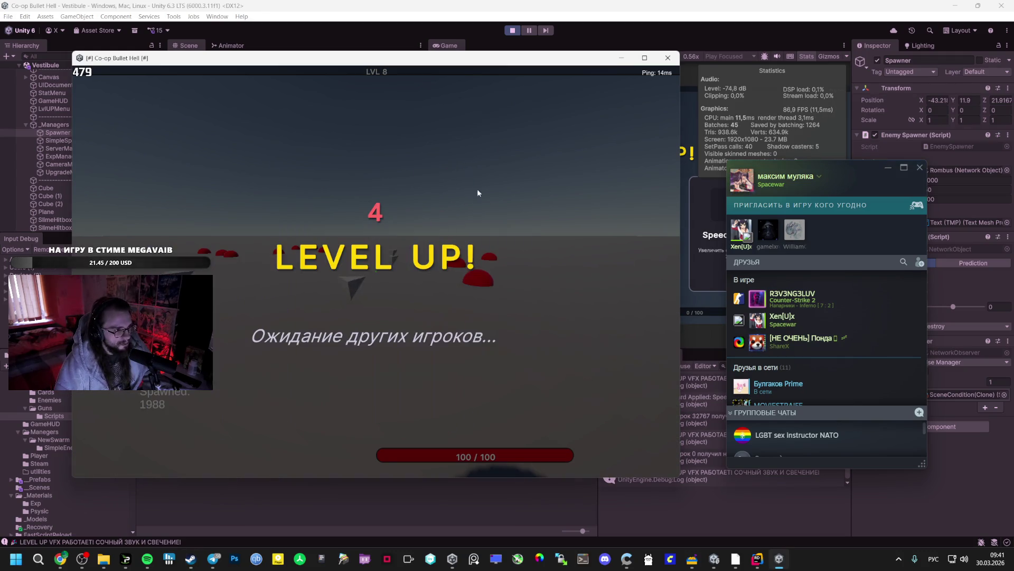
{"action": "left_click", "coordinate": [597, 29]}
{"action": "key", "text": "alt+Tab"}
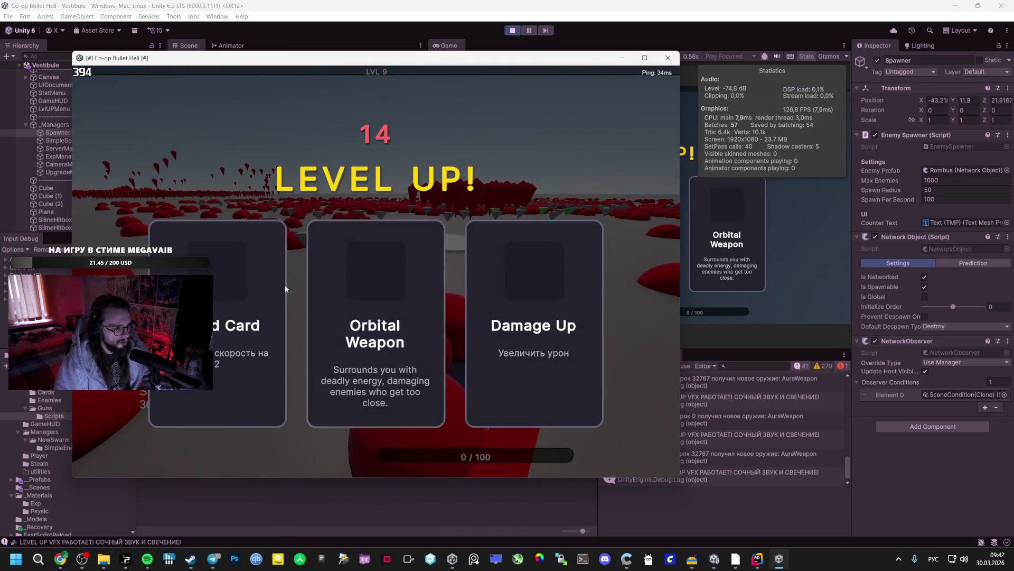
Step: Pick the Speed Card upgrade card to resume the match
{"action": "left_click", "coordinate": [285, 288]}
{"action": "left_click", "coordinate": [777, 241]}
{"action": "left_click", "coordinate": [773, 239]}
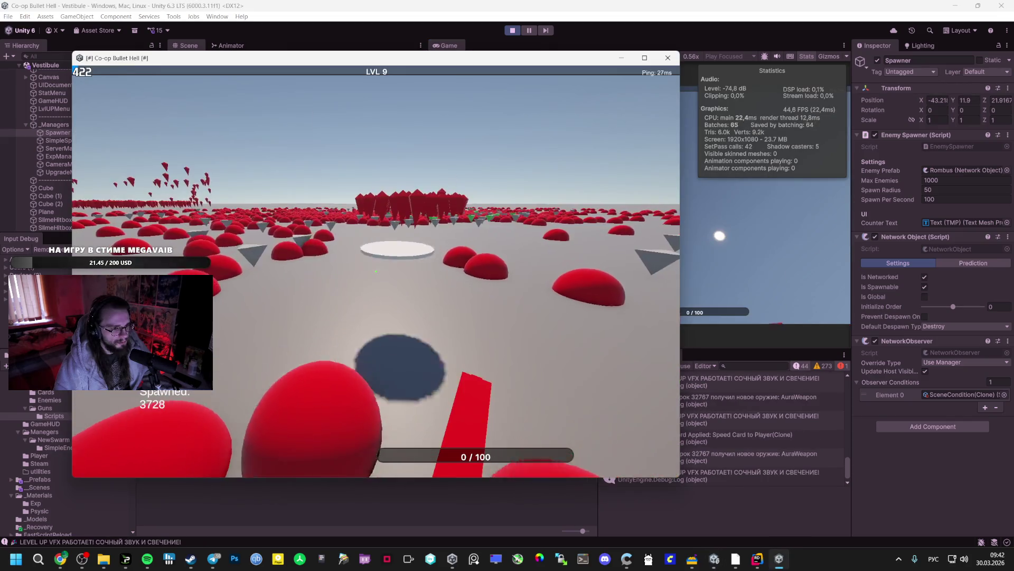
{"action": "key", "text": "alt+Tab"}
{"action": "key", "text": "alt+Tab"}
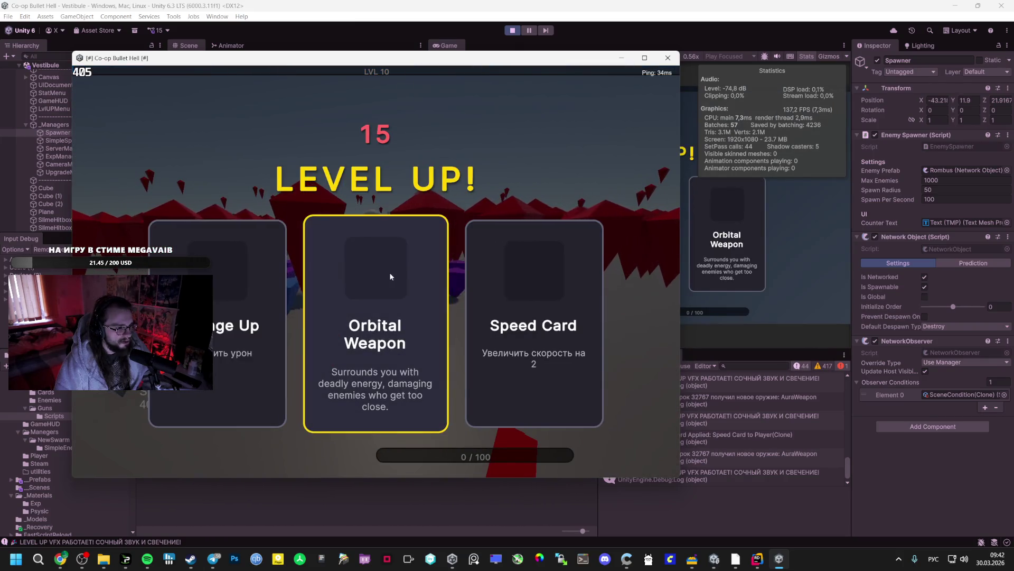
Step: Take the Orbital Weapon upgrade at the next level-up, play on, then pause
{"action": "left_click", "coordinate": [389, 272]}
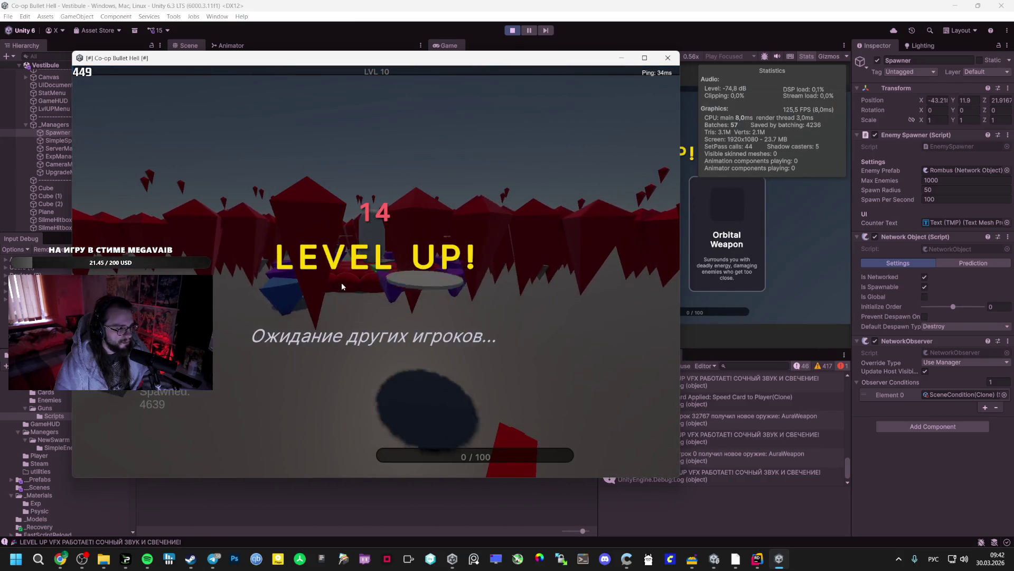
{"action": "left_click", "coordinate": [774, 231]}
{"action": "key", "text": "alt+Tab"}
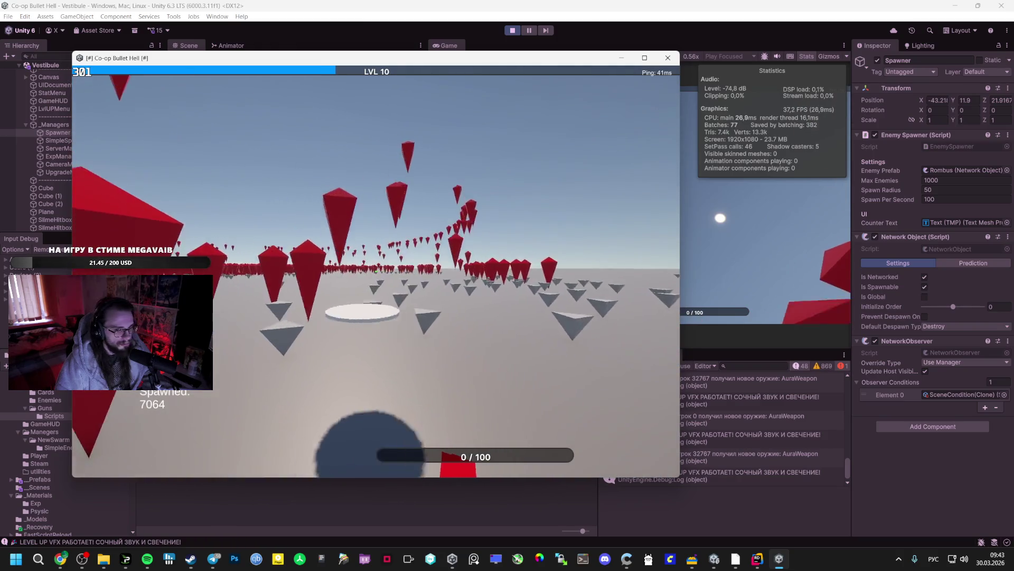
{"action": "key", "text": "Escape"}
Step: Set the Spawner's Max Enemies to 2000, resume briefly, then maximize the Game view
{"action": "left_click", "coordinate": [925, 180]}
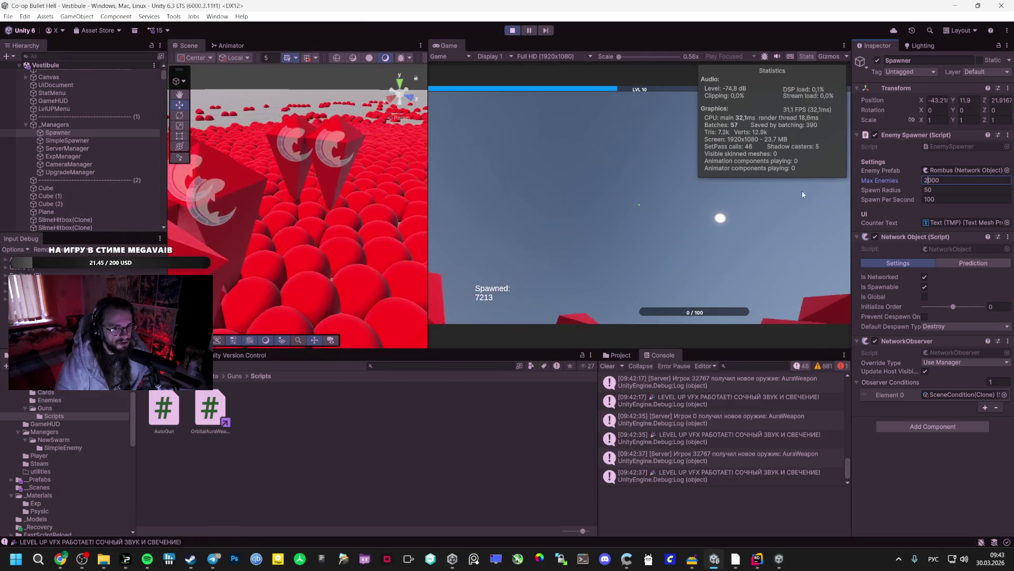
{"action": "key", "text": "alt+Tab"}
{"action": "left_click", "coordinate": [422, 263]}
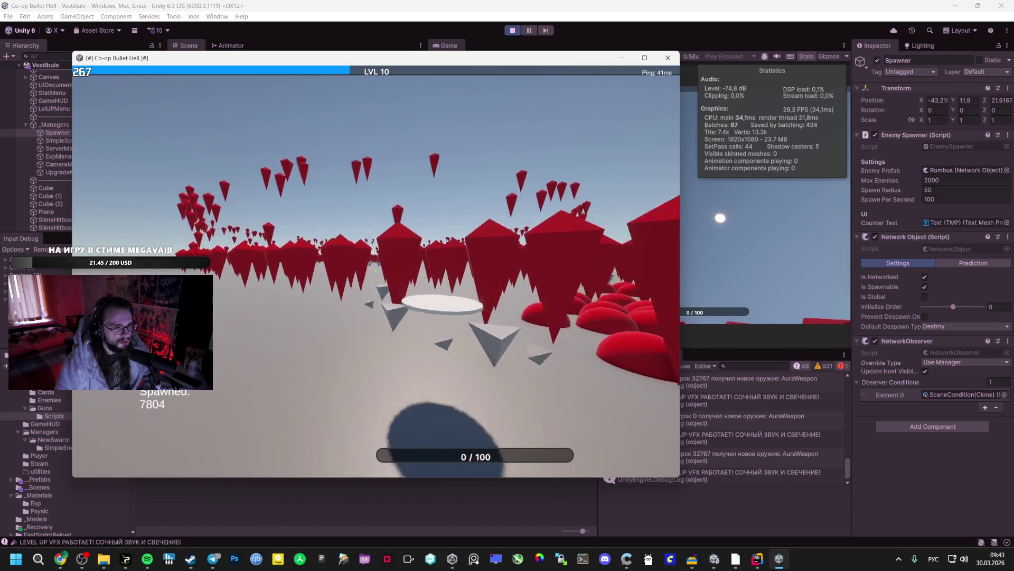
{"action": "key", "text": "Escape"}
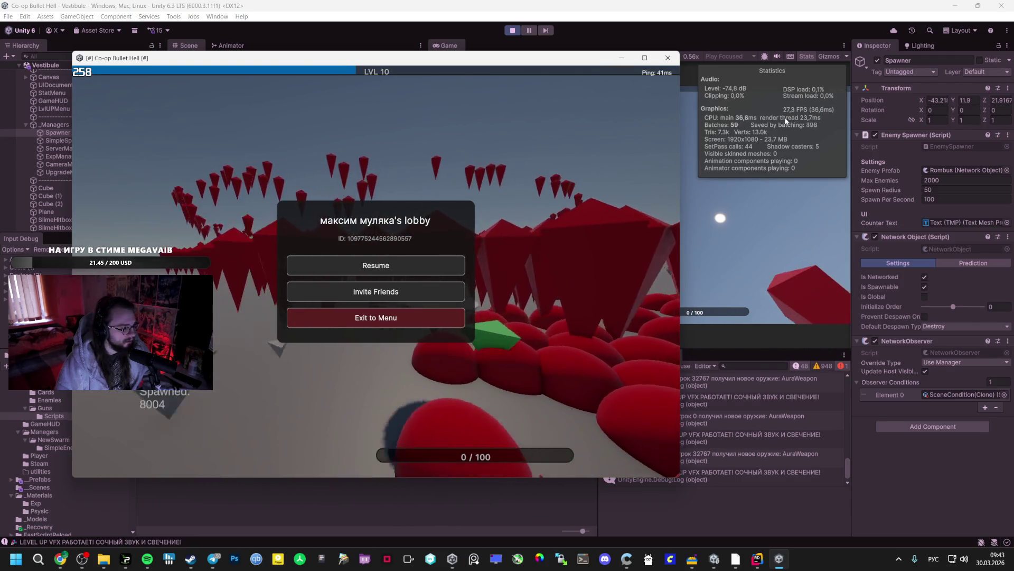
{"action": "key", "text": "Escape"}
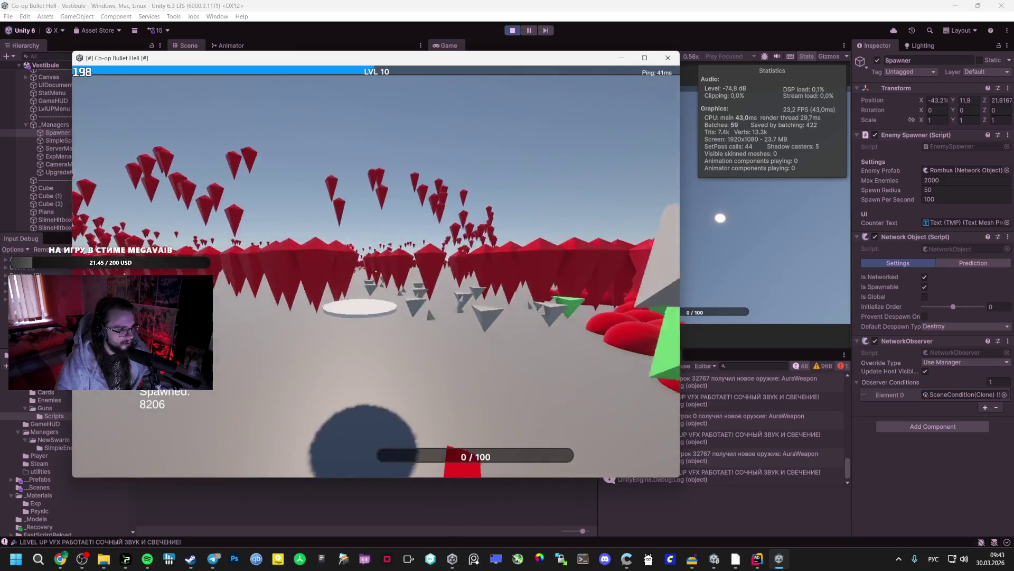
{"action": "key", "text": "Escape"}
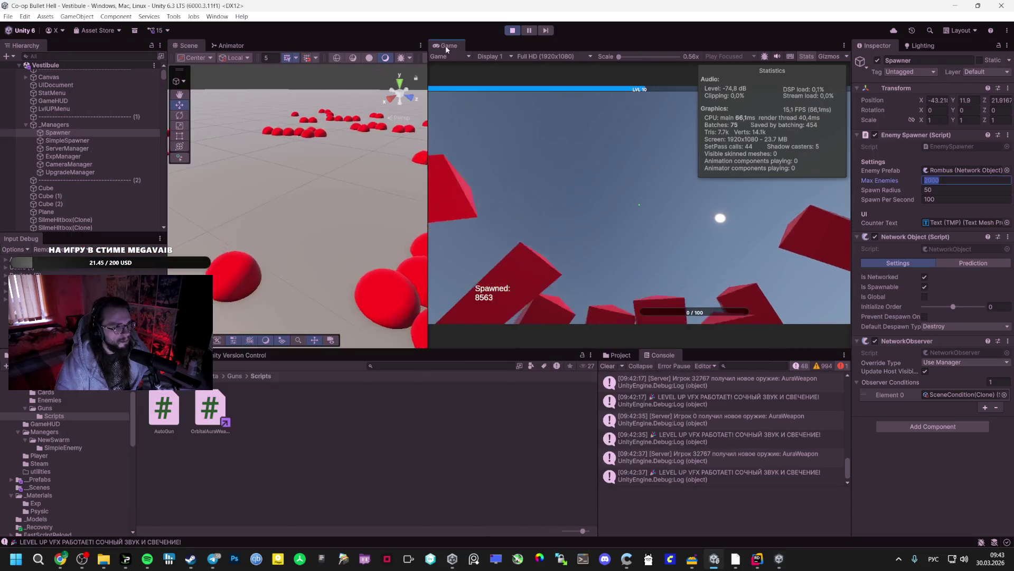
{"action": "double_click", "coordinate": [445, 45]}
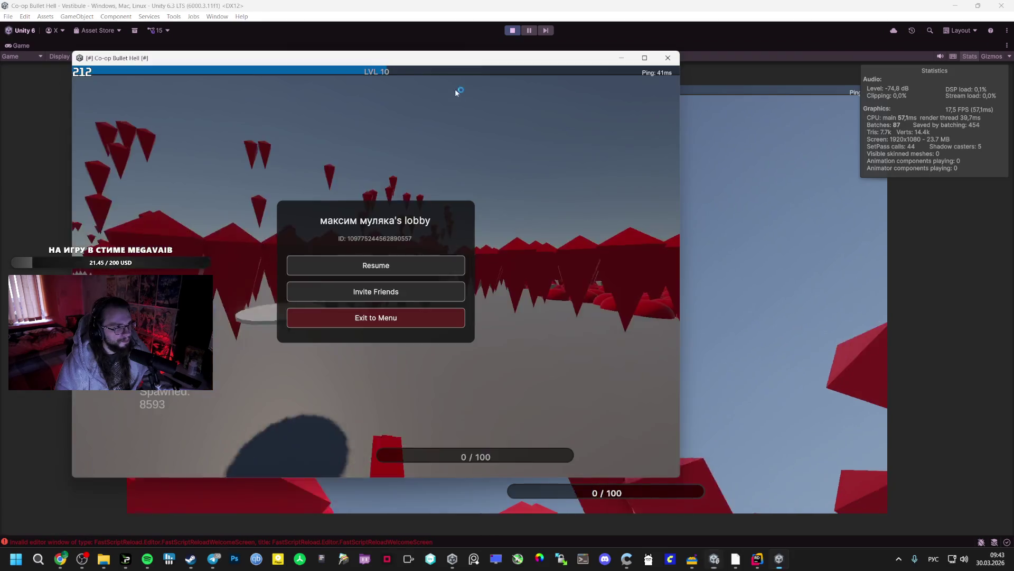
Step: Resume play, then pause, shift the build window aside and play on to level 11
{"action": "key", "text": "Escape"}
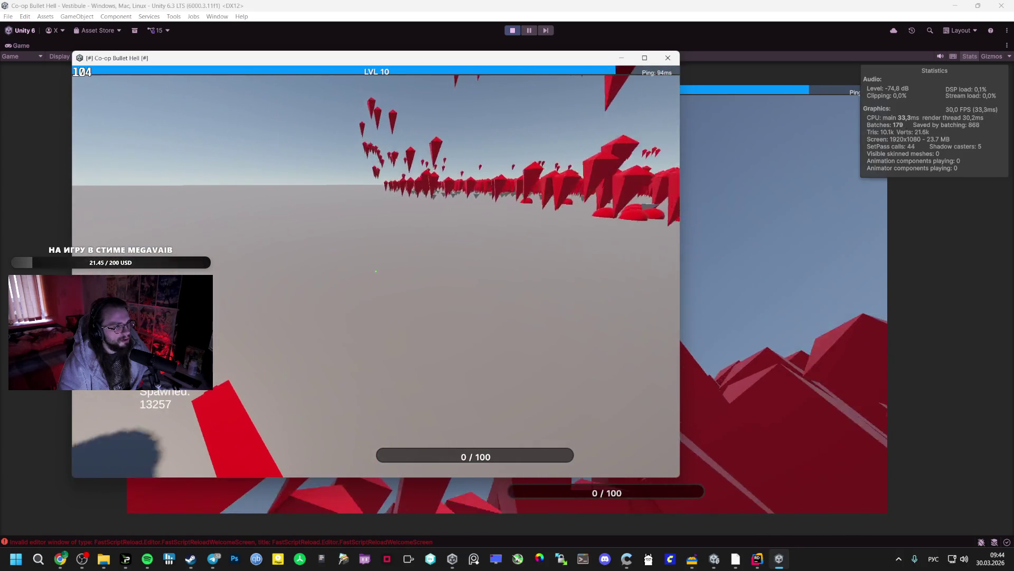
{"action": "key", "text": "Escape"}
{"action": "mouse_move", "coordinate": [161, 58]}
{"action": "left_mouse_down"}
{"action": "mouse_move", "coordinate": [375, 154]}
{"action": "mouse_move", "coordinate": [553, 114]}
{"action": "mouse_move", "coordinate": [226, 95]}
{"action": "left_mouse_up"}
{"action": "left_click", "coordinate": [409, 305]}
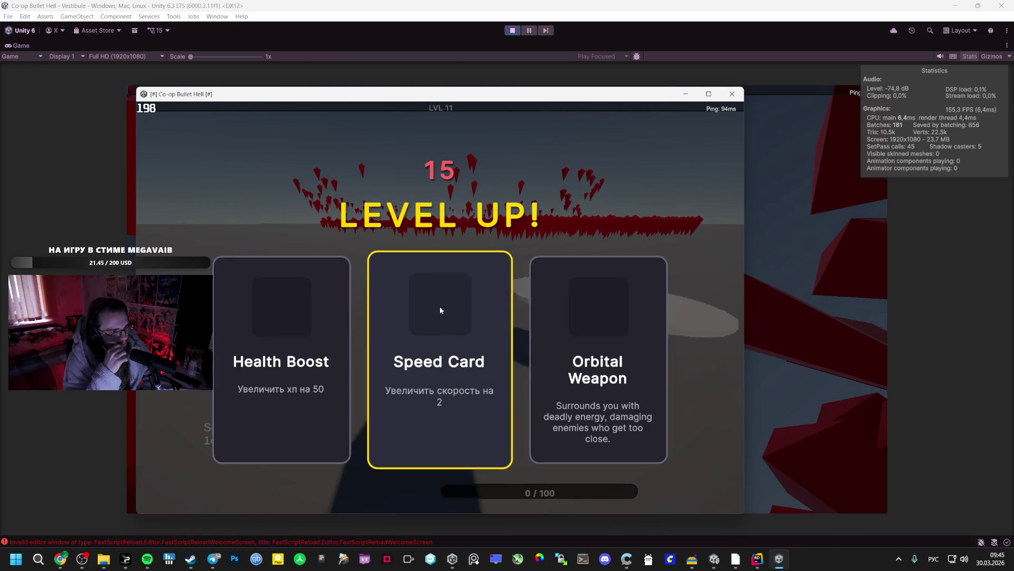
Step: Take Speed Card in both the build and the editor game, then play on alternating windows
{"action": "left_click", "coordinate": [468, 306]}
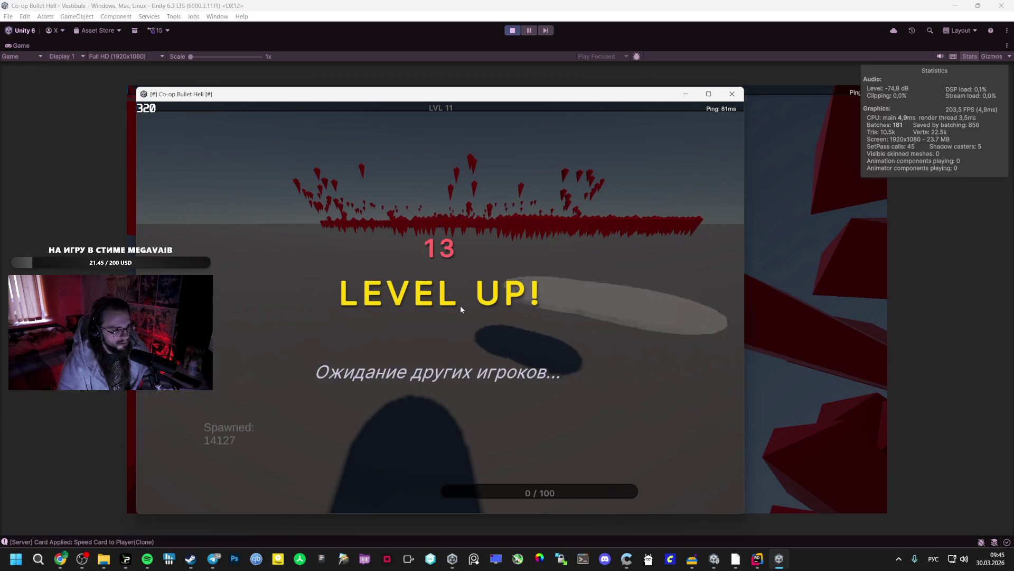
{"action": "left_click", "coordinate": [795, 281]}
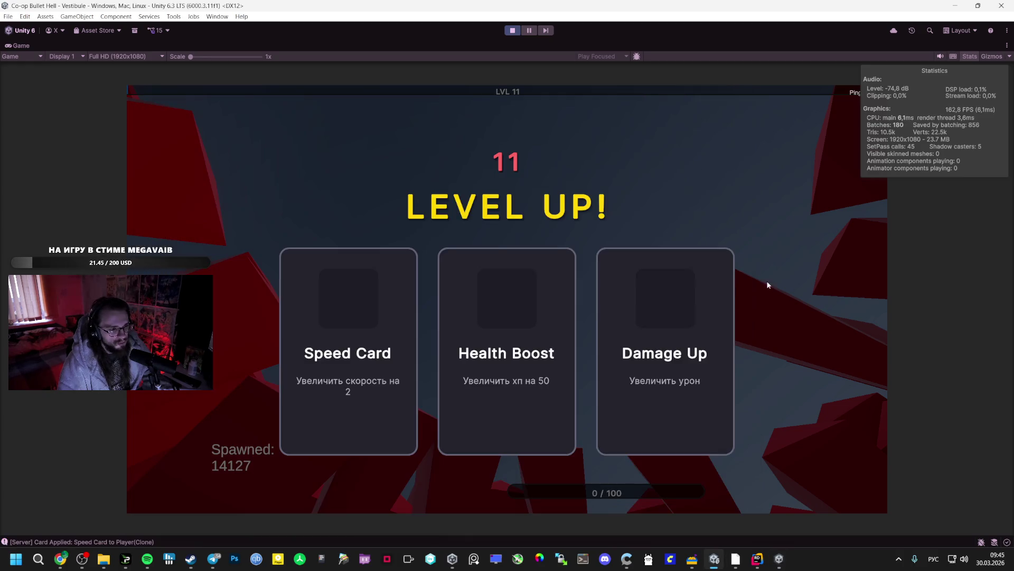
{"action": "left_click", "coordinate": [397, 319]}
{"action": "key", "text": "alt+Tab"}
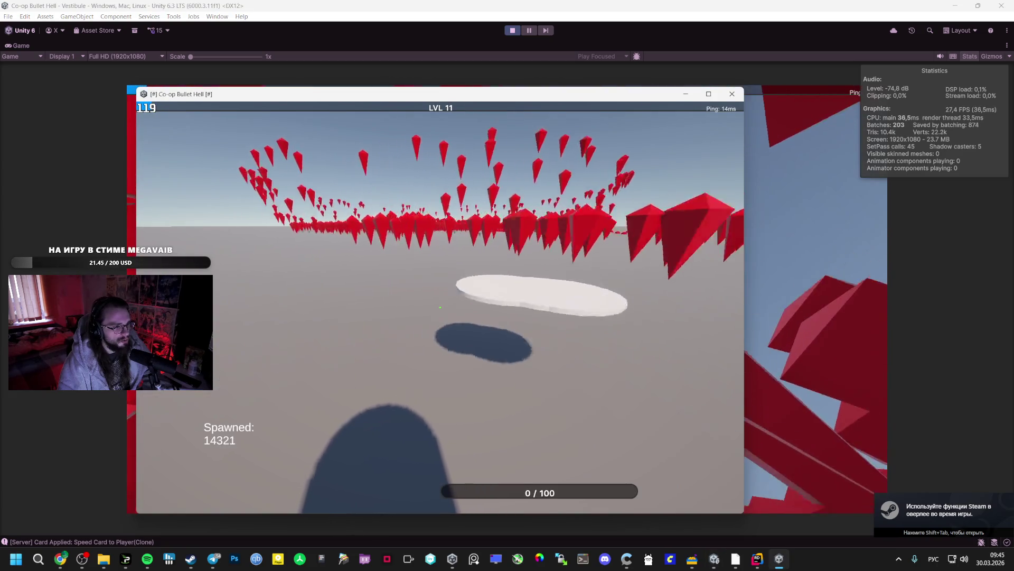
{"action": "key", "text": "alt+Tab"}
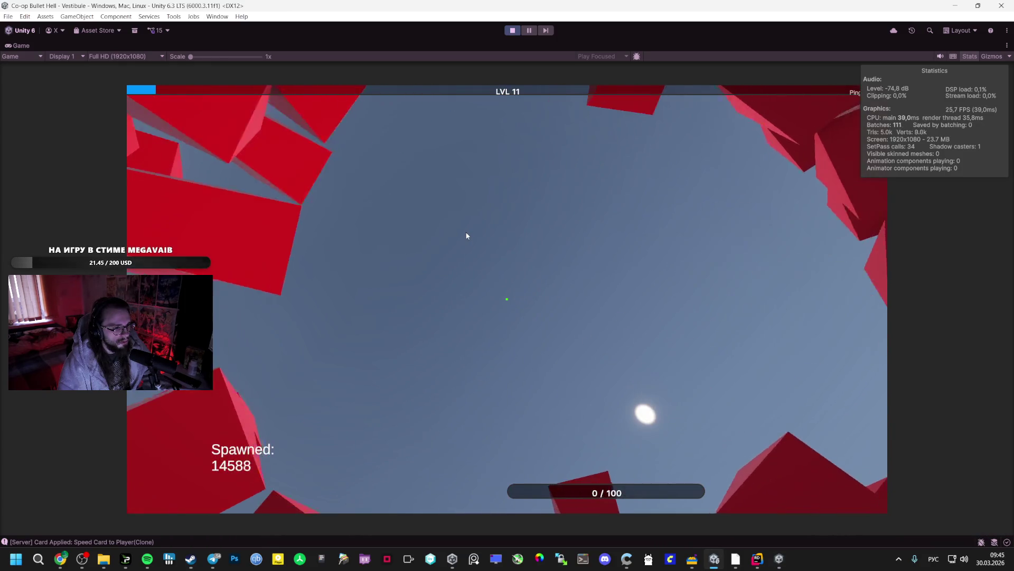
{"action": "key", "text": "alt+Tab"}
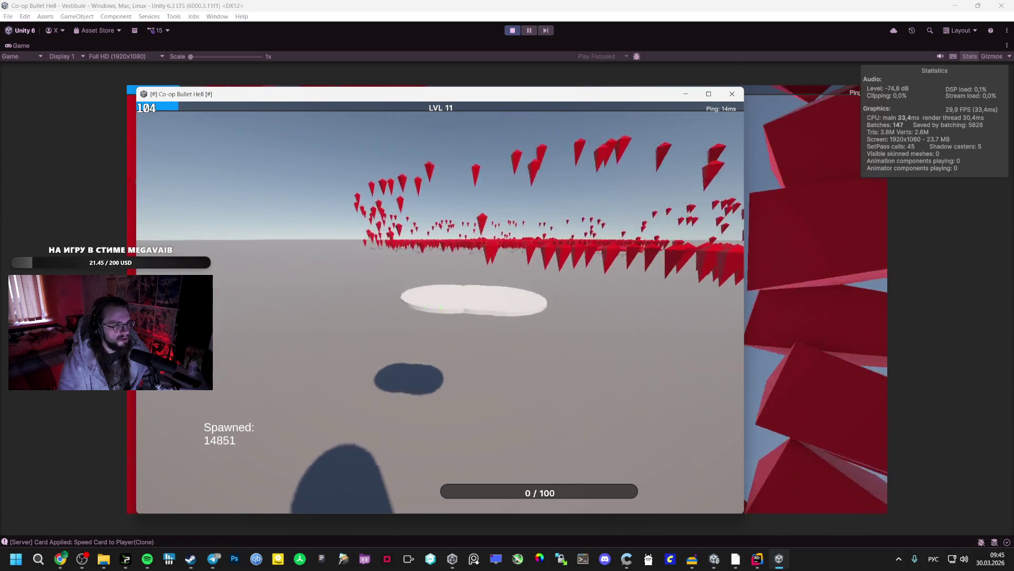
{"action": "key", "text": "alt+Tab"}
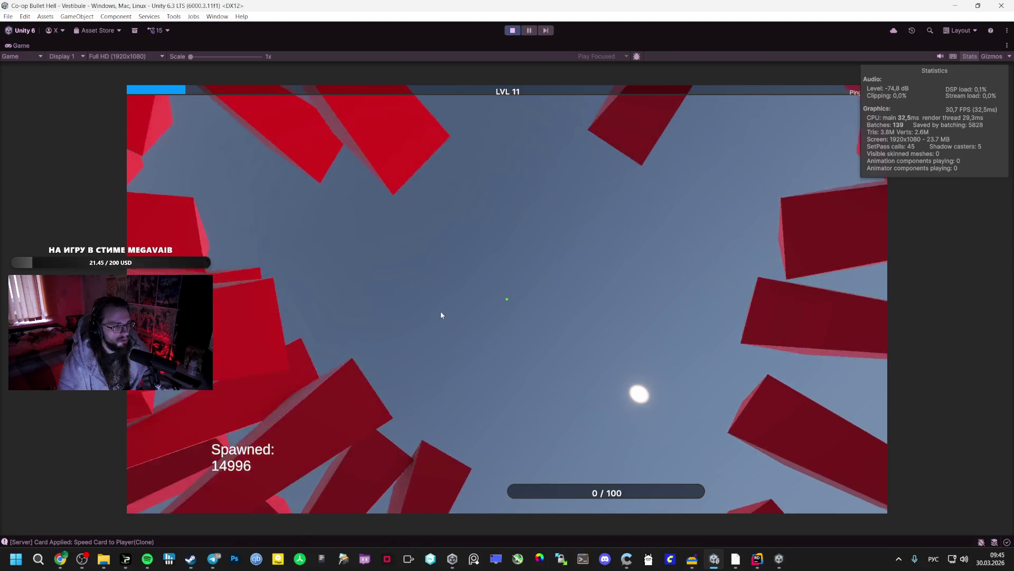
{"action": "key", "text": "alt+Tab"}
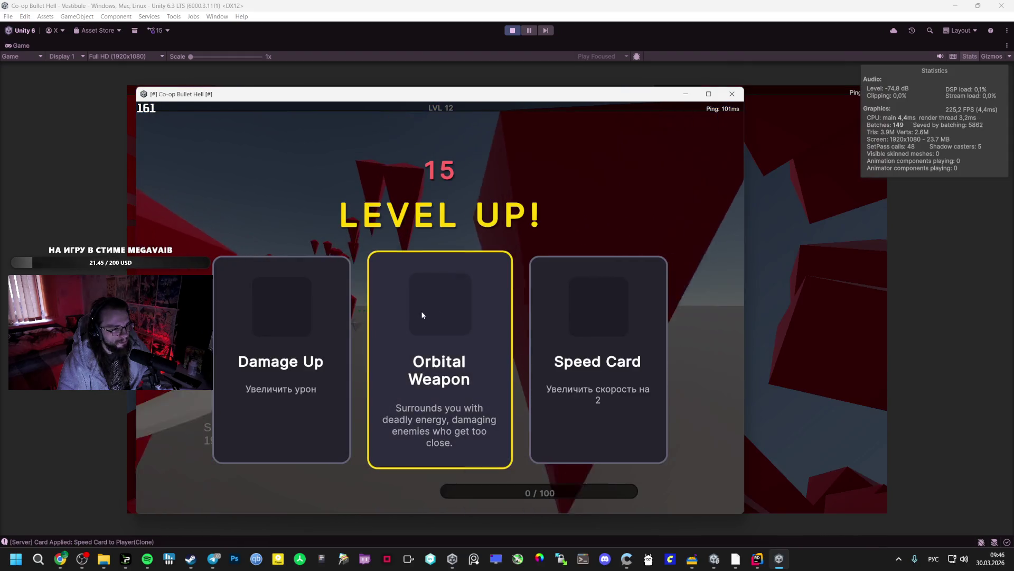
Step: Take Orbital Weapon in the build and Speed Card in the editor game, then pause later
{"action": "left_click", "coordinate": [419, 311]}
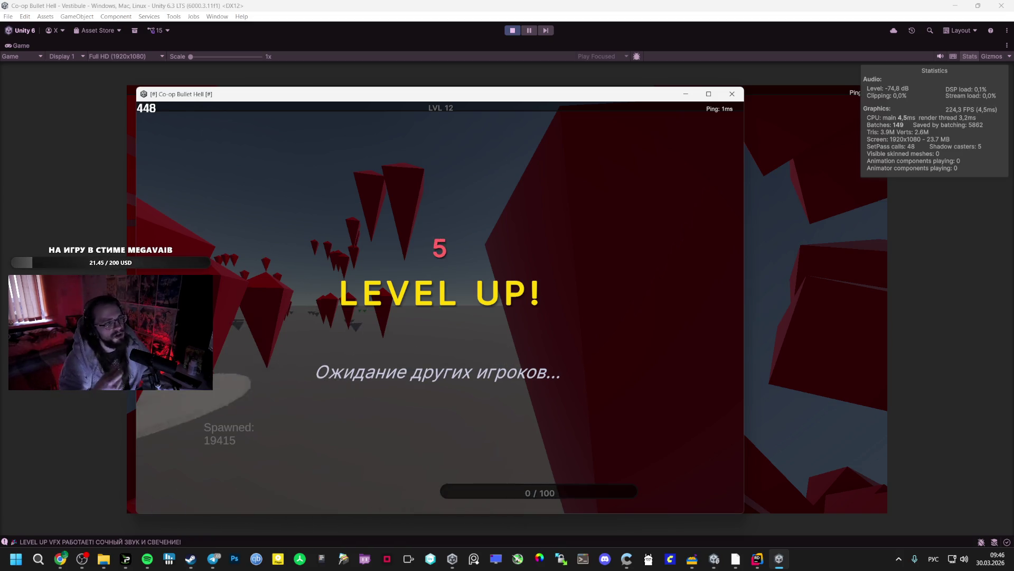
{"action": "key", "text": "alt+Tab"}
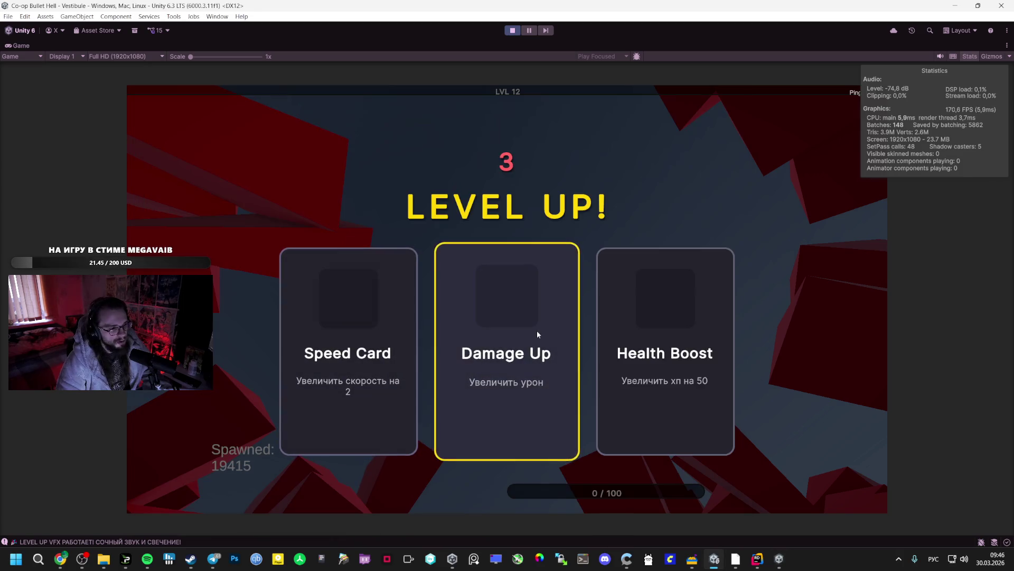
{"action": "left_click", "coordinate": [356, 328]}
{"action": "key", "text": "alt+Tab"}
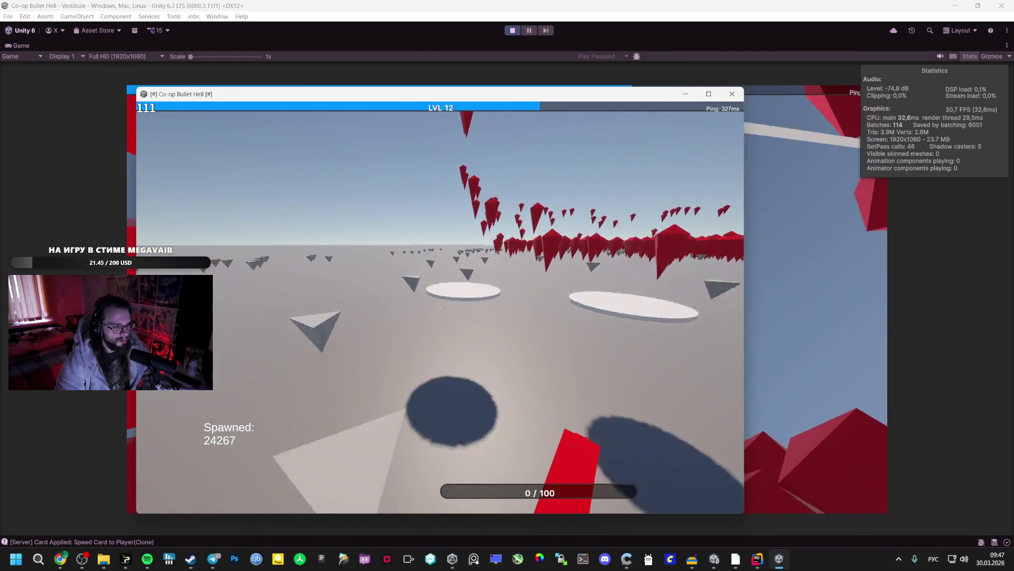
{"action": "key", "text": "Escape"}
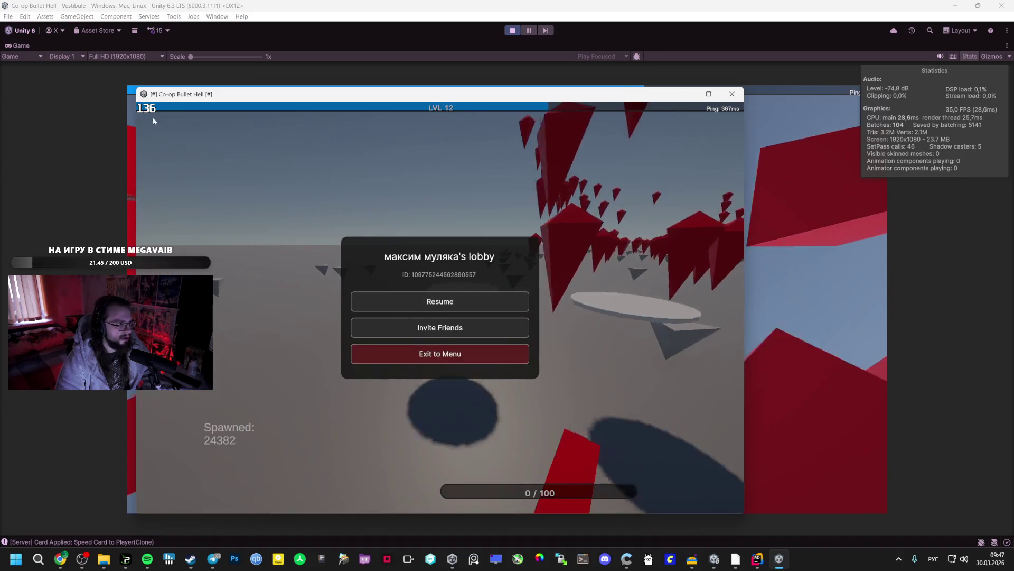
Step: Restore the editor layout and inspect SlimeHitbox(Clone) and Rombus(Clone) components in the Inspector
{"action": "double_click", "coordinate": [22, 46]}
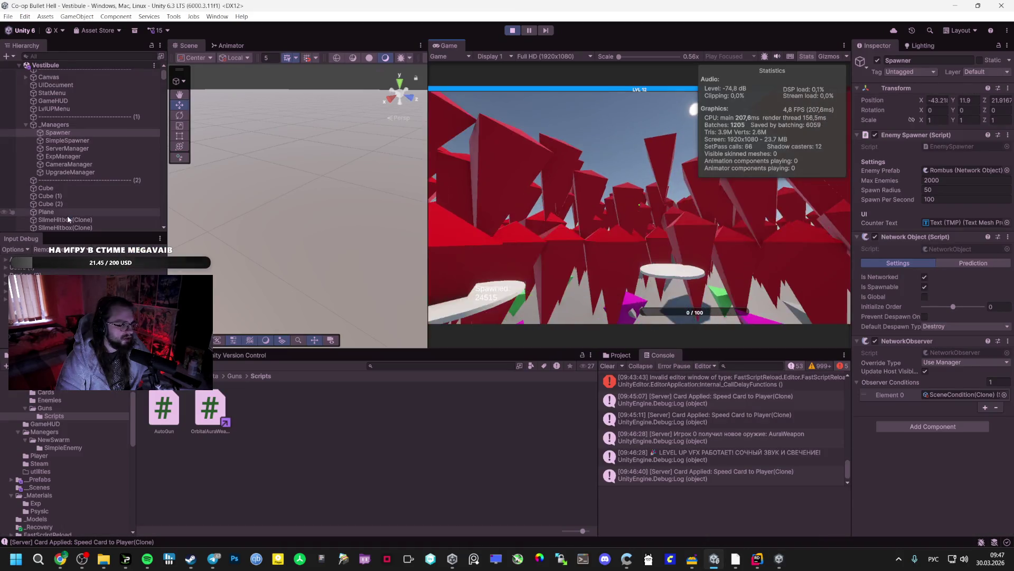
{"action": "left_click", "coordinate": [73, 220]}
{"action": "scroll", "coordinate": [128, 186], "scroll_direction": "down", "scroll_amount": 10}
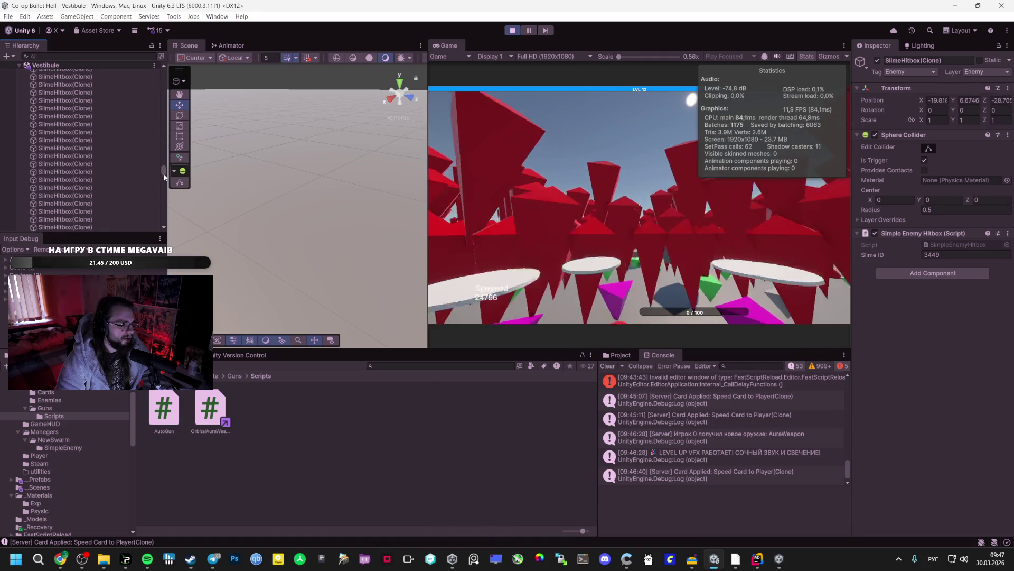
{"action": "left_click_drag", "start_coordinate": [164, 164], "coordinate": [164, 156]}
{"action": "left_click", "coordinate": [116, 161]}
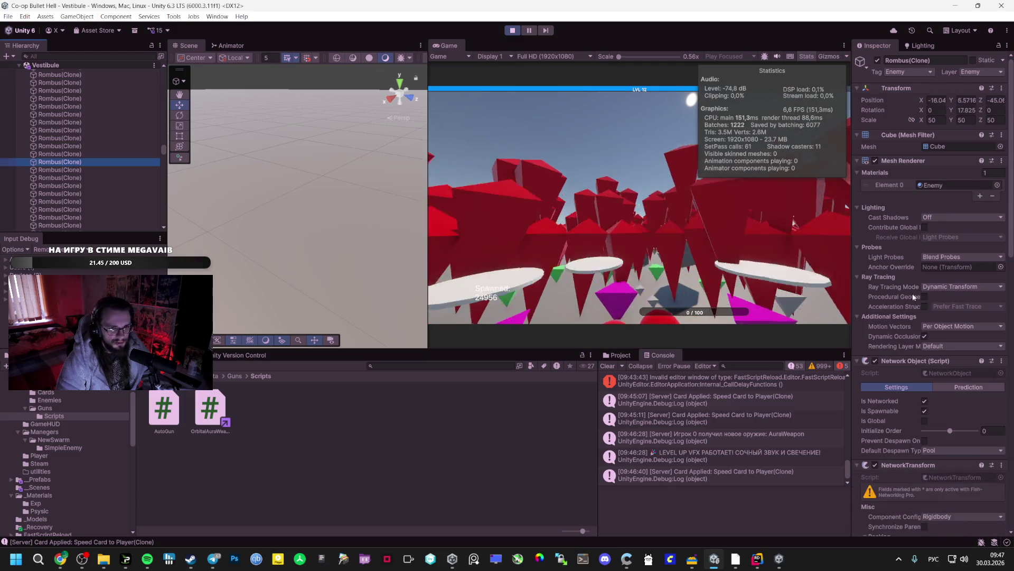
{"action": "scroll", "coordinate": [903, 417], "scroll_direction": "down", "scroll_amount": 5}
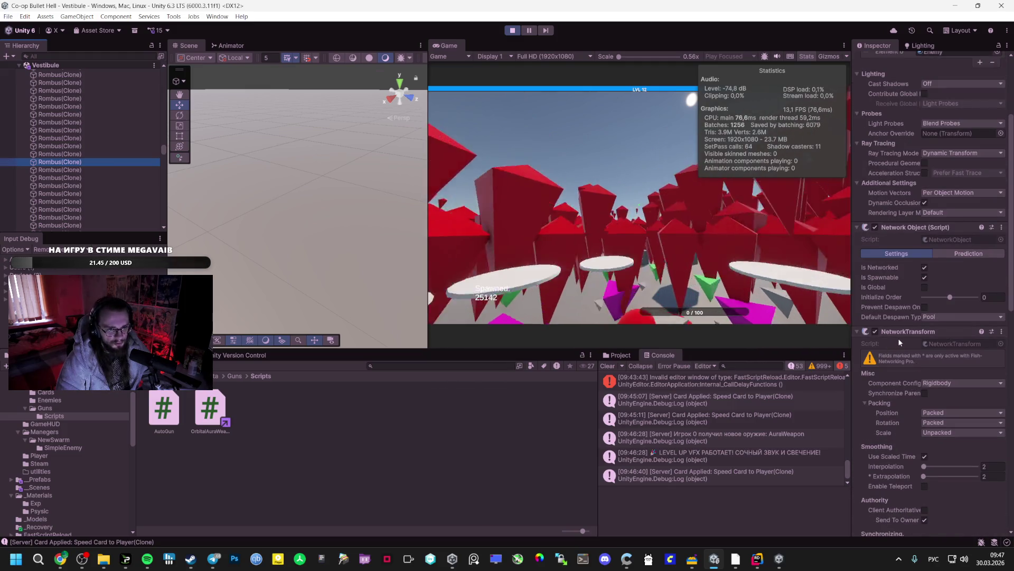
{"action": "key", "text": "alt+Tab"}
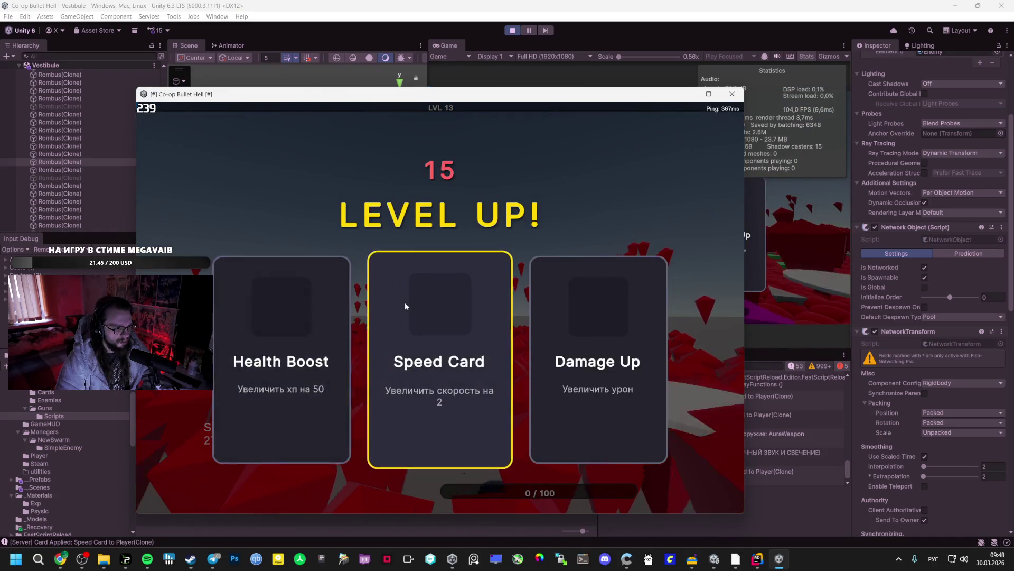
Step: Take Speed Card at level 13, then close the standalone build with Alt+F4
{"action": "left_click", "coordinate": [405, 306]}
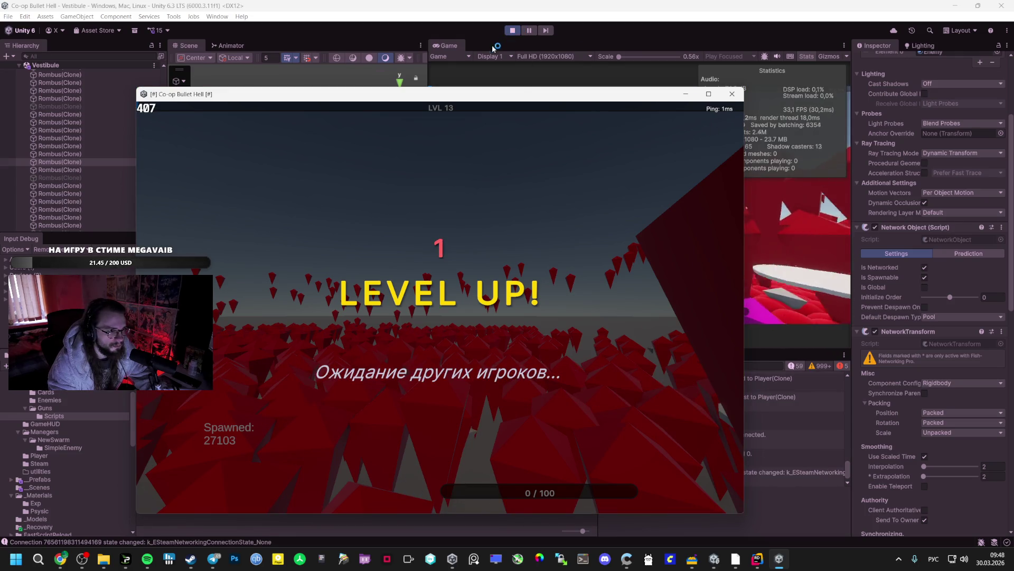
{"action": "key", "text": "alt+F4"}
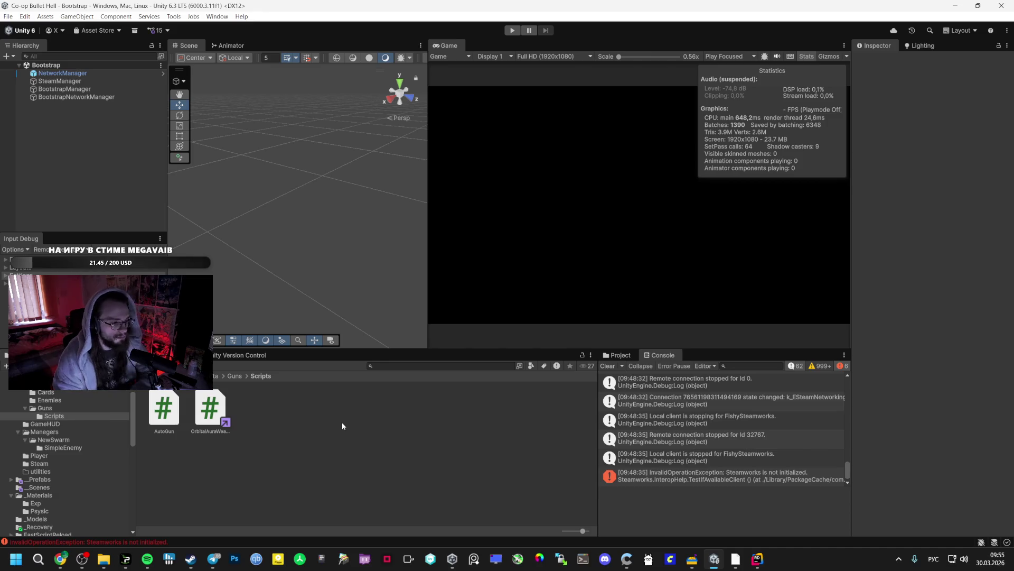
Step: Scroll AI Studio to the orbital aura answer, open ChatGPT in a new tab, then show the GAME folder
{"action": "left_click", "coordinate": [60, 558]}
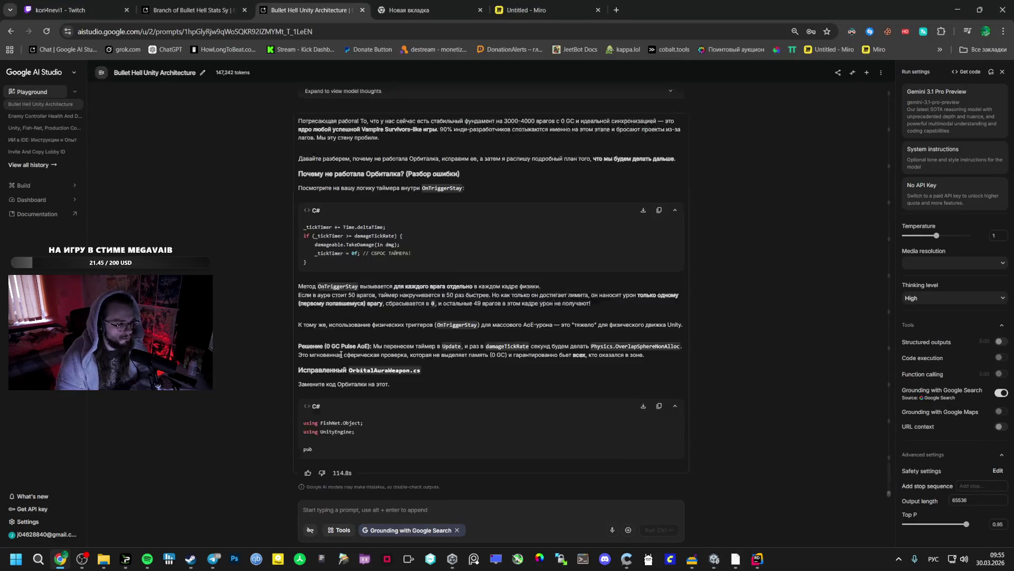
{"action": "scroll", "coordinate": [363, 338], "scroll_direction": "down", "scroll_amount": 5}
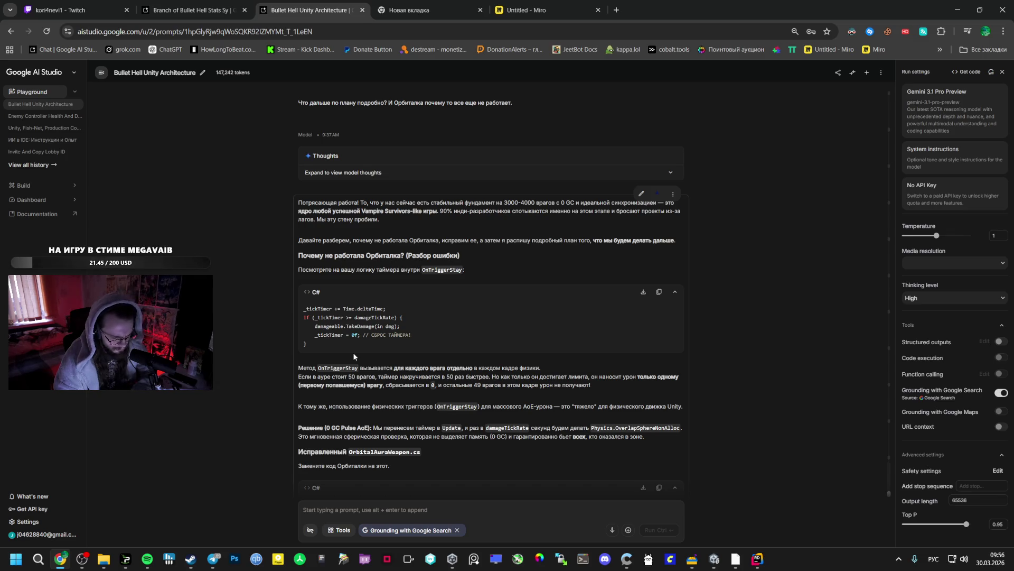
{"action": "left_click", "coordinate": [432, 14]}
{"action": "left_click", "coordinate": [182, 48]}
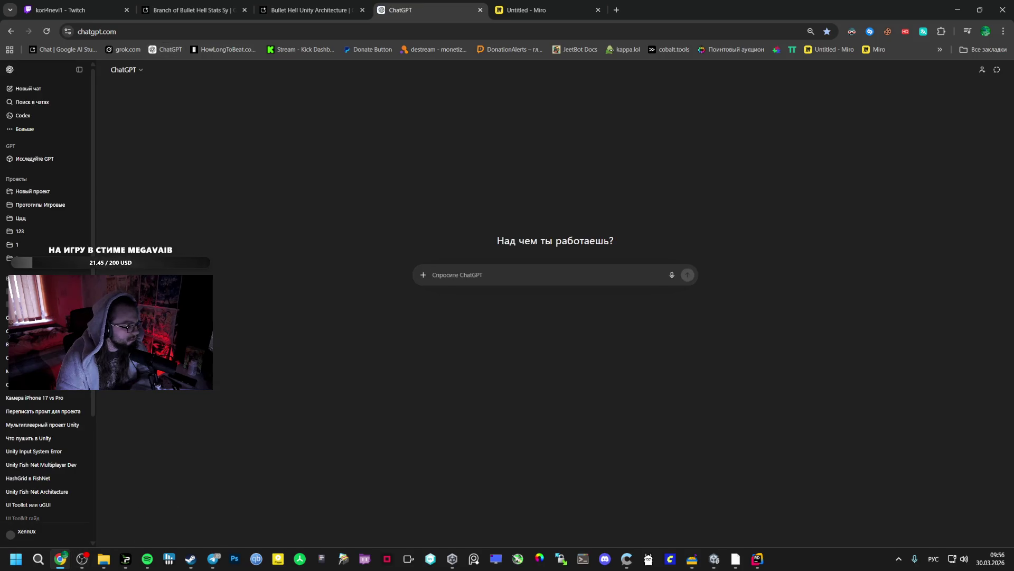
{"action": "left_click", "coordinate": [102, 563]}
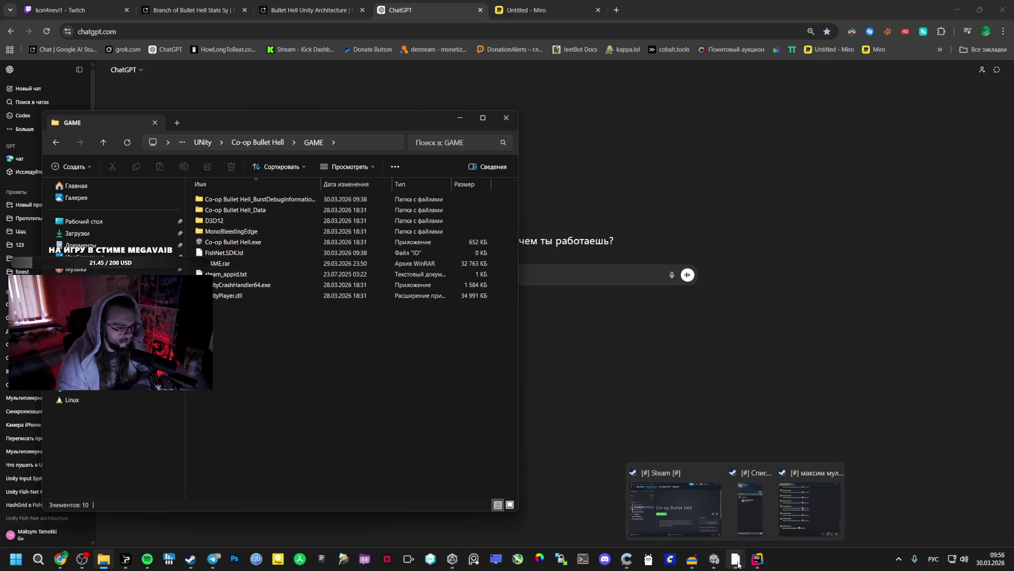
Step: Show the SimpleEnemy scripts folder in Unity and close the ChatGPT tab
{"action": "left_click", "coordinate": [714, 559]}
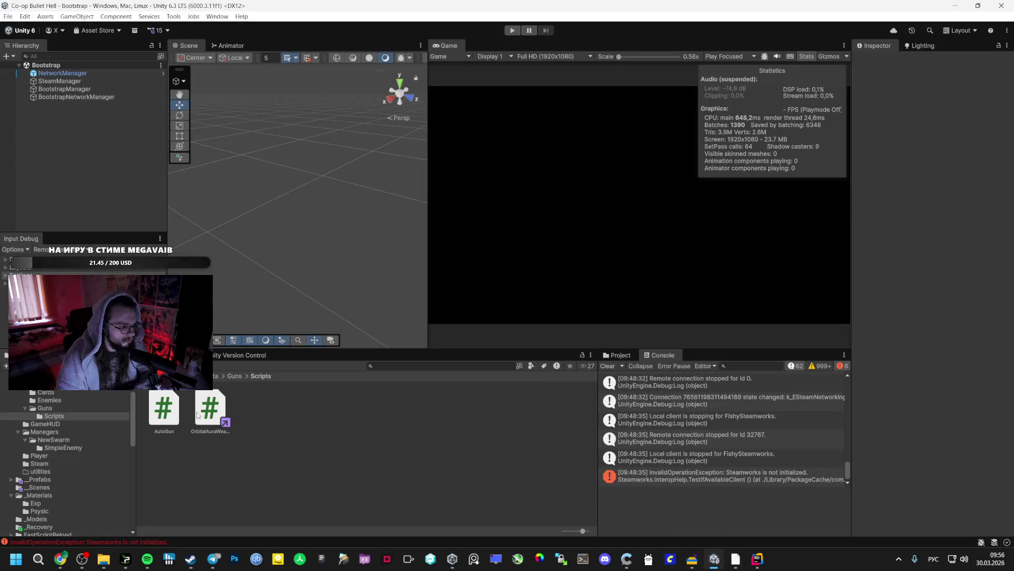
{"action": "left_click", "coordinate": [67, 450]}
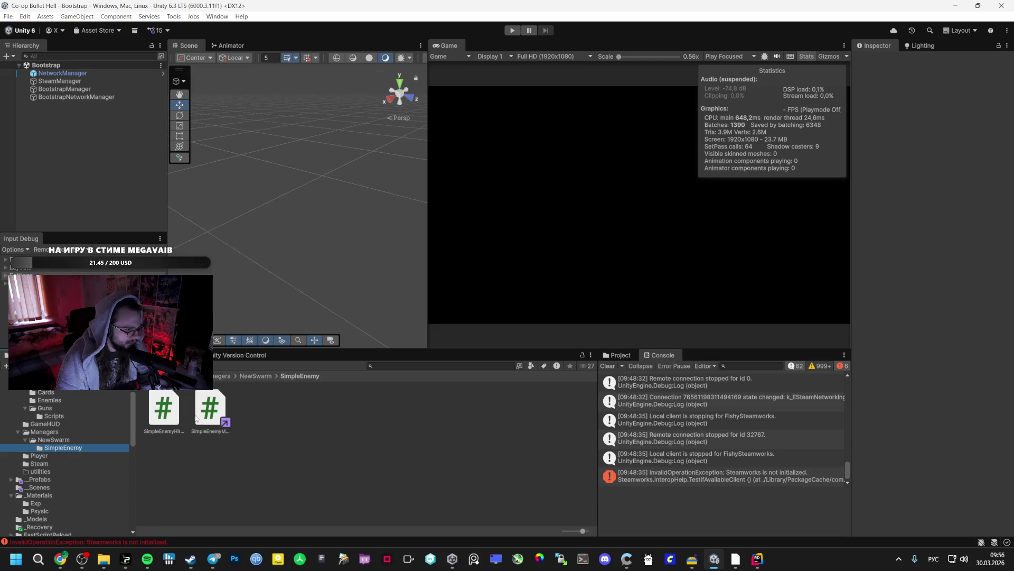
{"action": "key", "text": "alt+Tab"}
{"action": "key", "text": "alt+Tab"}
{"action": "key", "text": "alt+Tab"}
{"action": "middle_click", "coordinate": [416, 3]}
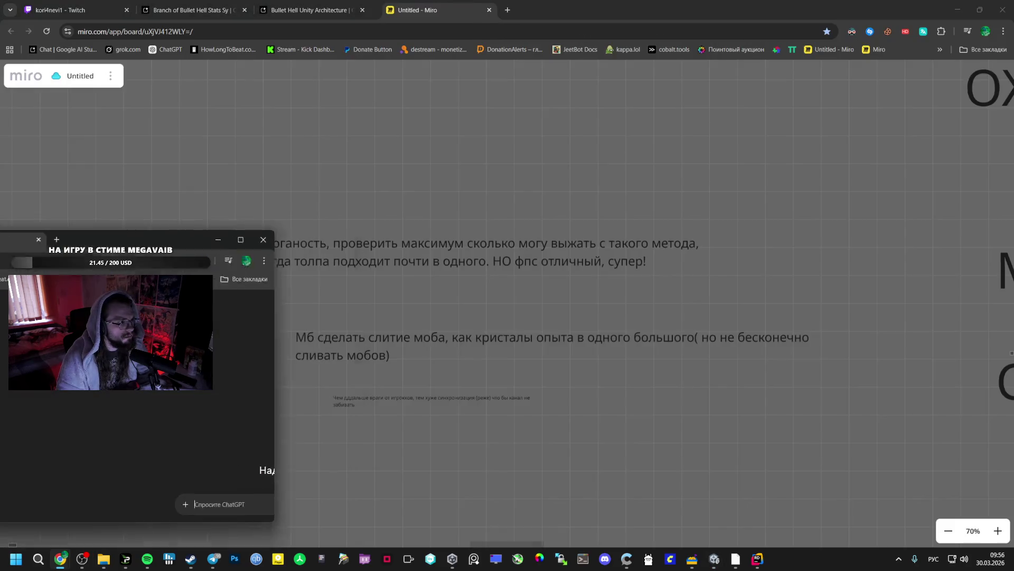
Step: Return briefly to Unity, then bring the browser showing the Miro board forward
{"action": "key", "text": "alt+Tab"}
{"action": "key", "text": "alt+Tab"}
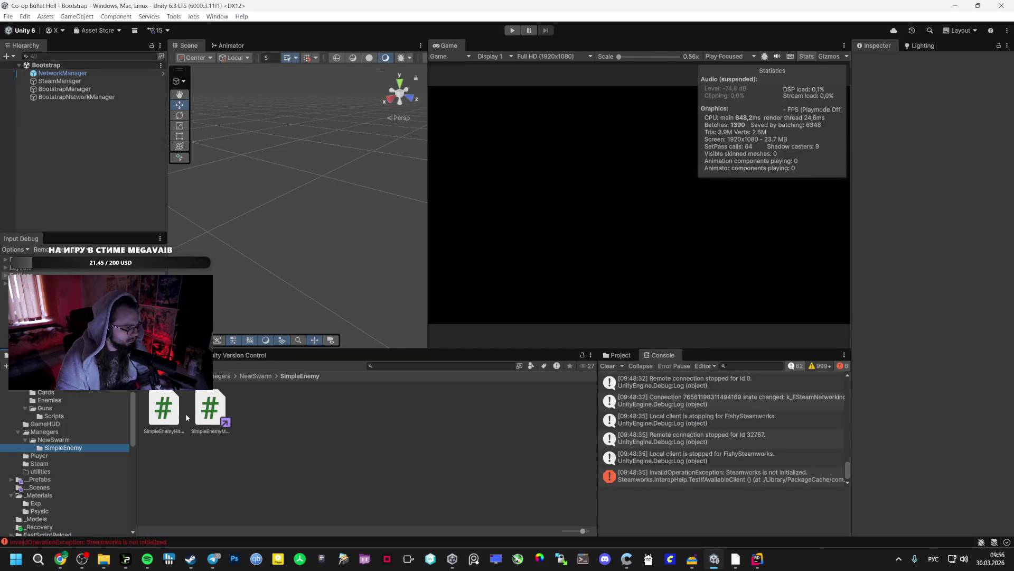
{"action": "left_click", "coordinate": [185, 413]}
{"action": "key", "text": "alt+Tab"}
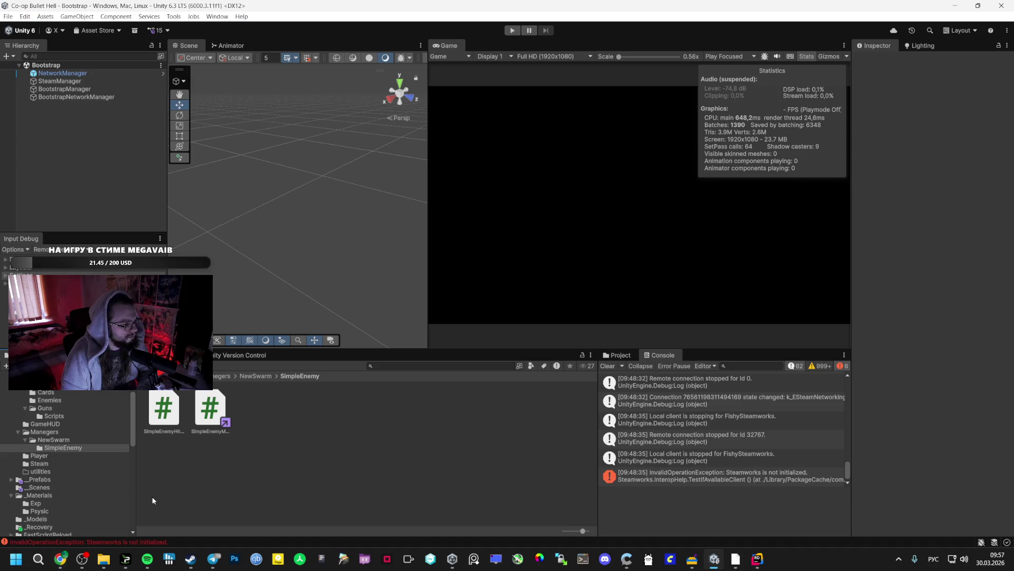
{"action": "mouse_move", "coordinate": [60, 559]}
{"action": "left_click", "coordinate": [58, 507]}
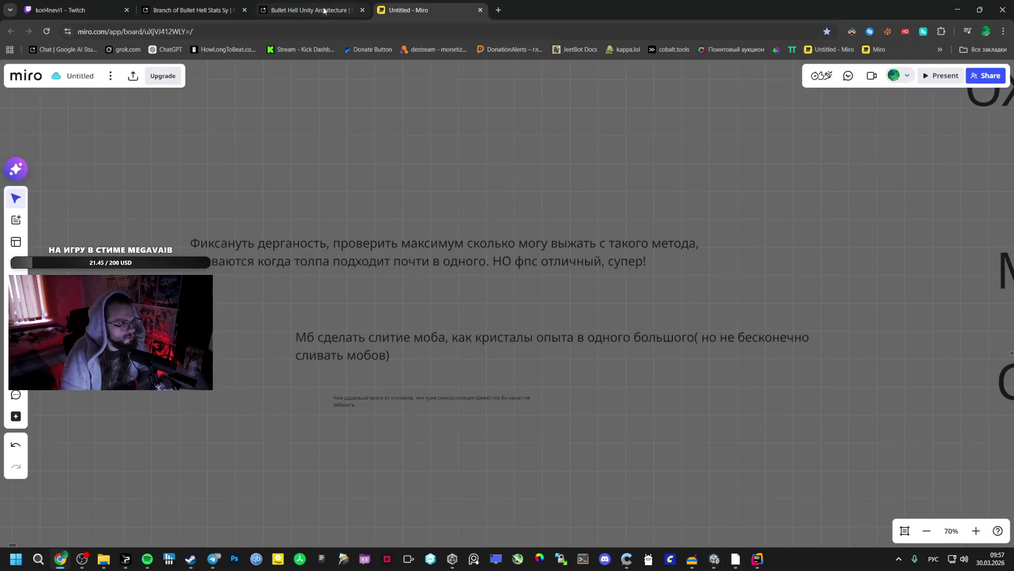
Step: In the Bullet Hell Unity Architecture chat, read down through Gemini's answer to the aura script
{"action": "left_click", "coordinate": [329, 11]}
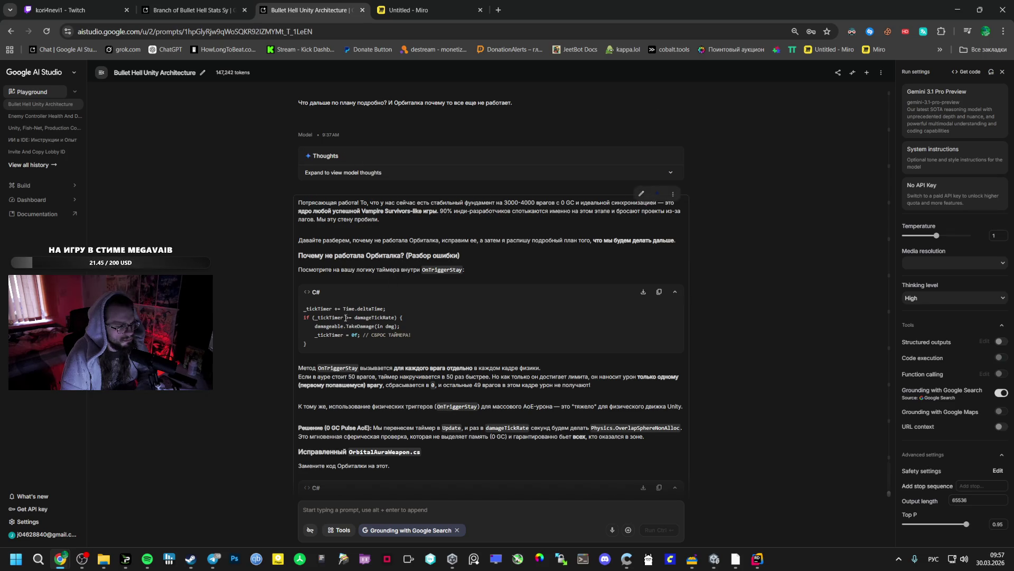
{"action": "left_click_drag", "start_coordinate": [312, 349], "coordinate": [302, 315]}
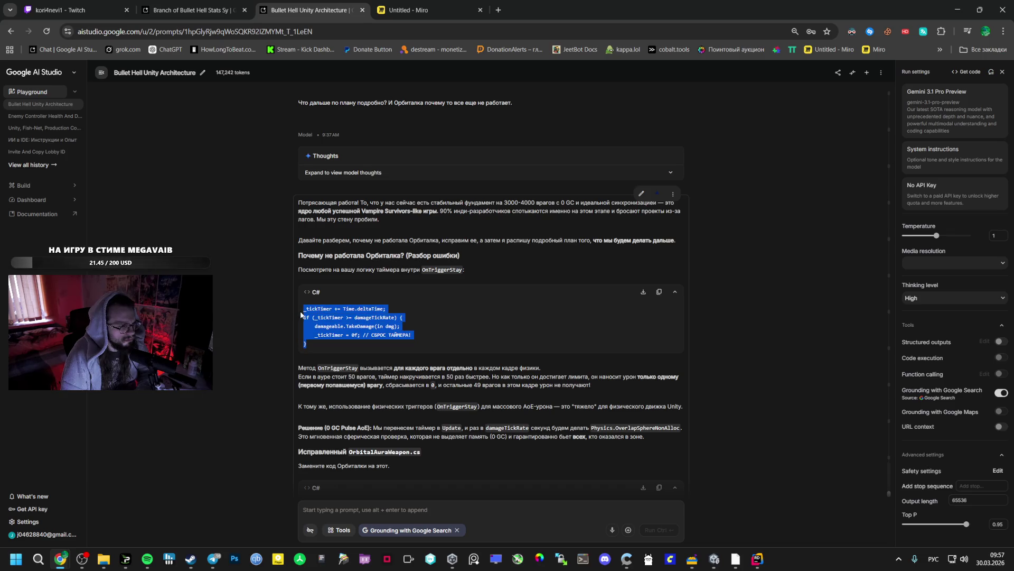
{"action": "left_click", "coordinate": [372, 367]}
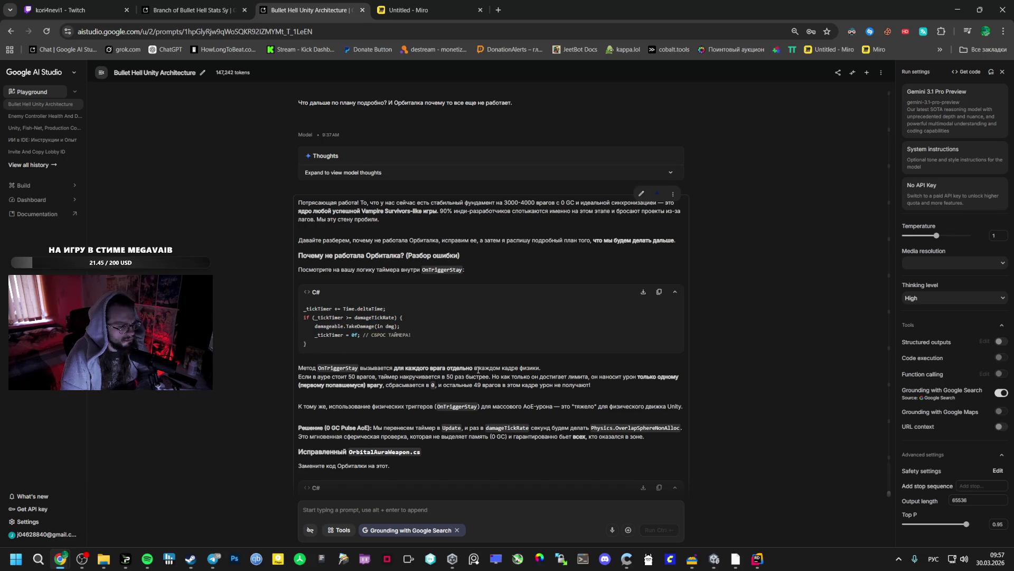
{"action": "double_click", "coordinate": [507, 368]}
{"action": "scroll", "coordinate": [420, 397], "scroll_direction": "down", "scroll_amount": 1}
{"action": "scroll", "coordinate": [418, 400], "scroll_direction": "down", "scroll_amount": 2}
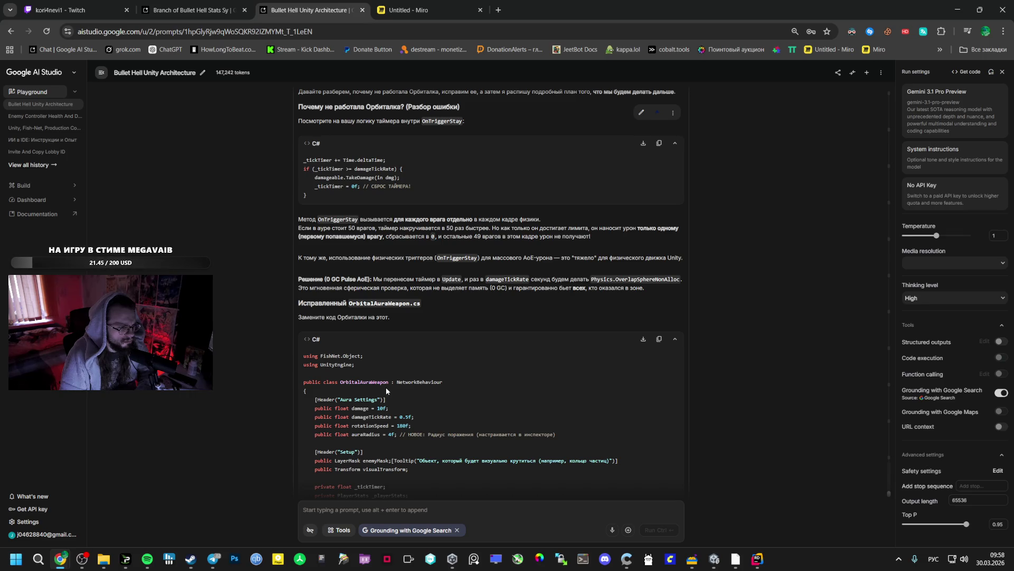
{"action": "scroll", "coordinate": [386, 389], "scroll_direction": "down", "scroll_amount": 2}
{"action": "scroll", "coordinate": [364, 331], "scroll_direction": "down", "scroll_amount": 2}
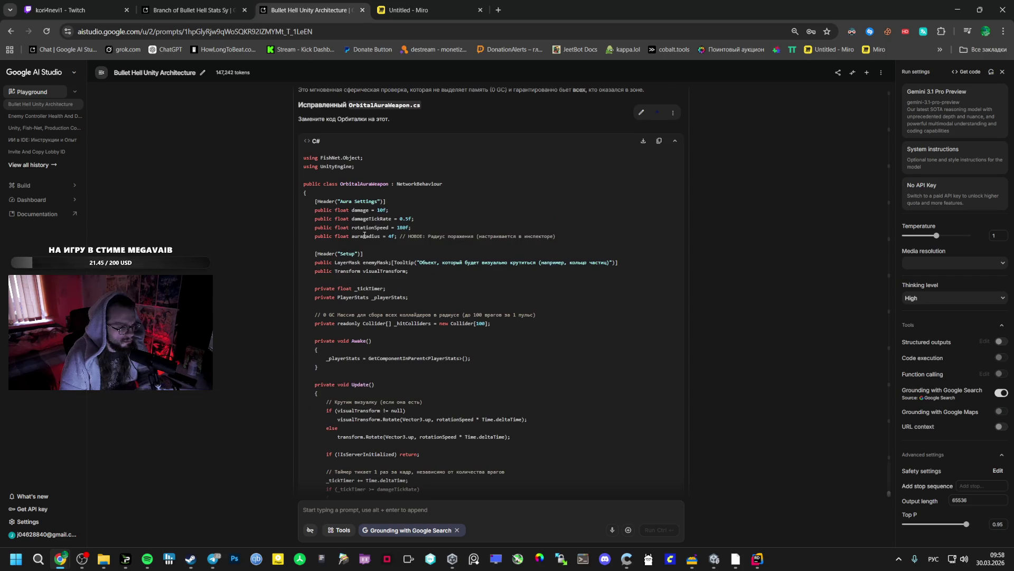
Step: Copy the corrected OrbitalAuraWeapon code block and bring Unity back to the front
{"action": "left_click", "coordinate": [659, 141]}
{"action": "scroll", "coordinate": [528, 264], "scroll_direction": "down", "scroll_amount": 10}
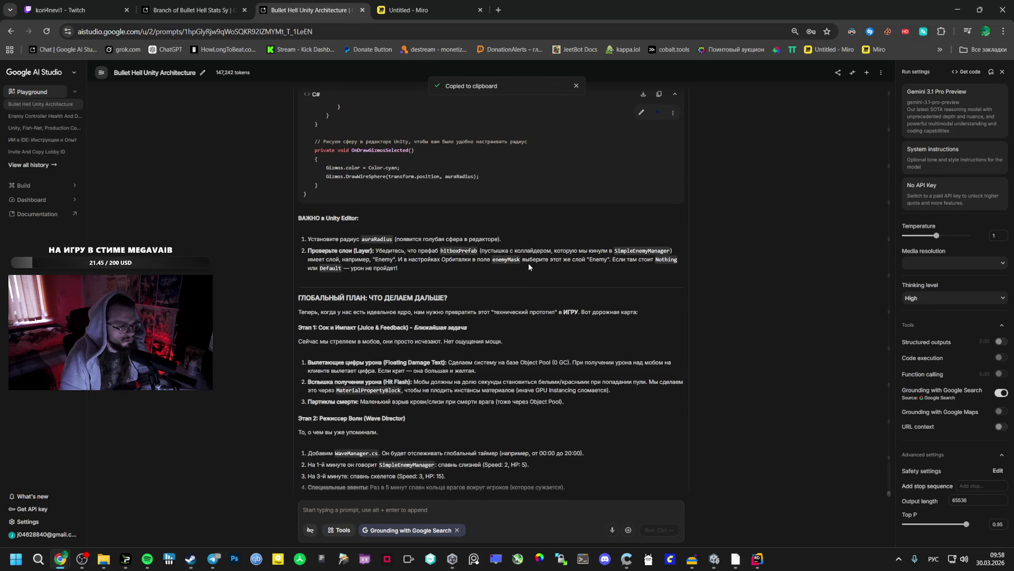
{"action": "left_click", "coordinate": [713, 559]}
{"action": "mouse_move", "coordinate": [739, 560]}
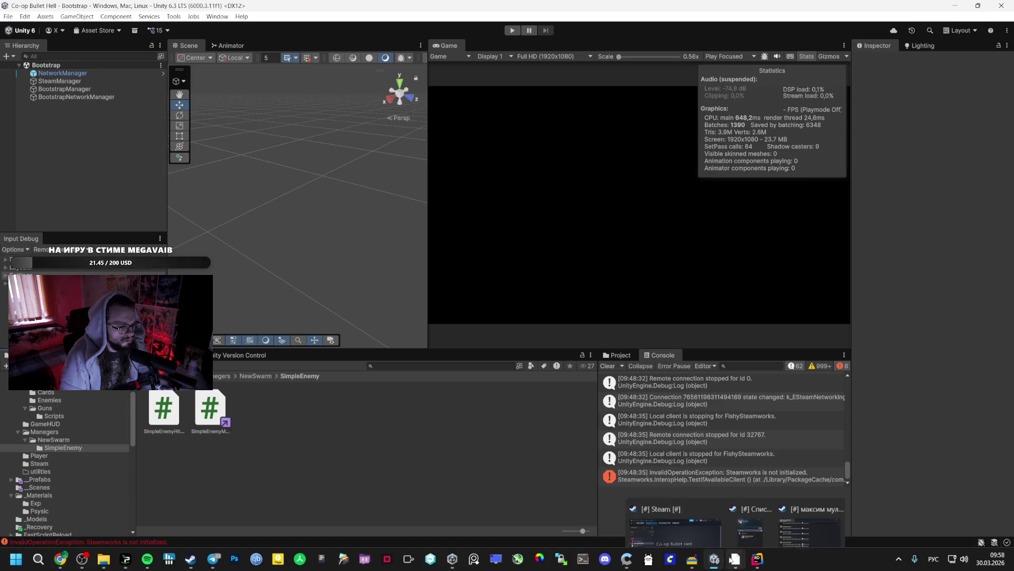
Step: In Rider, replace all of OrbitalAuraWeapon.cs with the copied pulse-damage code
{"action": "left_click", "coordinate": [757, 558]}
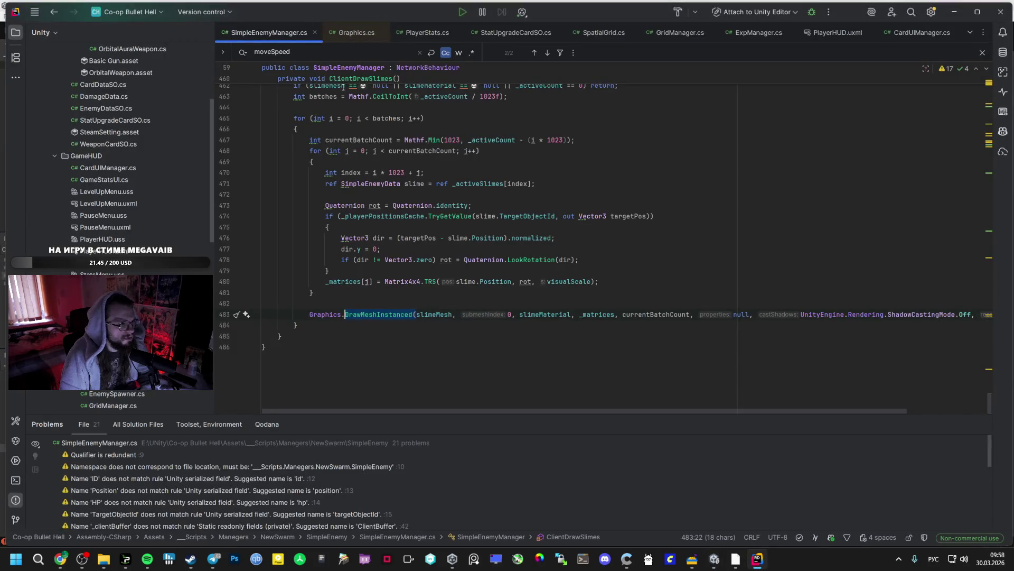
{"action": "scroll", "coordinate": [138, 165], "scroll_direction": "up", "scroll_amount": 3}
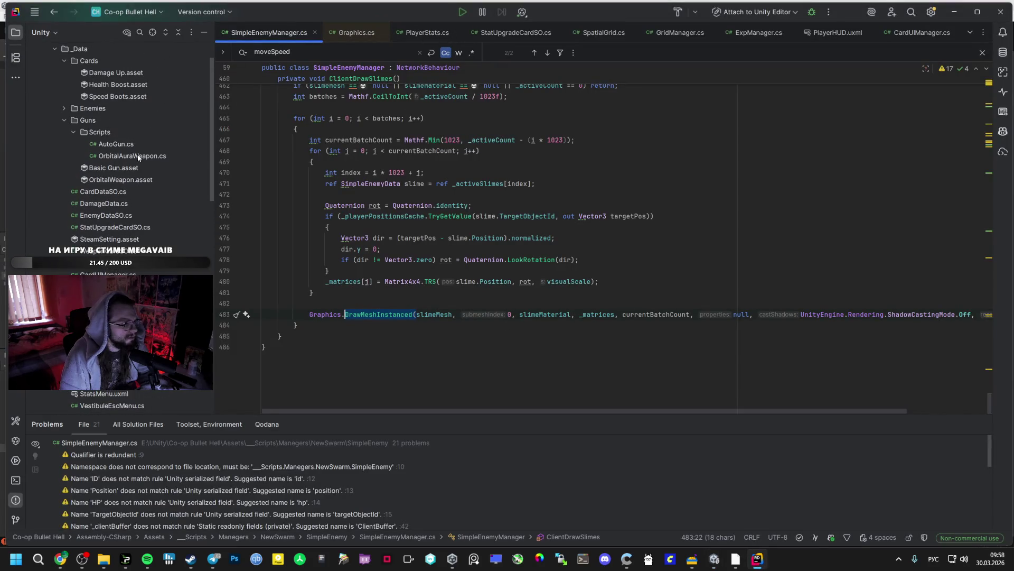
{"action": "double_click", "coordinate": [134, 156]}
{"action": "key", "text": "ctrl+a"}
{"action": "key", "text": "ctrl+v"}
Step: Let Unity recompile with the Prefabs folder shown, then return to the AI Studio chat
{"action": "scroll", "coordinate": [506, 261], "scroll_direction": "up", "scroll_amount": 5}
{"action": "scroll", "coordinate": [505, 256], "scroll_direction": "up", "scroll_amount": 10}
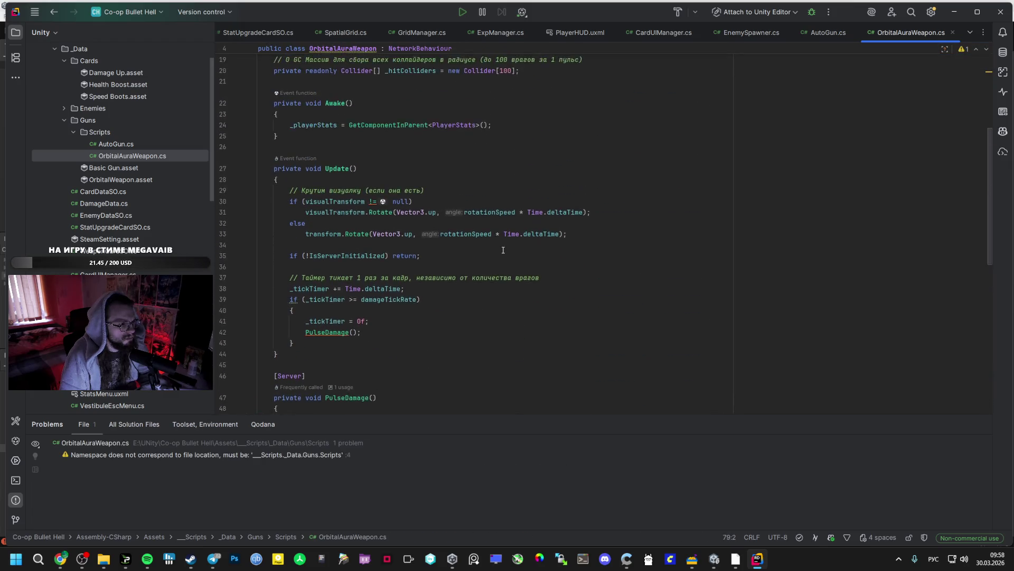
{"action": "left_click", "coordinate": [717, 560]}
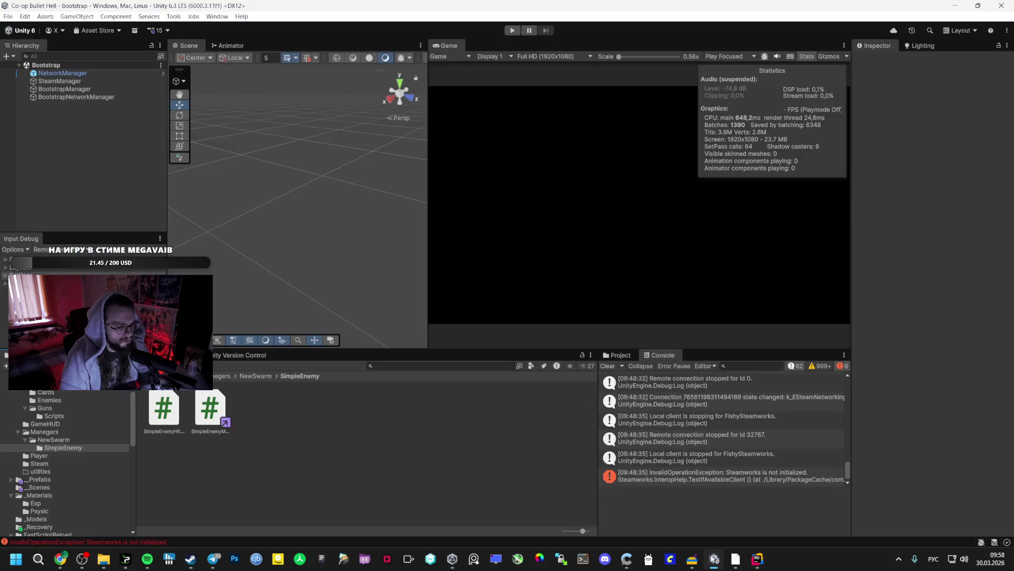
{"action": "left_click", "coordinate": [50, 480]}
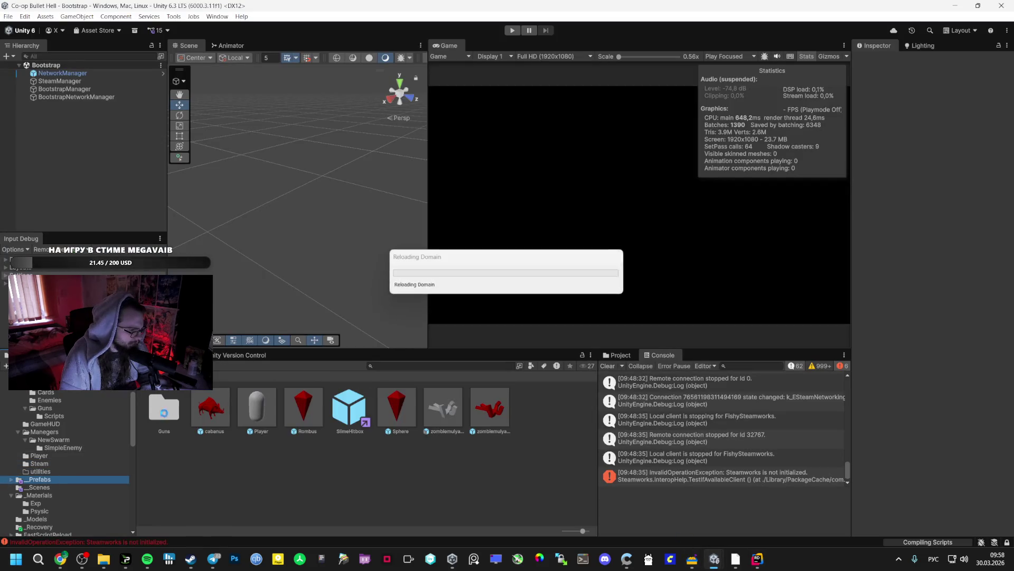
{"action": "mouse_move", "coordinate": [61, 552]}
{"action": "left_click", "coordinate": [111, 507]}
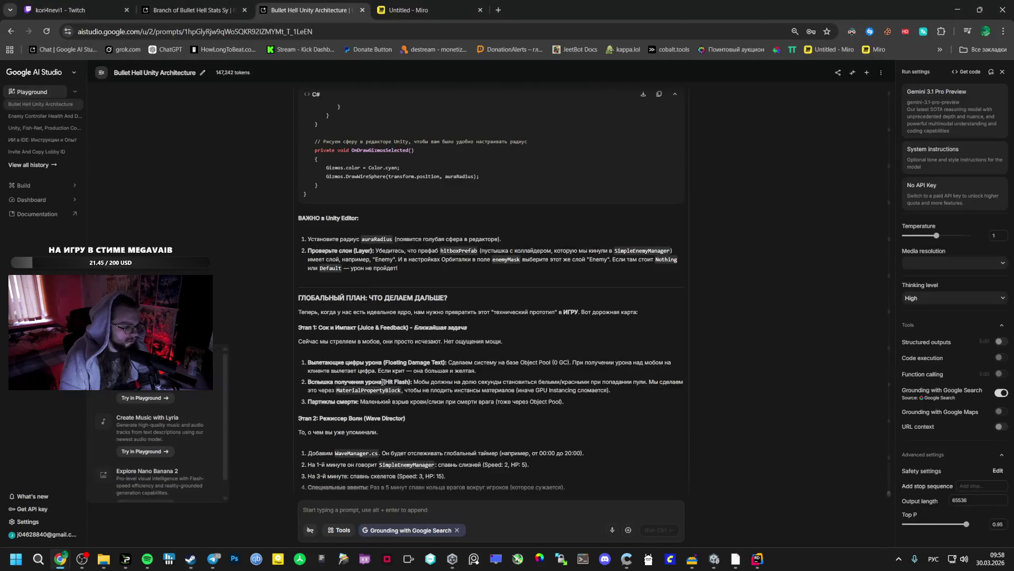
Step: Read Gemini's roadmap of next stages, then open Unity's _Prefabs/Guns folder
{"action": "scroll", "coordinate": [399, 374], "scroll_direction": "down", "scroll_amount": 1}
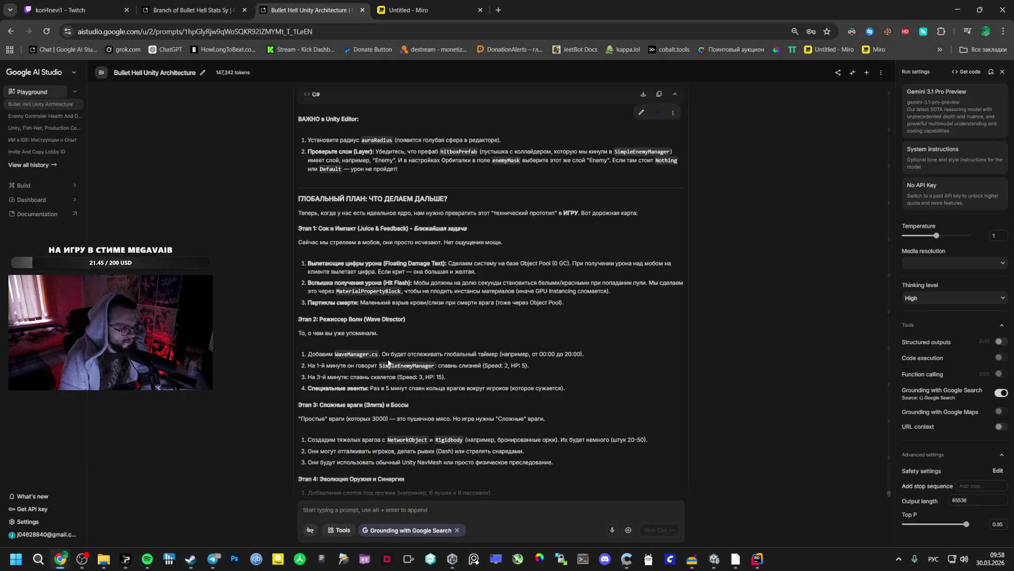
{"action": "scroll", "coordinate": [386, 364], "scroll_direction": "down", "scroll_amount": 2}
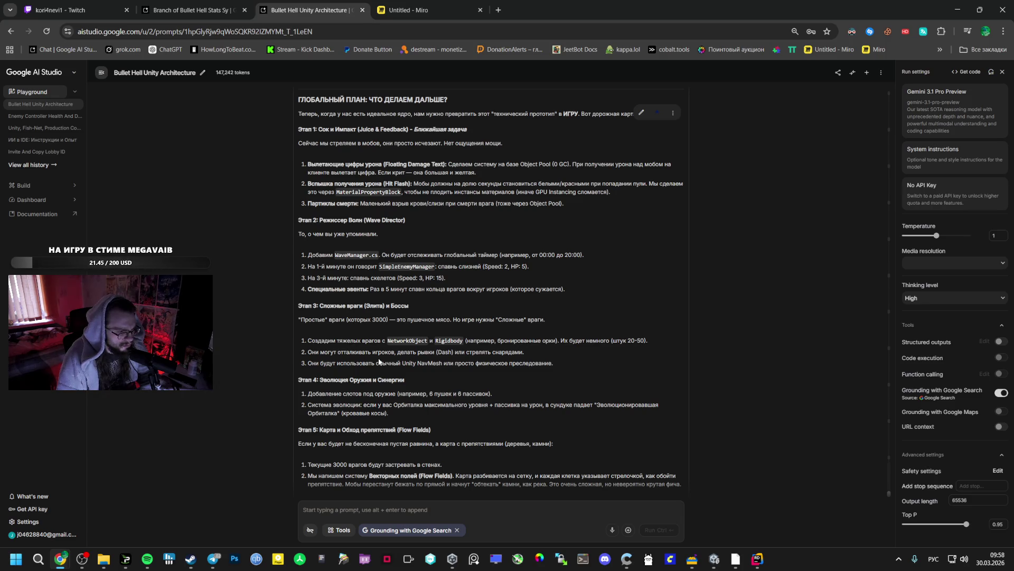
{"action": "key", "text": "alt+Tab"}
{"action": "double_click", "coordinate": [164, 407]}
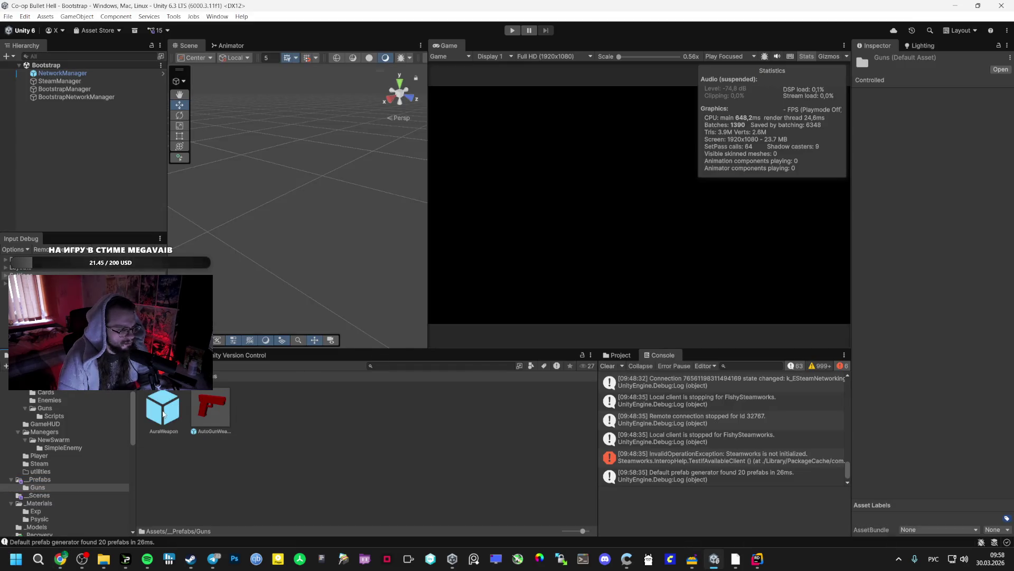
Step: Check Spotify, then open a fresh Google new tab beside the AI Studio and Miro tabs
{"action": "left_click", "coordinate": [147, 559]}
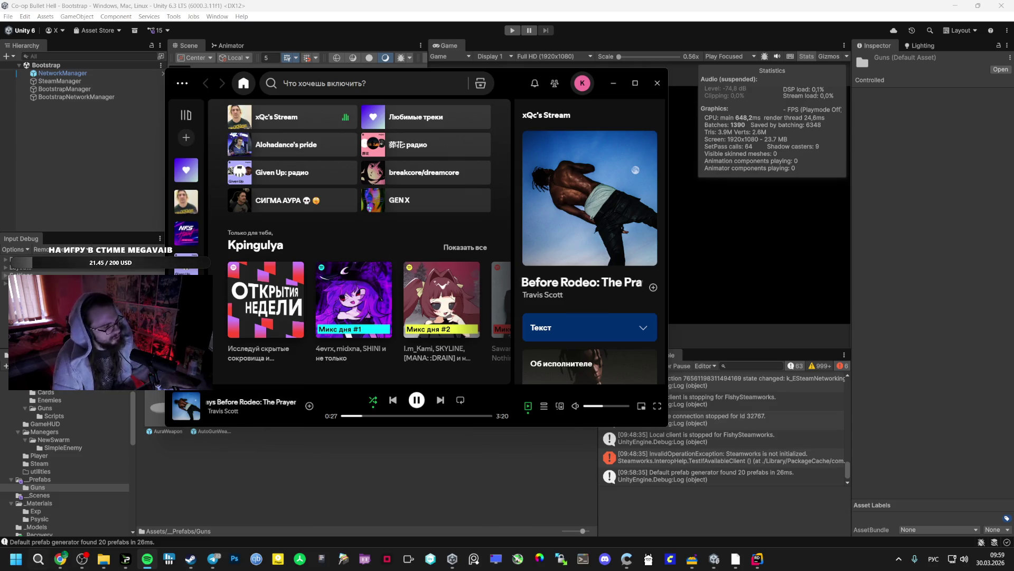
{"action": "mouse_move", "coordinate": [62, 559]}
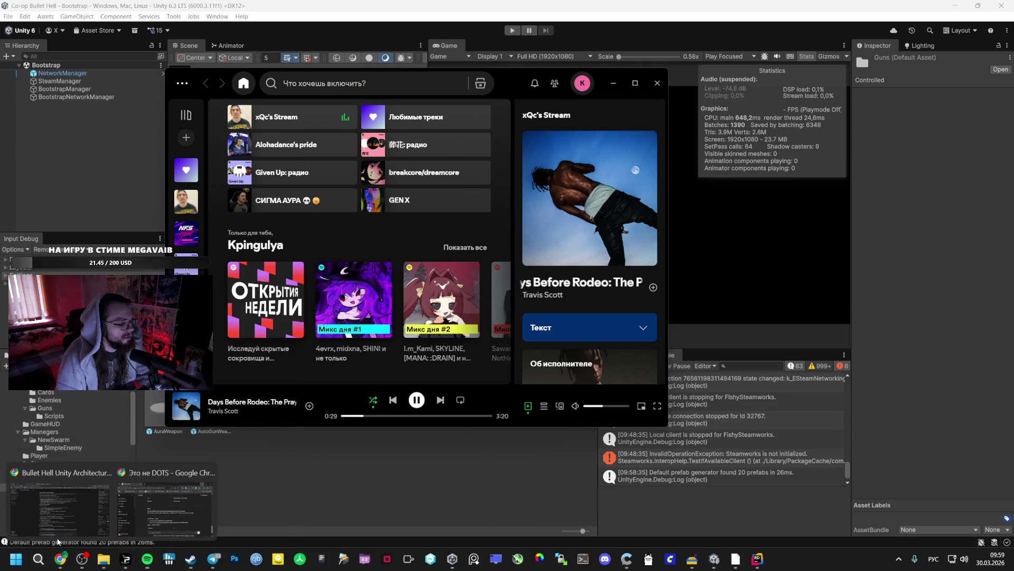
{"action": "left_click", "coordinate": [59, 523]}
{"action": "left_click", "coordinate": [409, 10]}
{"action": "left_click", "coordinate": [498, 10]}
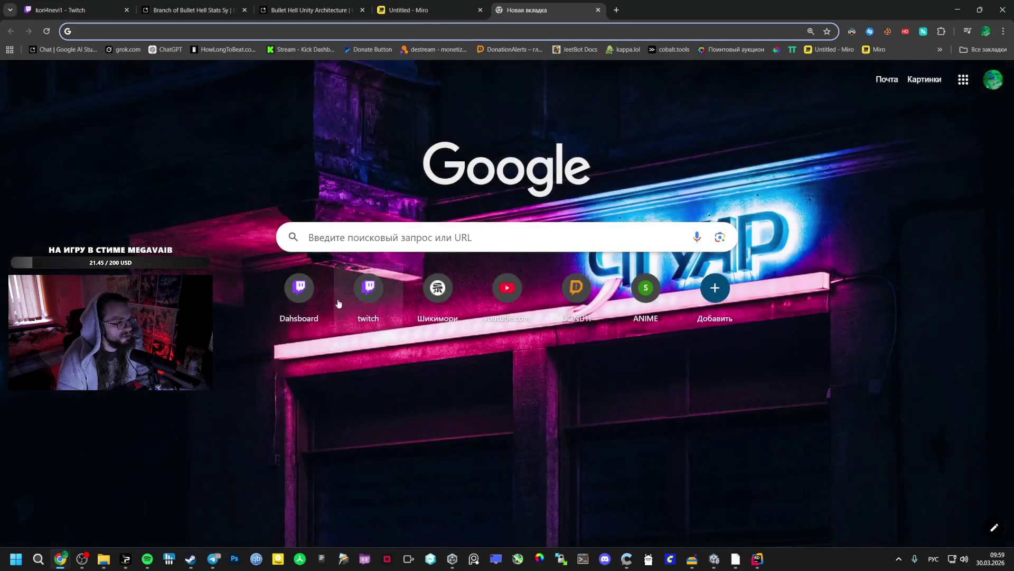
Step: Open YouTube and search for 'silent hill ost'
{"action": "left_click", "coordinate": [516, 306]}
{"action": "left_click", "coordinate": [147, 561]}
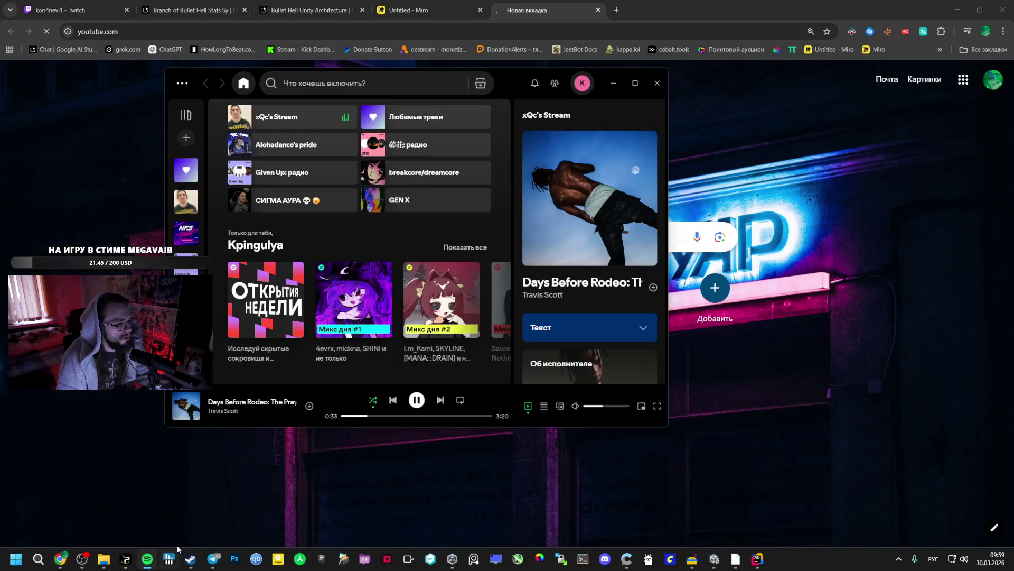
{"action": "left_click", "coordinate": [276, 468]}
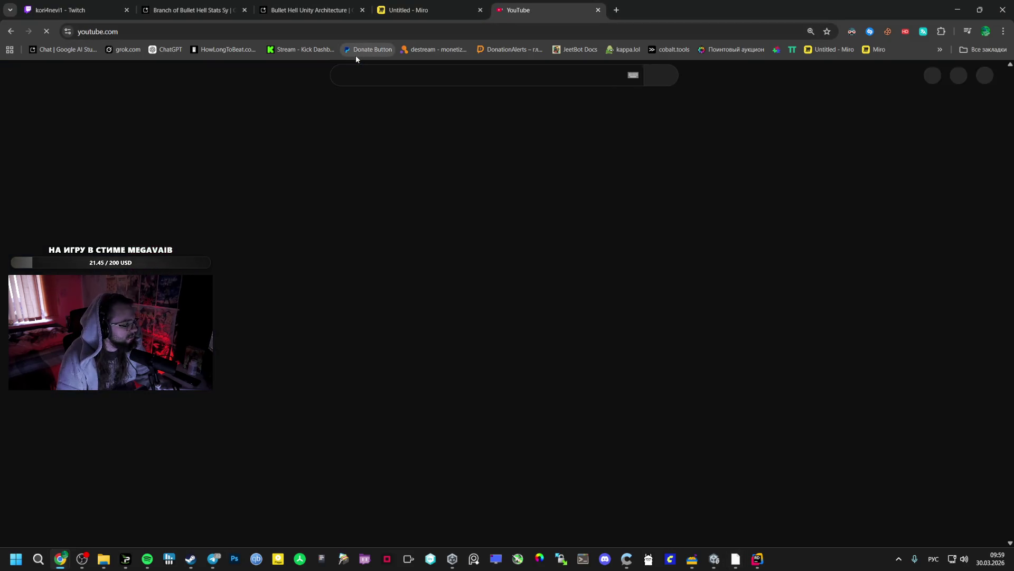
{"action": "mouse_move", "coordinate": [79, 566]}
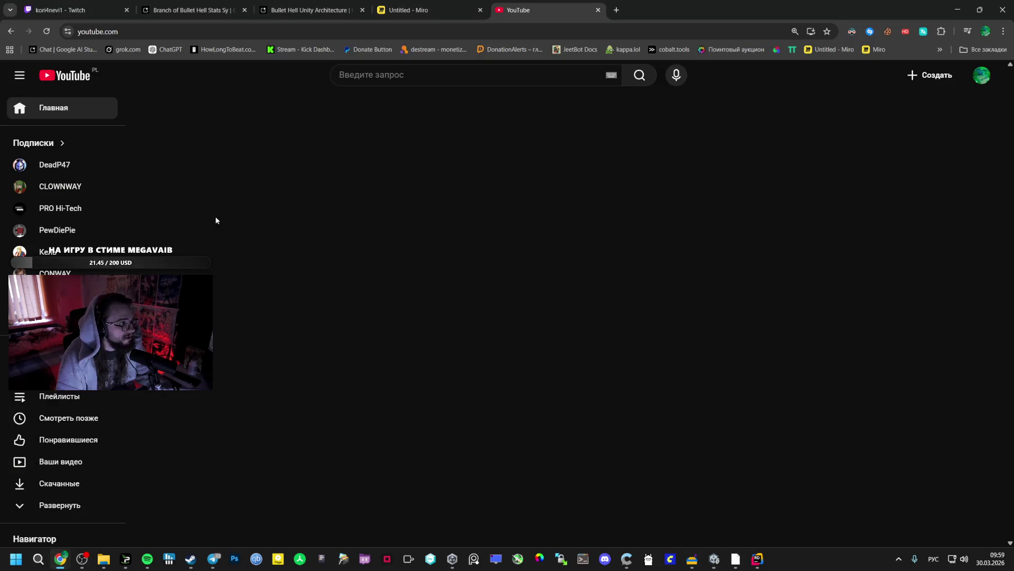
{"action": "left_click", "coordinate": [396, 79]}
{"action": "type", "text": "ыш"}
{"action": "key", "text": "BackSpace"}
{"action": "key", "text": "BackSpace"}
{"action": "type", "text": "silent hill"}
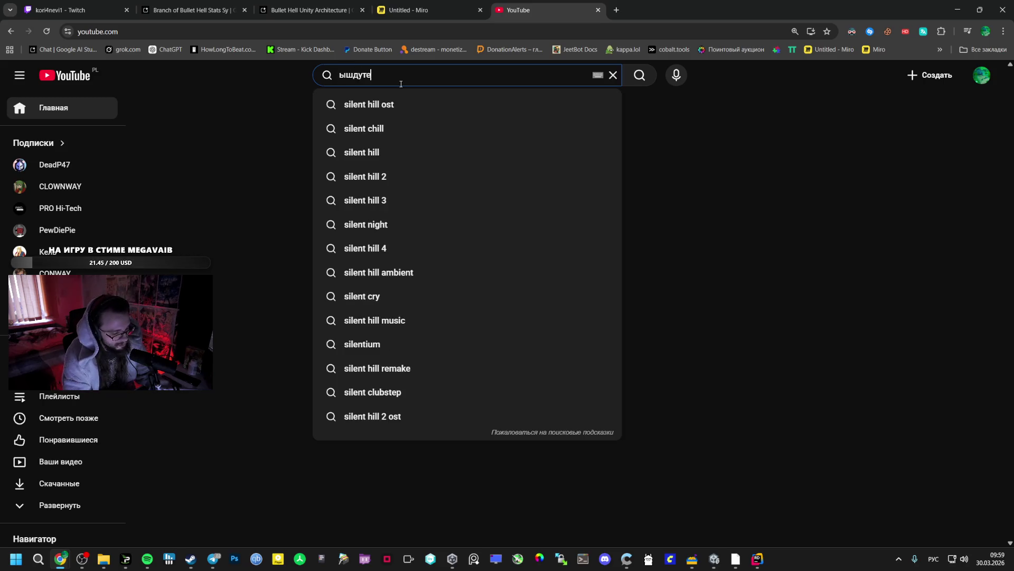
{"action": "key", "text": "Down"}
{"action": "key", "text": "Down"}
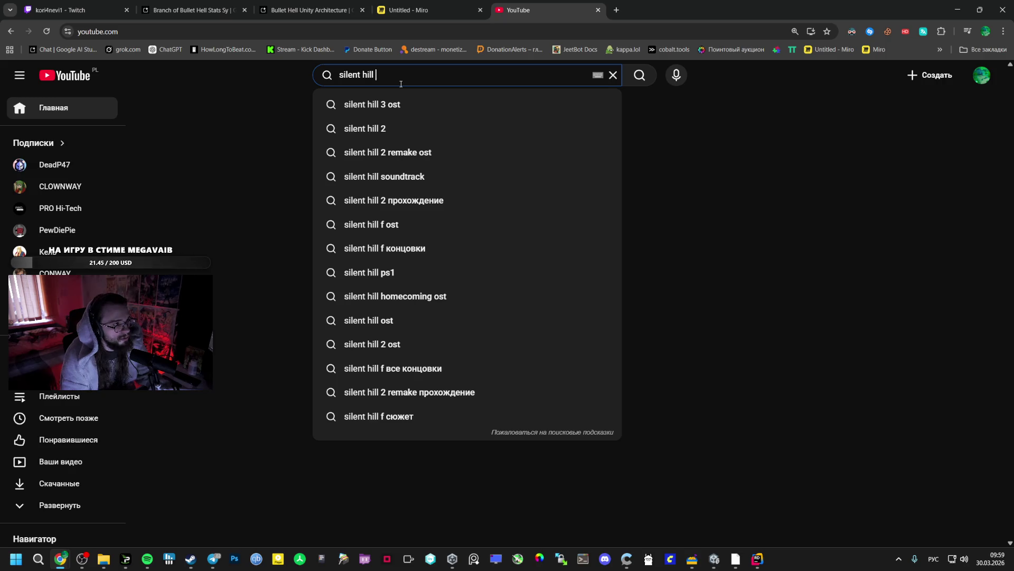
{"action": "type", "text": "ost"}
{"action": "key", "text": "Return"}
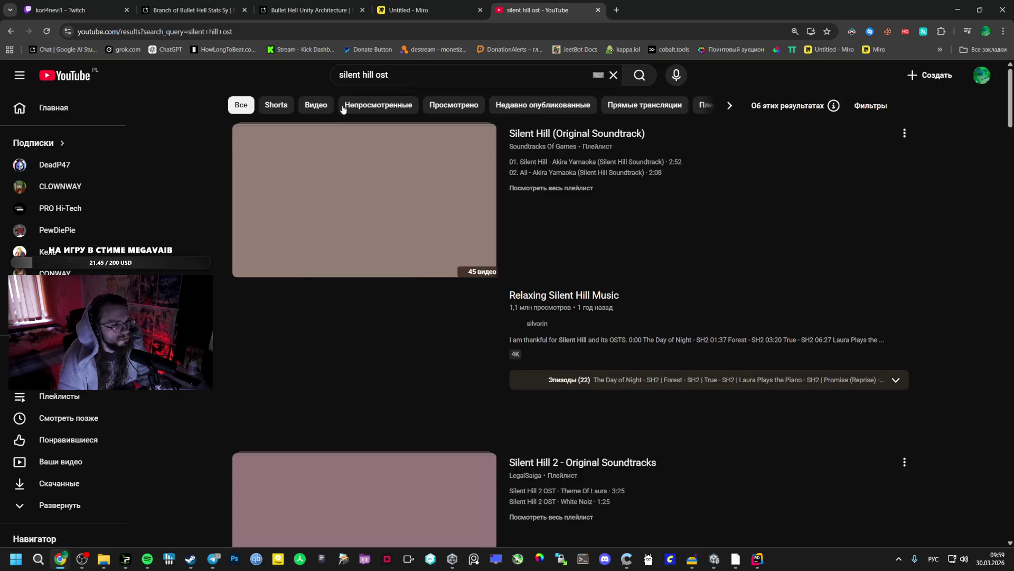
Step: Play Promise (Reprise), skip ahead in it, and lower the volume to about half
{"action": "scroll", "coordinate": [212, 211], "scroll_direction": "down", "scroll_amount": 5}
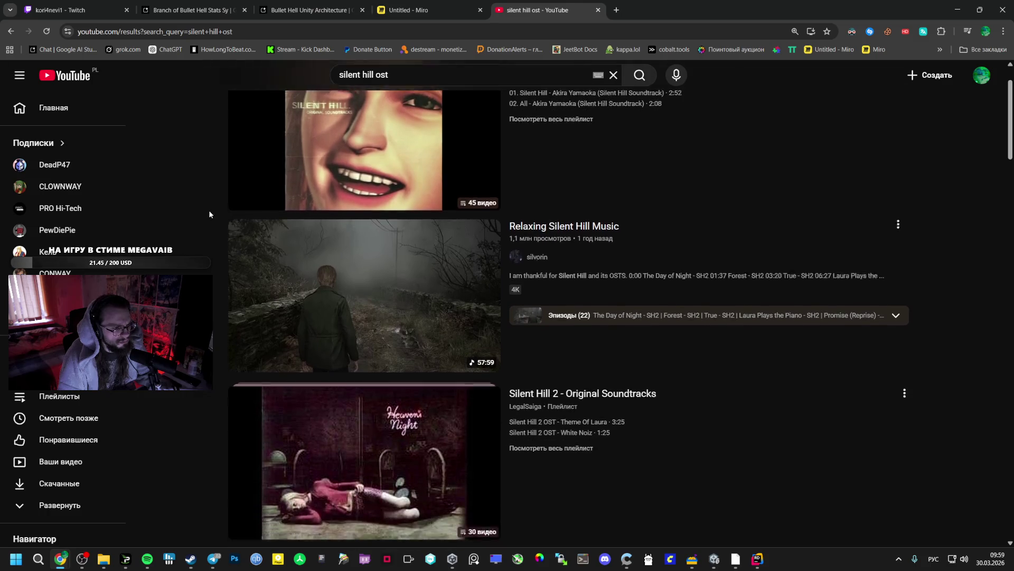
{"action": "scroll", "coordinate": [205, 213], "scroll_direction": "down", "scroll_amount": 5}
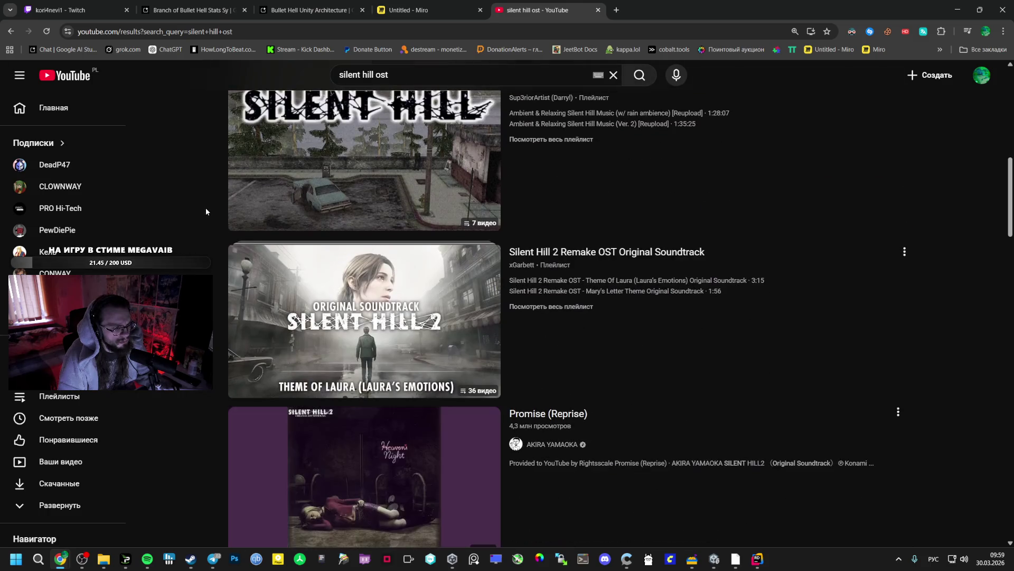
{"action": "scroll", "coordinate": [206, 211], "scroll_direction": "down", "scroll_amount": 5}
{"action": "left_click", "coordinate": [368, 206]}
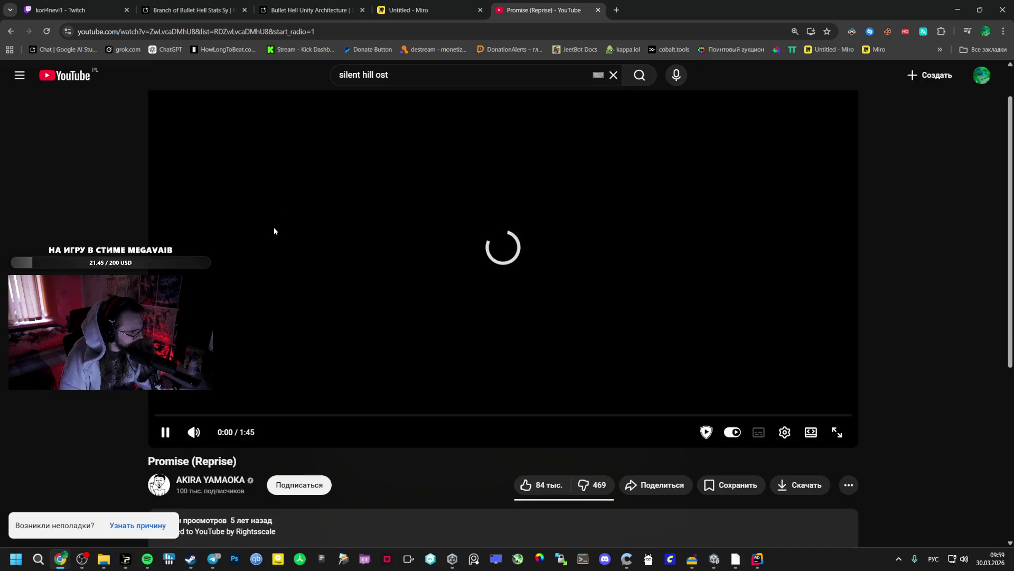
{"action": "left_click", "coordinate": [355, 6]}
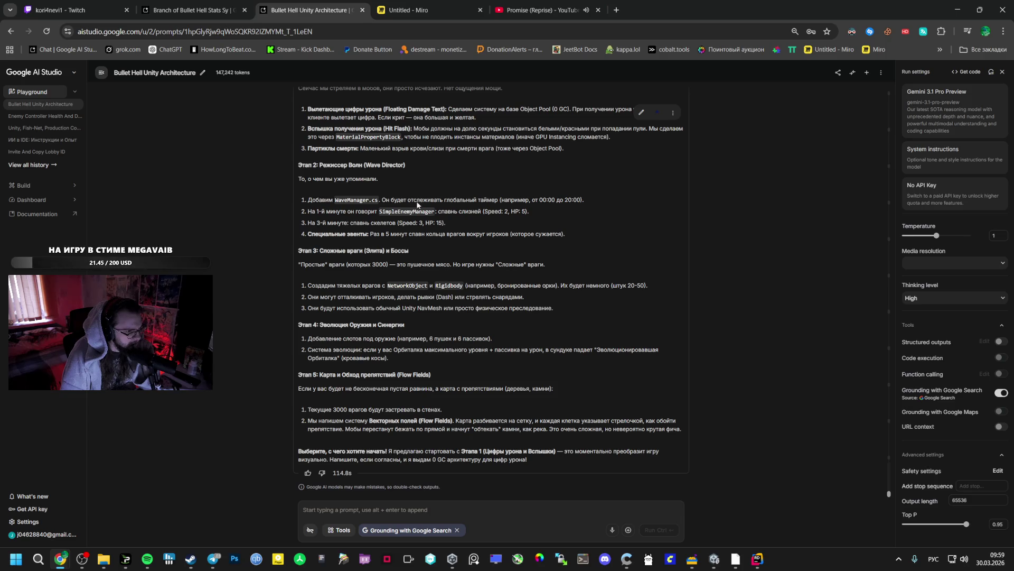
{"action": "left_click", "coordinate": [538, 9]}
{"action": "left_click", "coordinate": [264, 465]}
{"action": "left_click", "coordinate": [218, 481]}
Step: Expand the video's description, then return to the Bullet Hell Unity Architecture chat
{"action": "scroll", "coordinate": [227, 491], "scroll_direction": "down", "scroll_amount": 4}
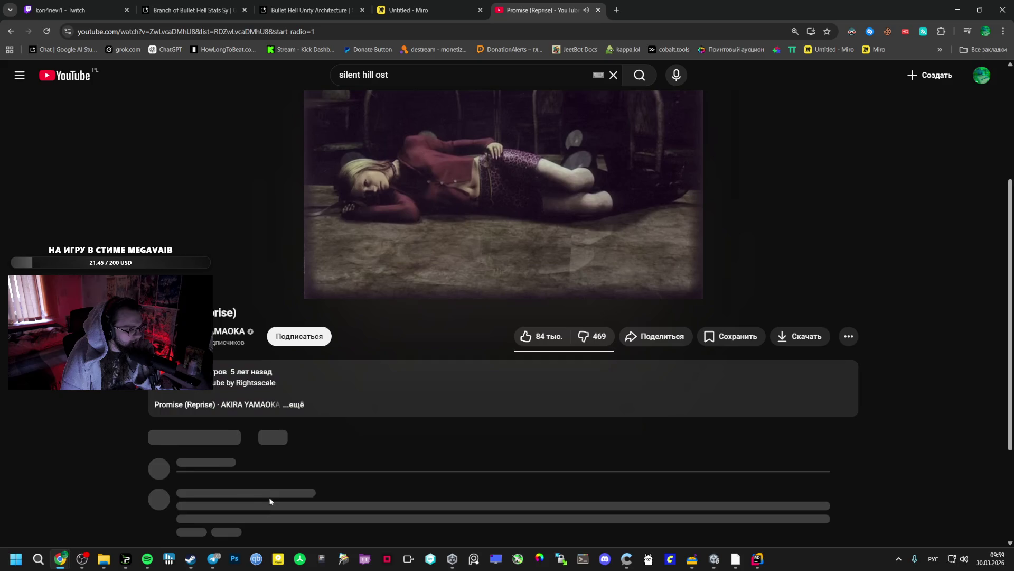
{"action": "left_click", "coordinate": [298, 405]}
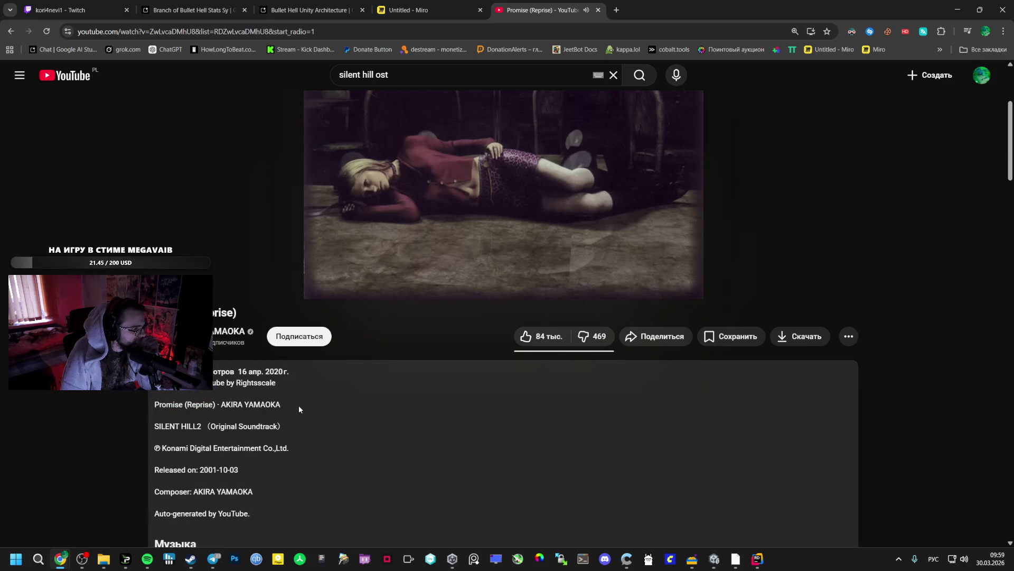
{"action": "scroll", "coordinate": [299, 404], "scroll_direction": "up", "scroll_amount": 2}
{"action": "scroll", "coordinate": [299, 405], "scroll_direction": "up", "scroll_amount": 2}
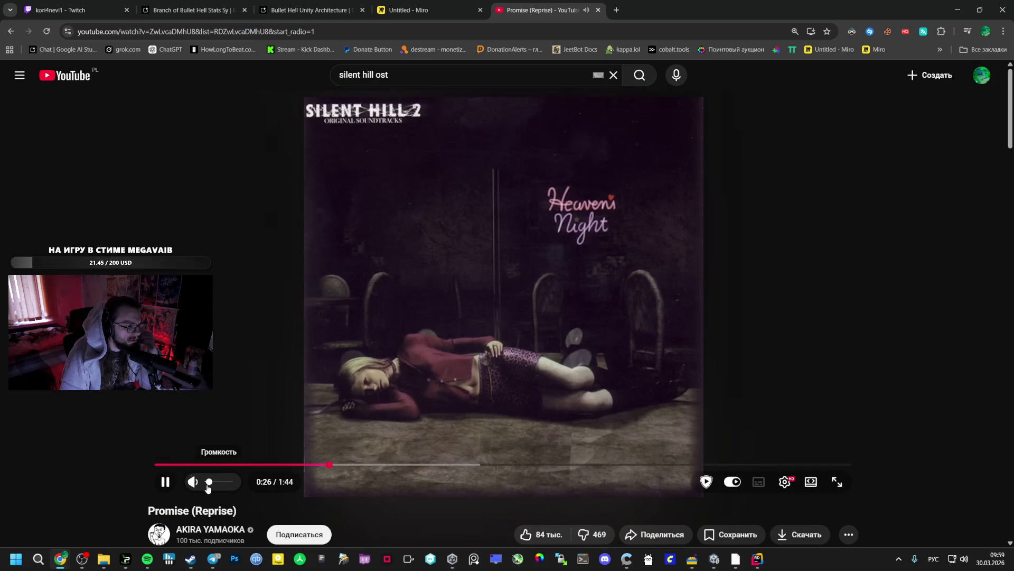
{"action": "left_click", "coordinate": [418, 10]}
{"action": "left_click", "coordinate": [309, 10]}
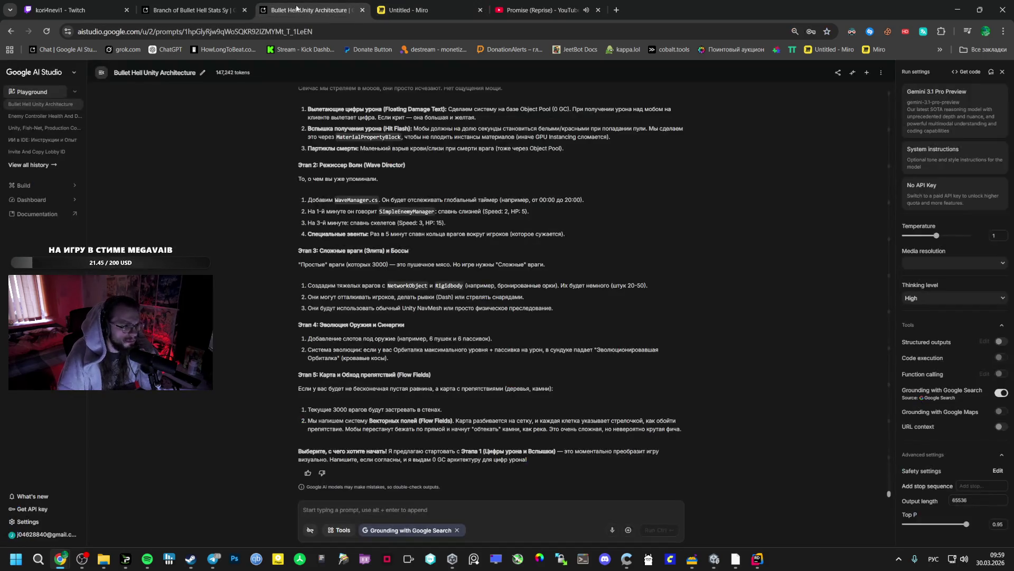
Step: Set the AuraWeapon prefab's Orbital Aura Weapon Aura Radius to 3
{"action": "scroll", "coordinate": [291, 234], "scroll_direction": "up", "scroll_amount": 15}
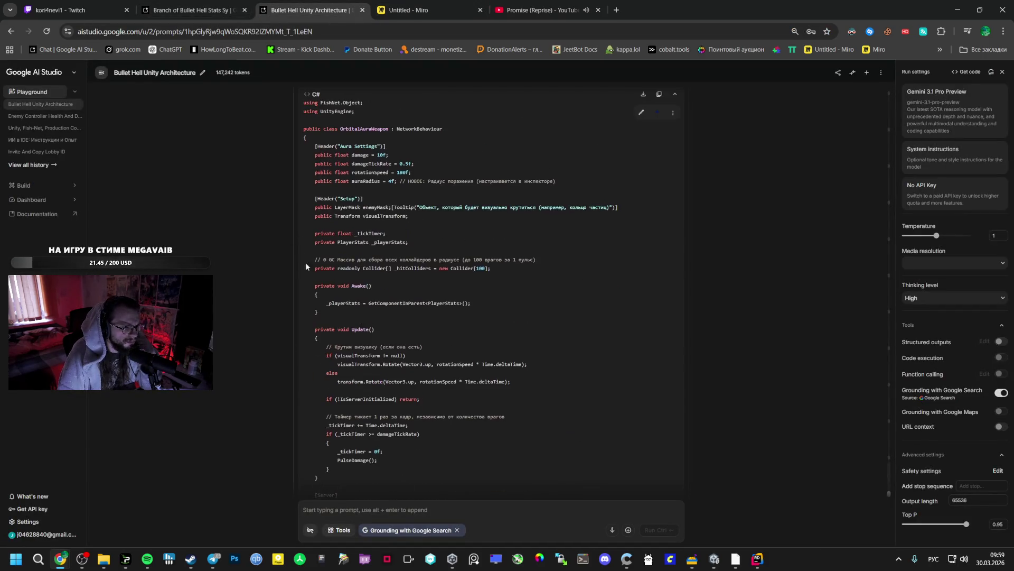
{"action": "scroll", "coordinate": [309, 267], "scroll_direction": "up", "scroll_amount": 4}
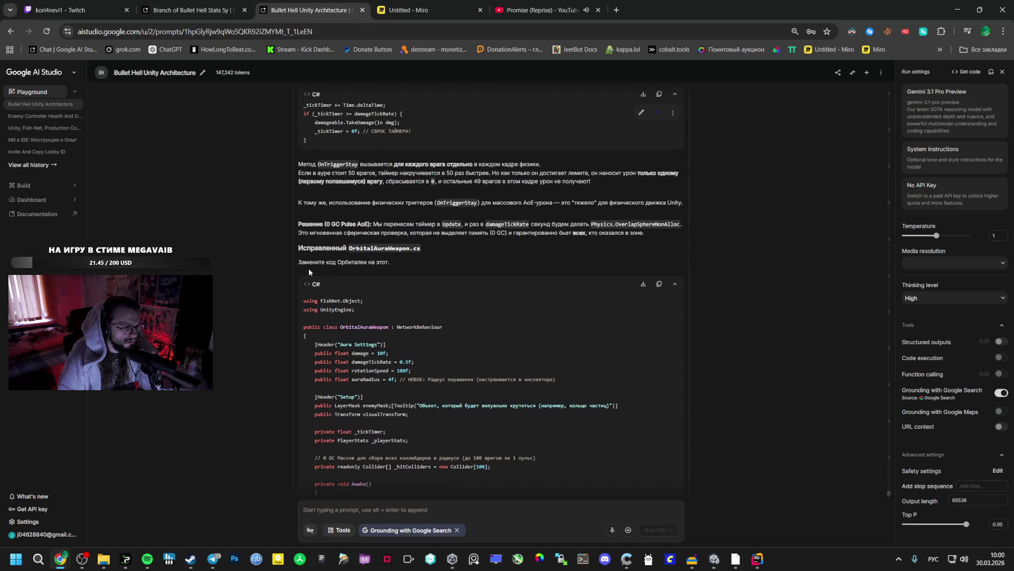
{"action": "left_click", "coordinate": [714, 560]}
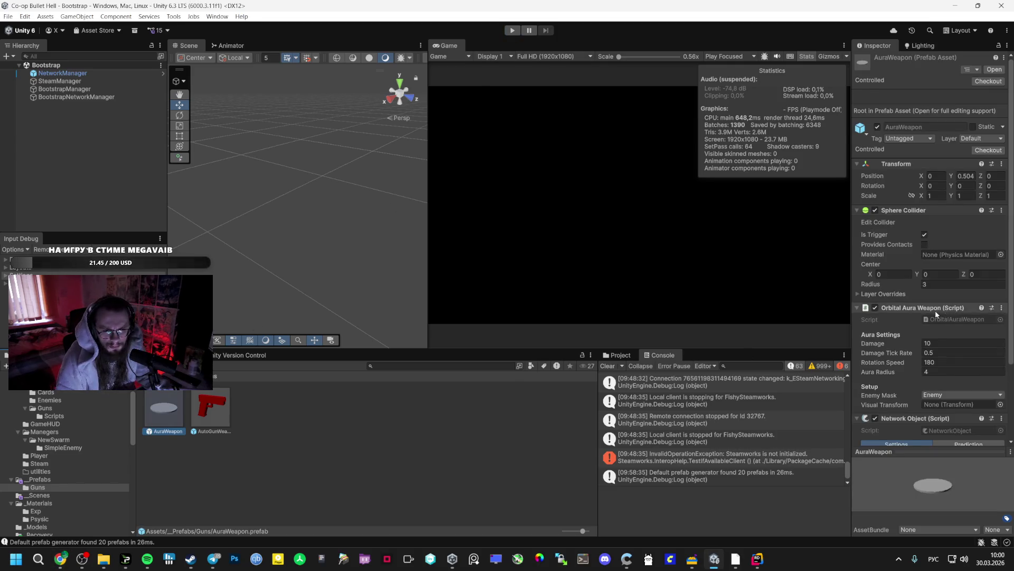
{"action": "scroll", "coordinate": [924, 322], "scroll_direction": "down", "scroll_amount": 1}
{"action": "double_click", "coordinate": [931, 346]}
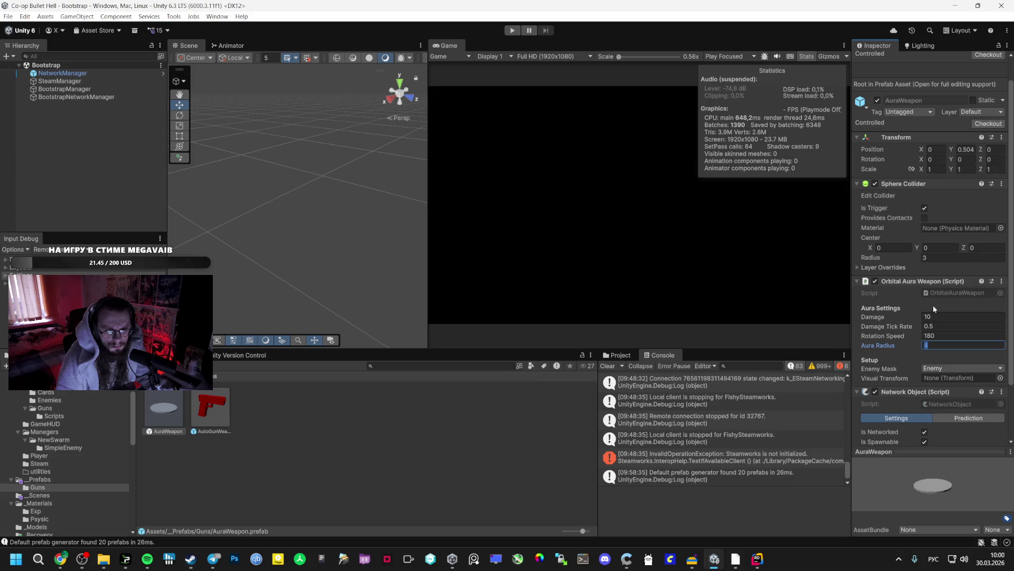
{"action": "type", "text": "3"}
{"action": "key", "text": "Return"}
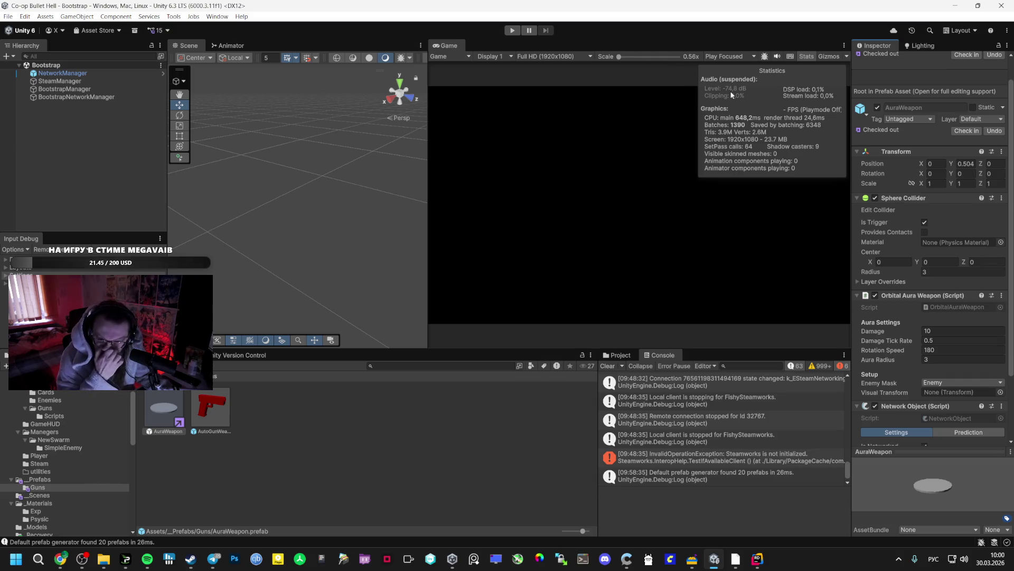
Step: Leave Visual Transform unassigned, reread OrbitalAuraWeapon.cs in AI Studio, and return to Unity
{"action": "left_click", "coordinate": [1000, 393]}
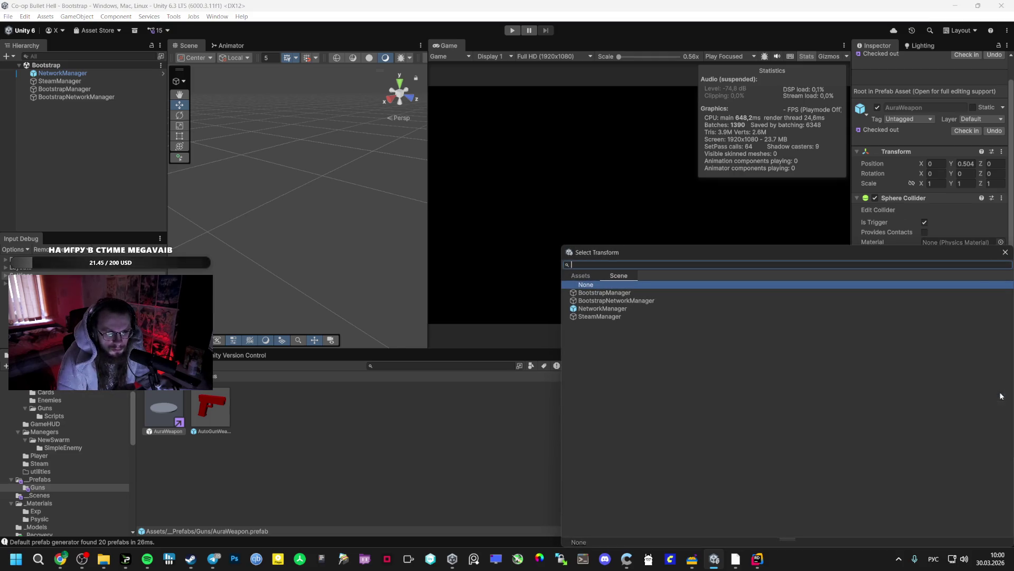
{"action": "key", "text": "Escape"}
{"action": "key", "text": "alt+Tab"}
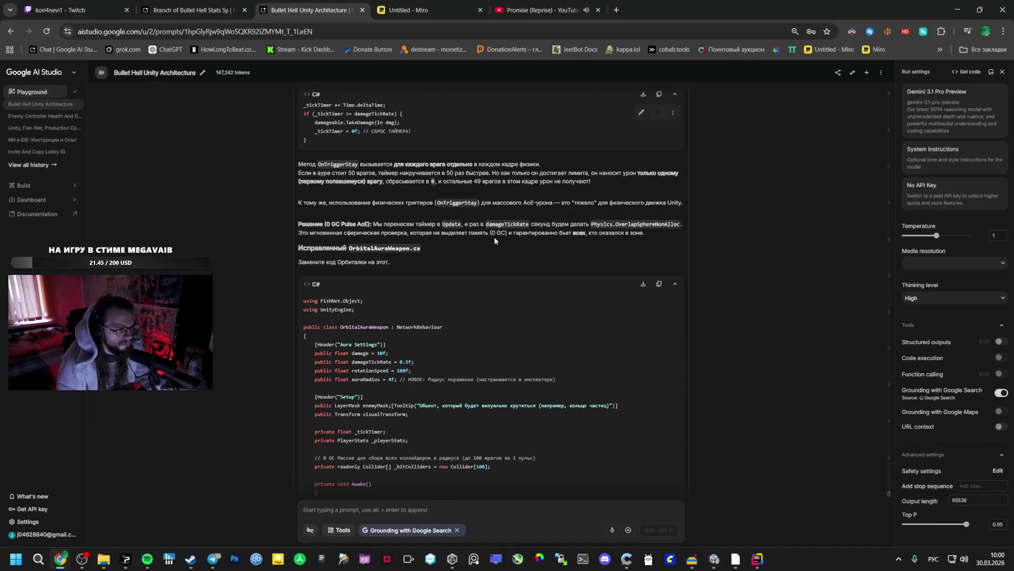
{"action": "scroll", "coordinate": [478, 289], "scroll_direction": "down", "scroll_amount": 3}
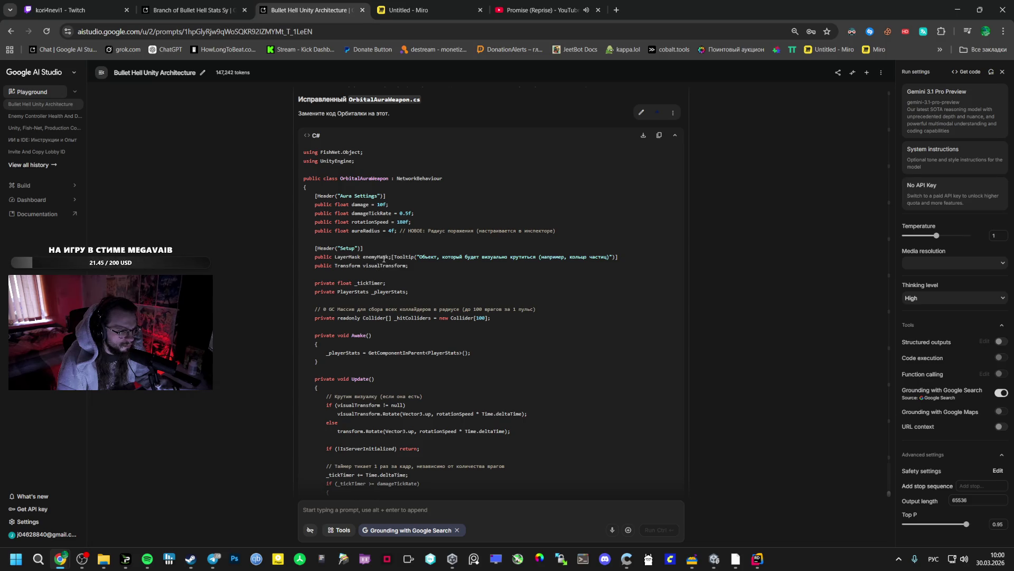
{"action": "key", "text": "alt+Tab"}
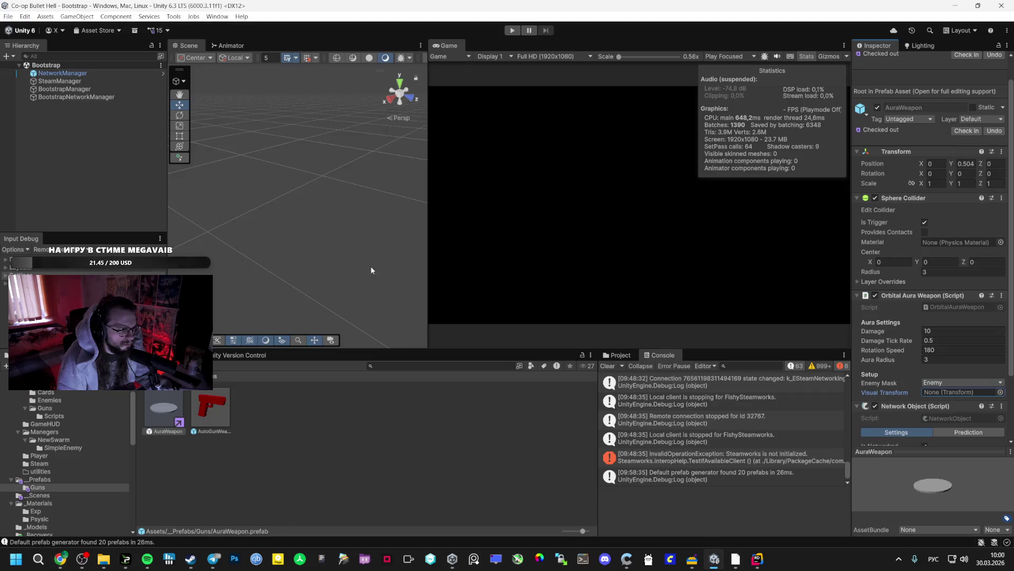
Step: Open the AuraWeapon prefab, assign its Cylinder child as the Visual Transform, and enter Play mode
{"action": "double_click", "coordinate": [182, 398]}
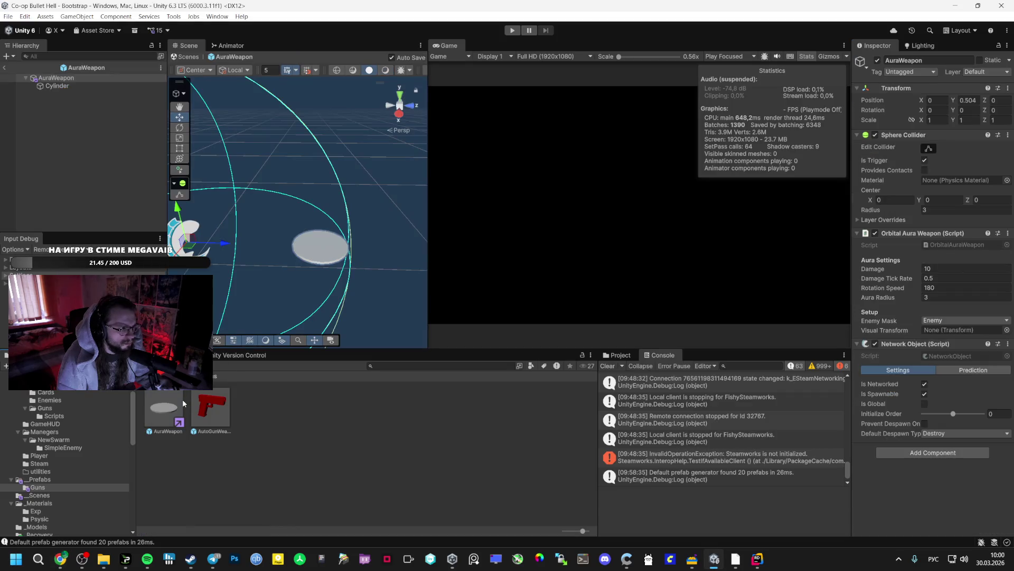
{"action": "left_click", "coordinate": [58, 86]}
{"action": "left_click", "coordinate": [93, 78]}
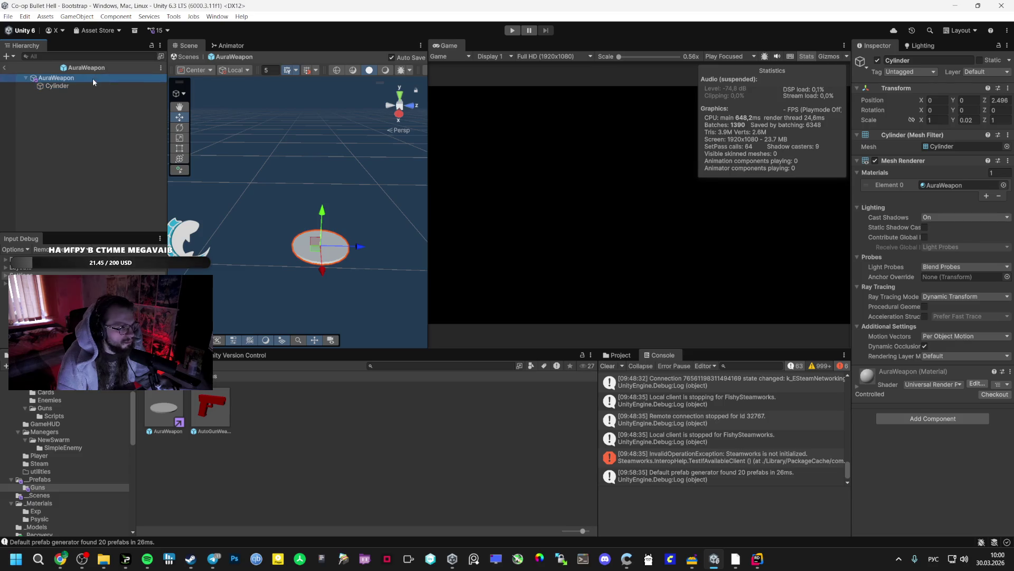
{"action": "left_click_drag", "start_coordinate": [909, 333], "coordinate": [944, 333]}
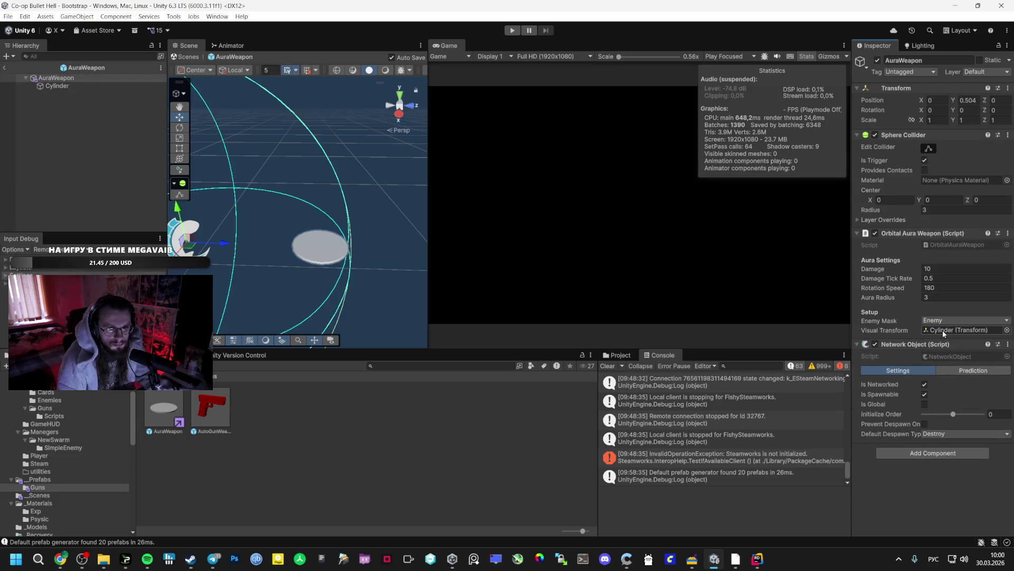
{"action": "left_click", "coordinate": [511, 30]}
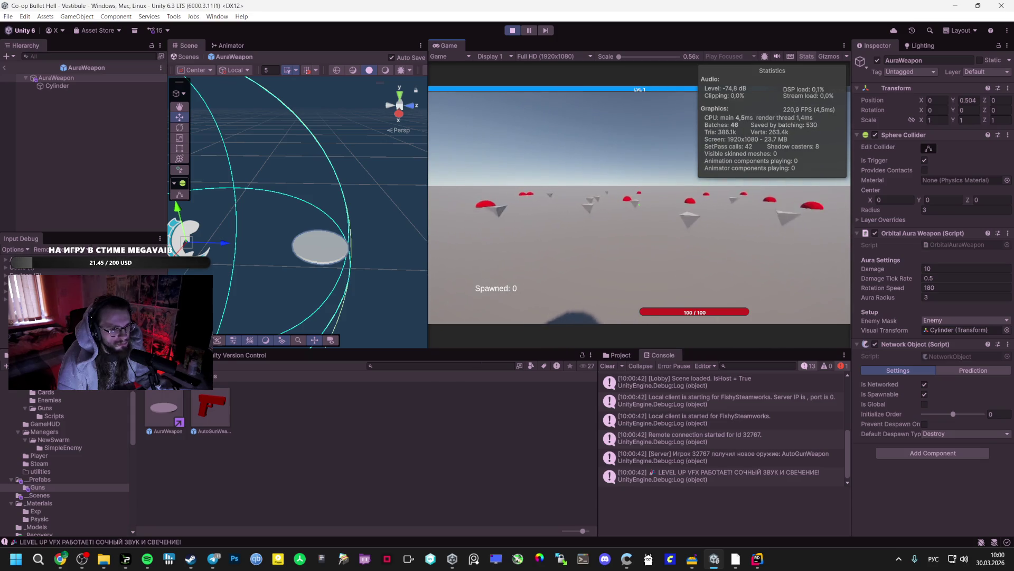
Step: Level up in the Game view, pick the Orbital Weapon card, then stop play mode
{"action": "left_click", "coordinate": [643, 209]}
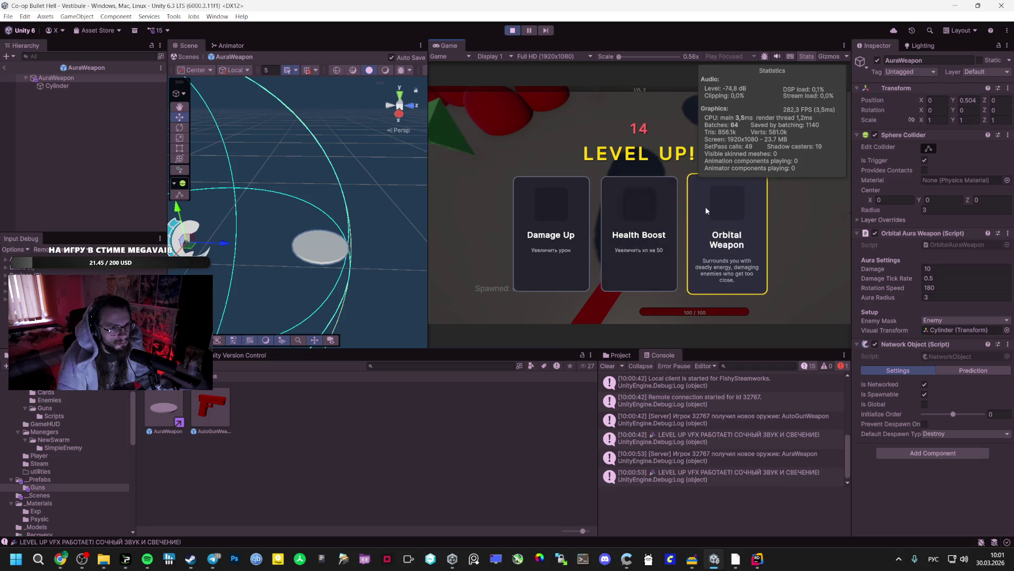
{"action": "left_click", "coordinate": [706, 210]}
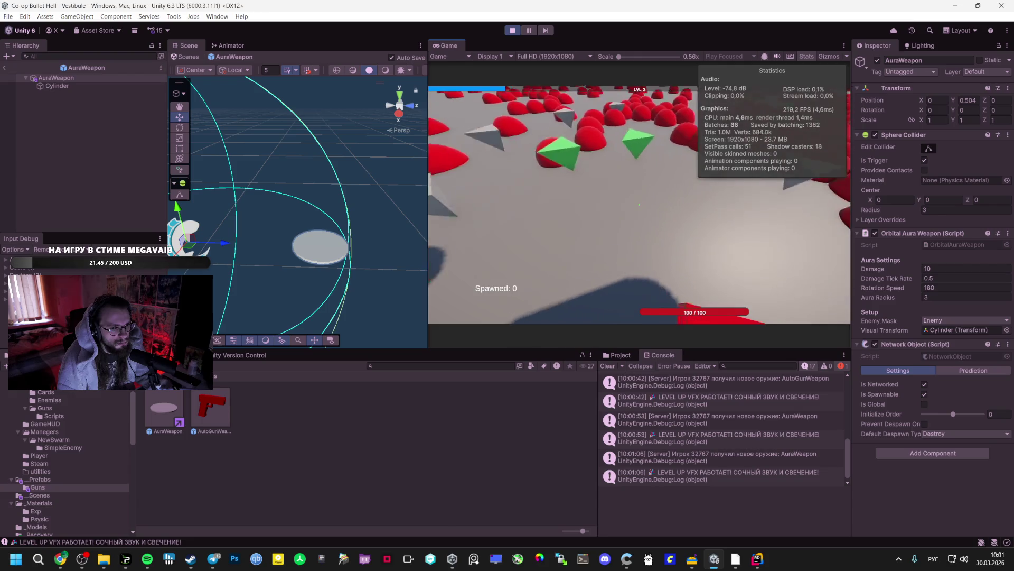
{"action": "key", "text": "Escape"}
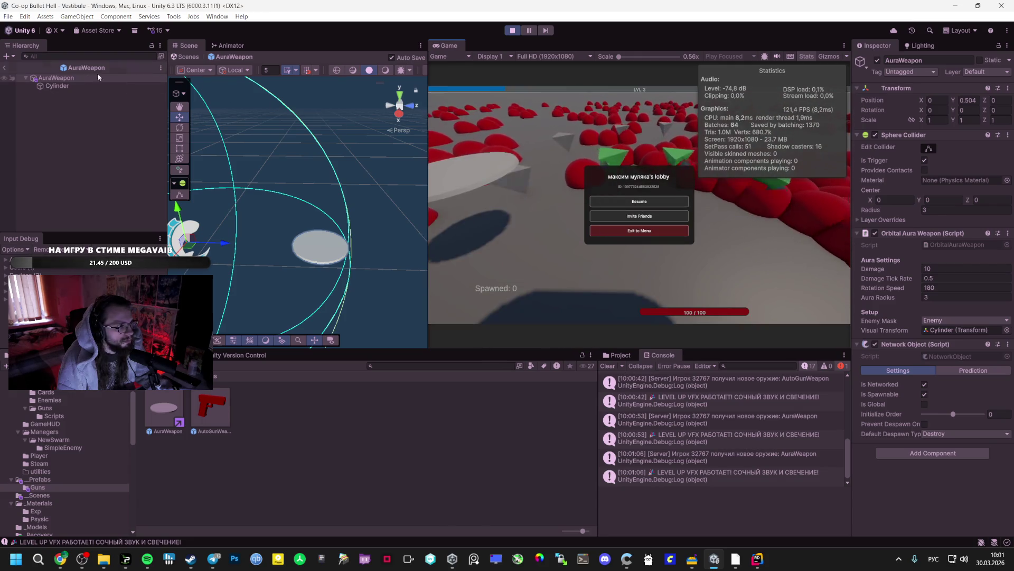
{"action": "left_click", "coordinate": [512, 31]}
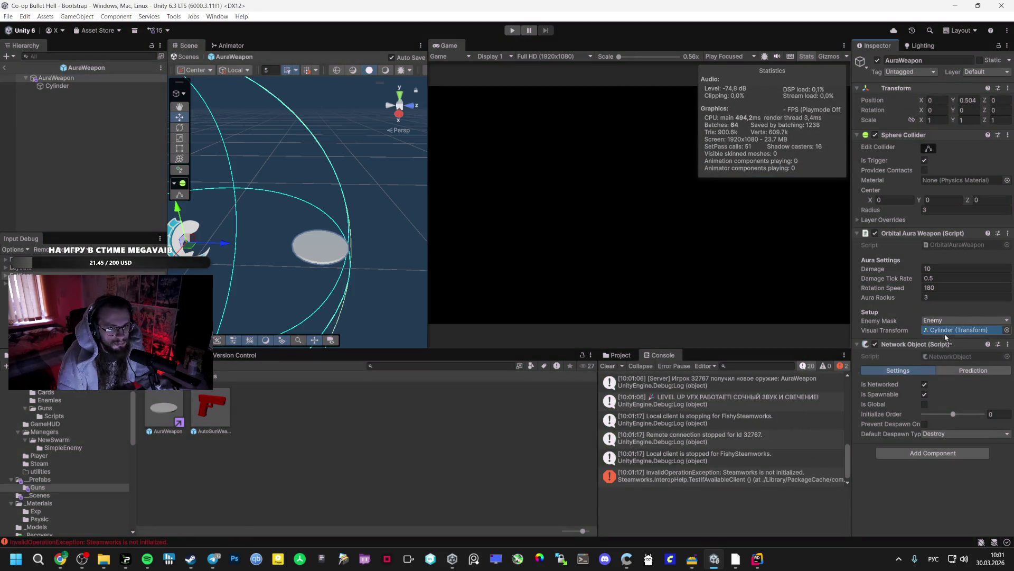
Step: Play again, host a lobby, pick the Orbital Weapon upgrade at level 2, and pause
{"action": "left_click", "coordinate": [510, 33]}
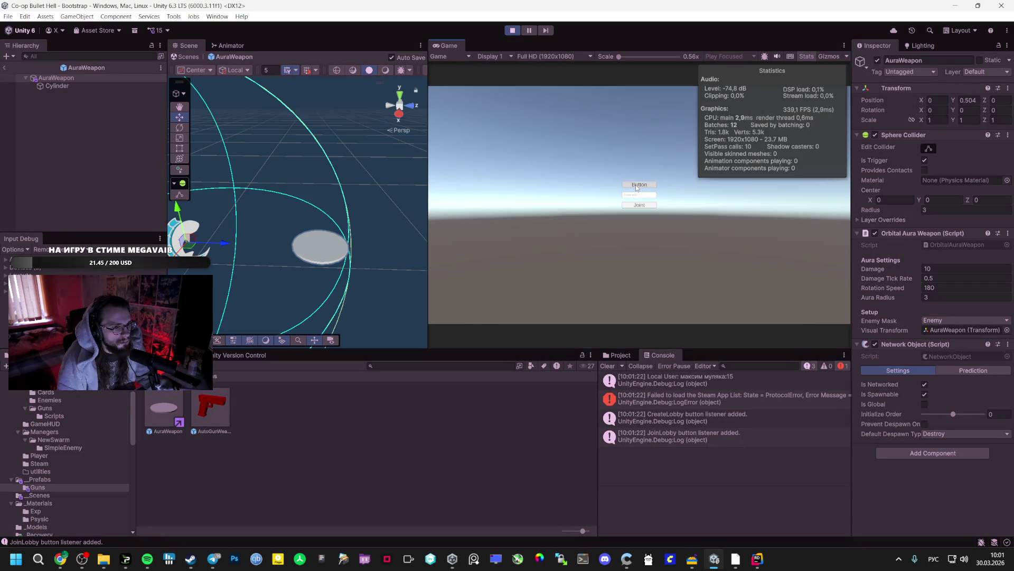
{"action": "left_click", "coordinate": [637, 186]}
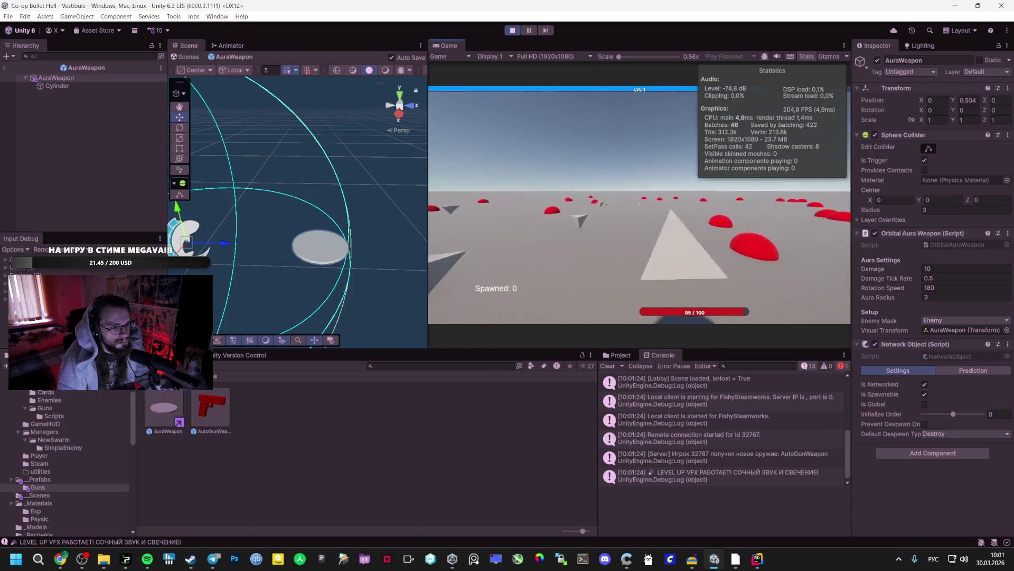
{"action": "left_click", "coordinate": [727, 238]}
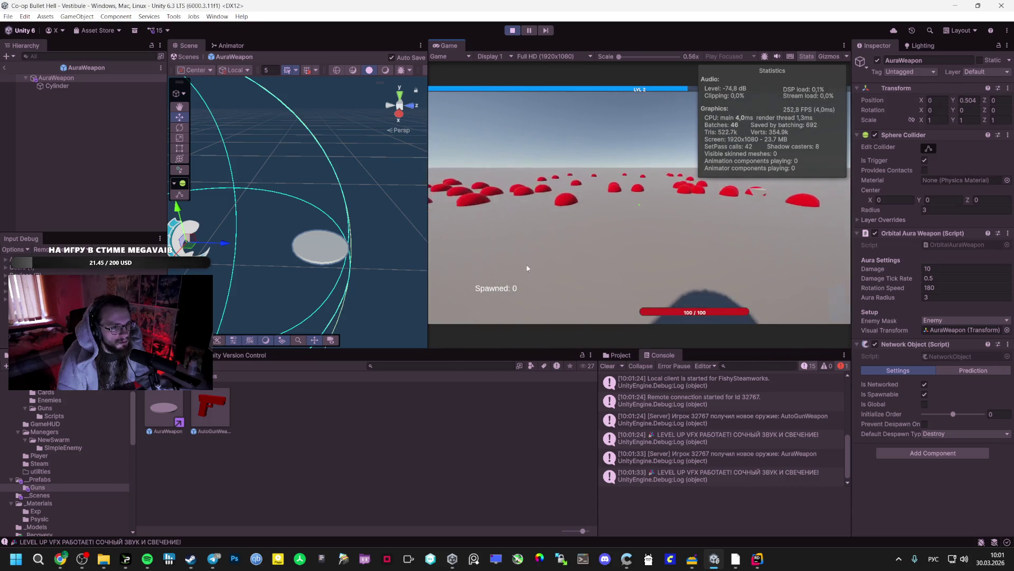
{"action": "key", "text": "Escape"}
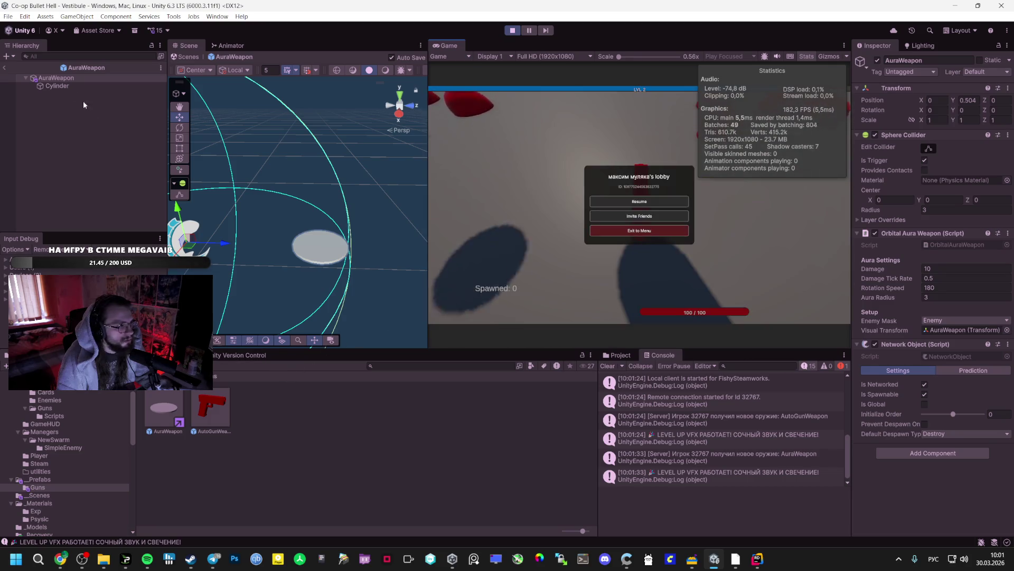
Step: Exit prefab mode, filter the Hierarchy by 'pla' to frame the player, and take another Orbital Weapon
{"action": "left_click", "coordinate": [4, 68]}
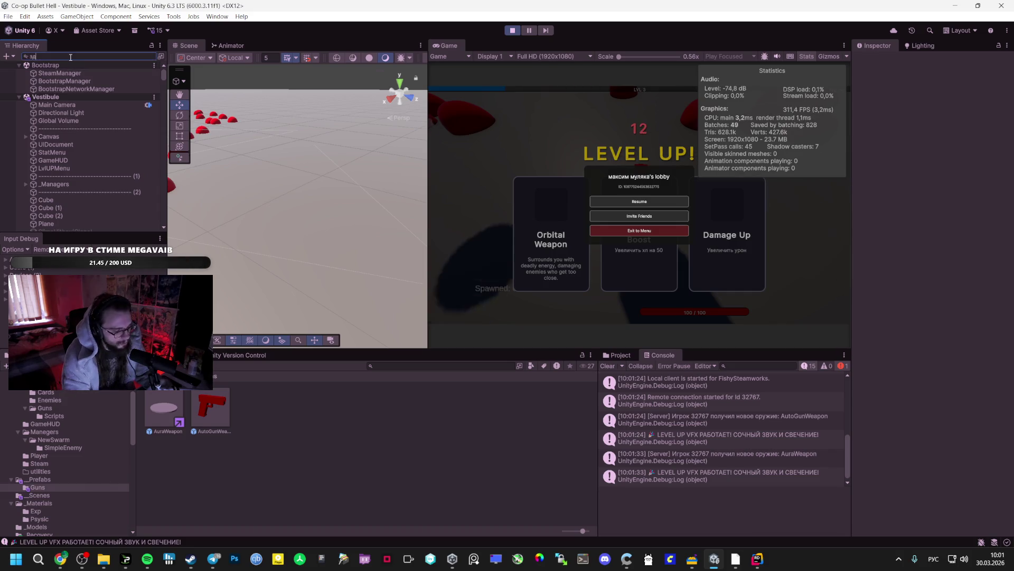
{"action": "type", "text": "здфнук"}
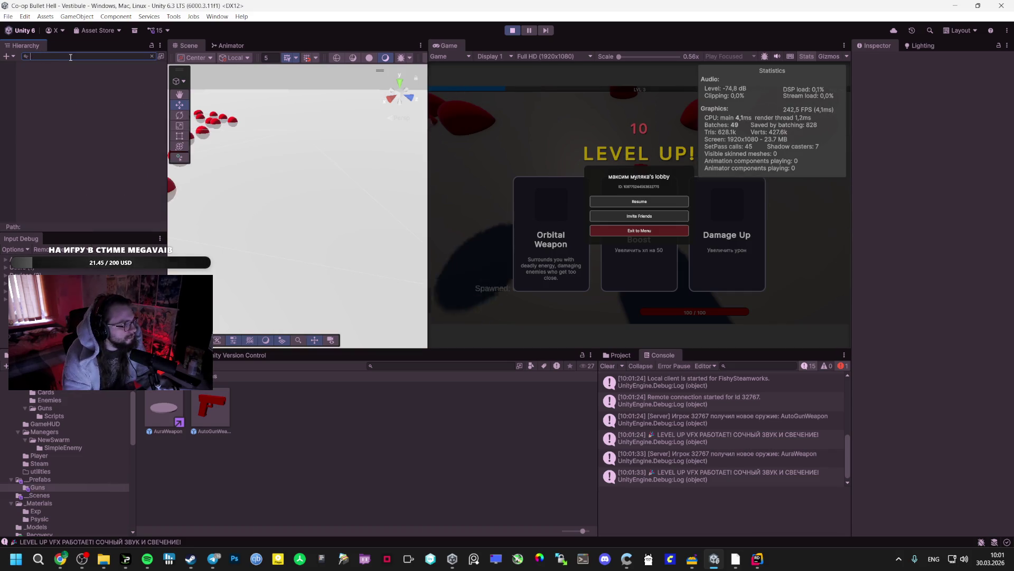
{"action": "key", "text": "BackSpace"}
{"action": "key", "text": "BackSpace"}
{"action": "key", "text": "BackSpace"}
{"action": "type", "text": "pla"}
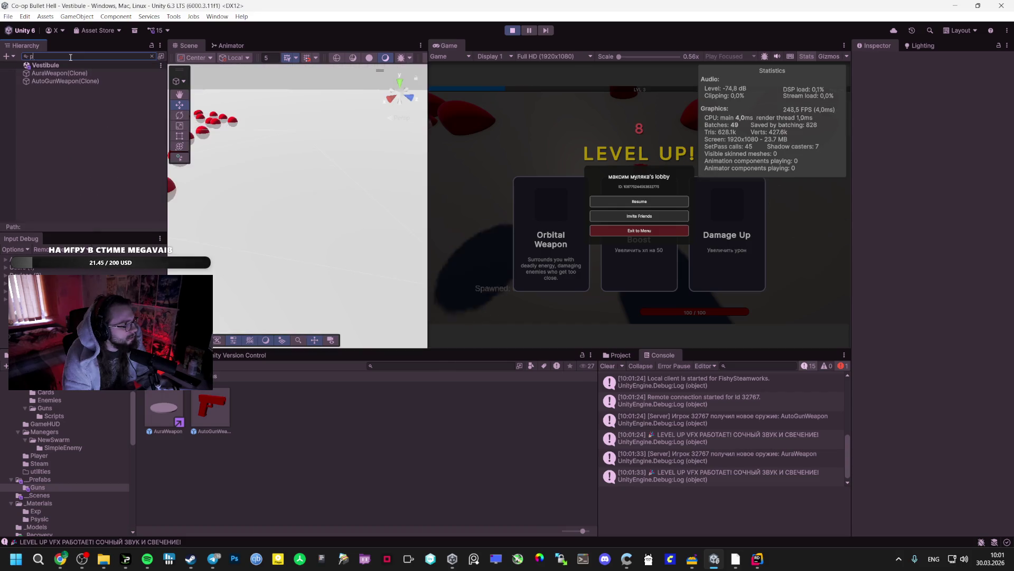
{"action": "double_click", "coordinate": [51, 84]}
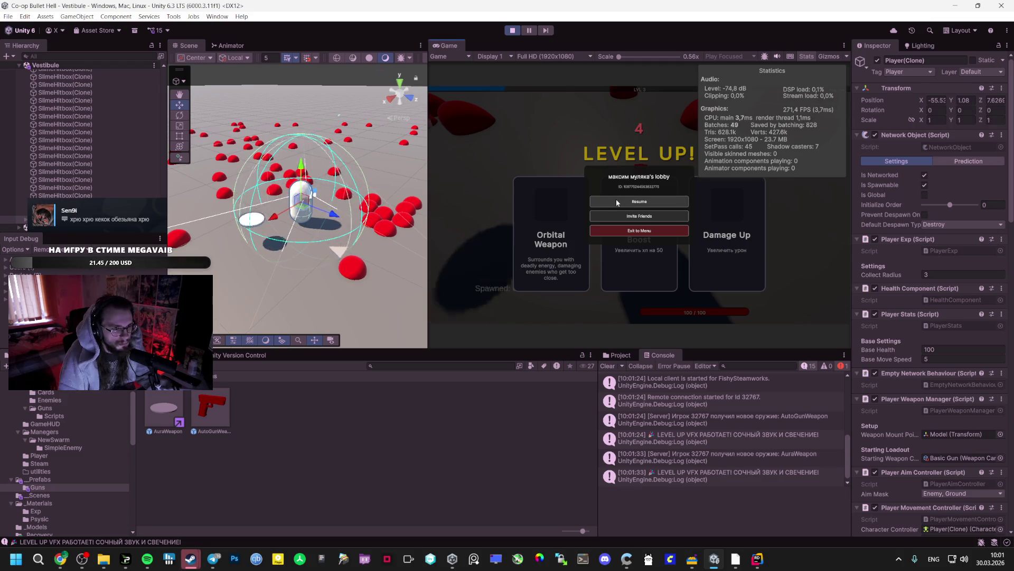
{"action": "left_click", "coordinate": [616, 201]}
{"action": "left_click", "coordinate": [566, 199]}
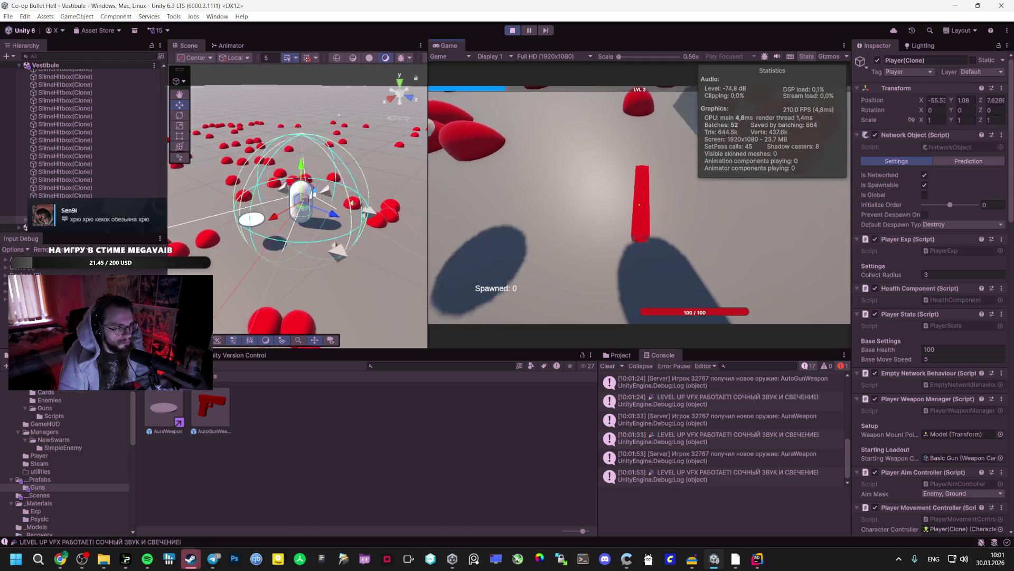
Step: Expand Player(Clone) > Model, inspect an AuraWeapon clone among the weapons, then resume the game
{"action": "left_click", "coordinate": [25, 219]}
{"action": "left_click", "coordinate": [34, 219]}
{"action": "left_click", "coordinate": [33, 220]}
{"action": "mouse_move", "coordinate": [215, 557]}
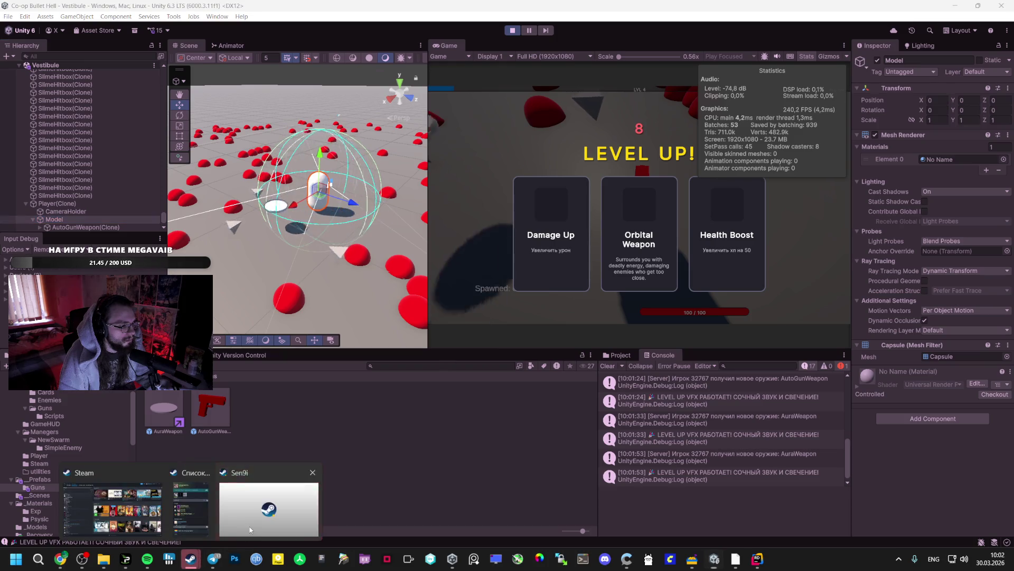
{"action": "left_click", "coordinate": [140, 504]}
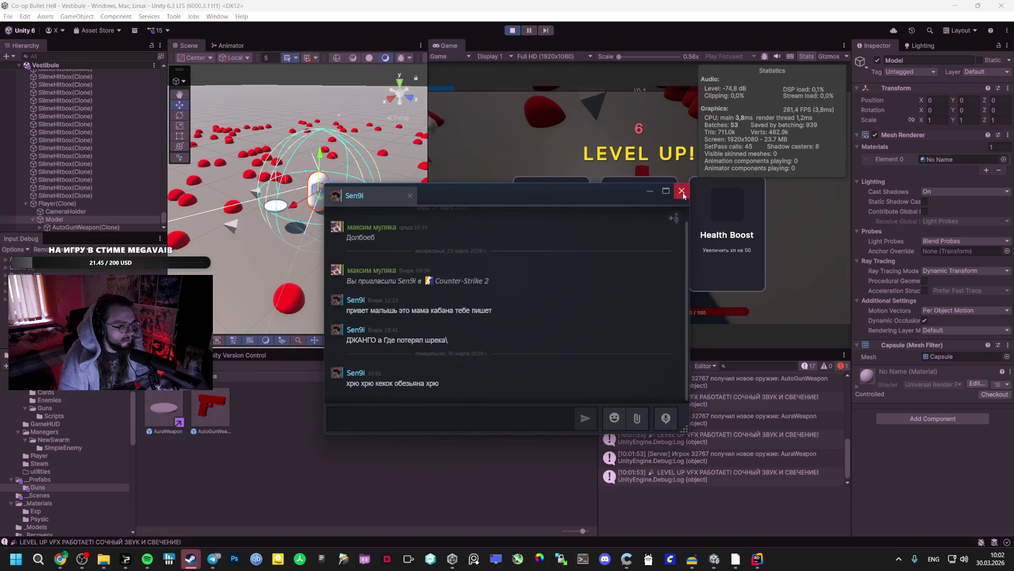
{"action": "left_click", "coordinate": [682, 191]}
{"action": "left_click", "coordinate": [80, 226]}
{"action": "left_click", "coordinate": [78, 224]}
{"action": "left_click", "coordinate": [82, 211]}
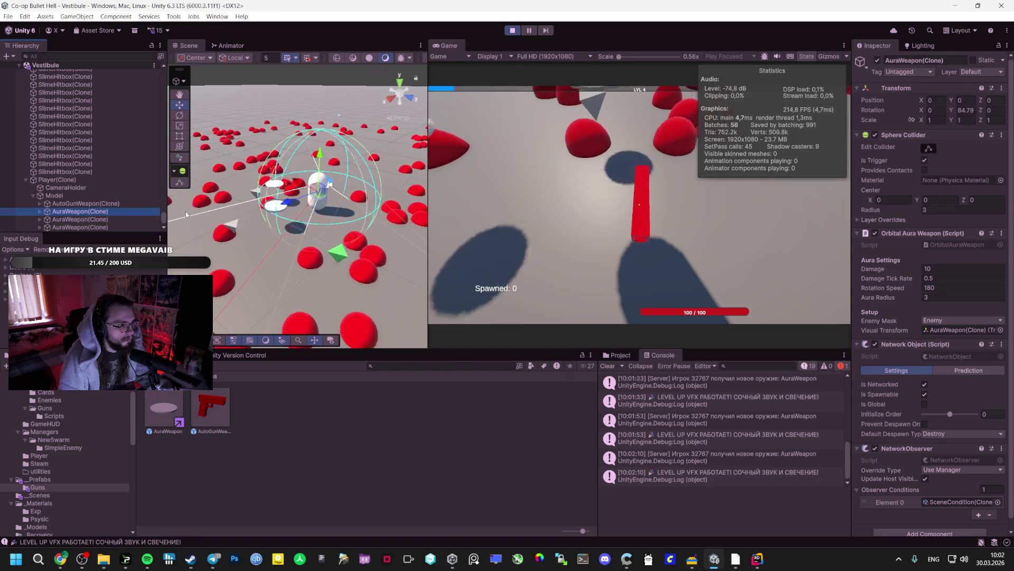
{"action": "left_click", "coordinate": [507, 217]}
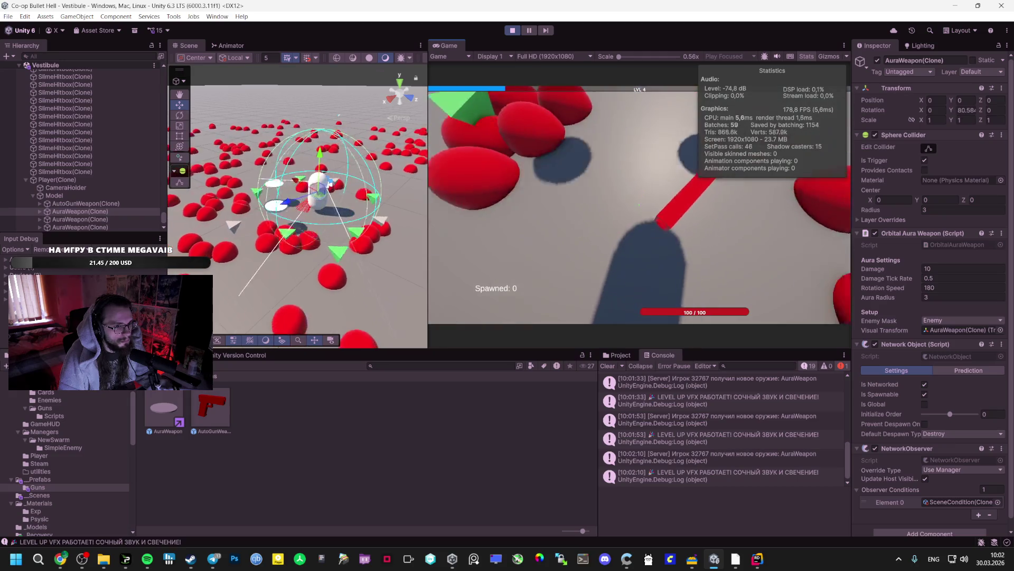
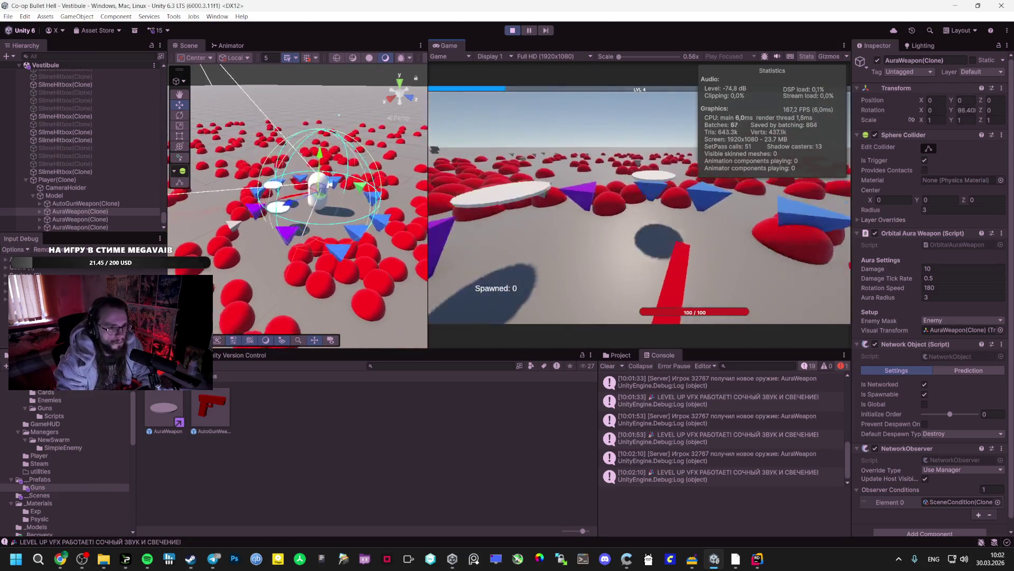
Step: Pause the game, set the Spawner's Max Enemies to 500, and resume play
{"action": "key", "text": "Escape"}
{"action": "scroll", "coordinate": [93, 132], "scroll_direction": "up", "scroll_amount": 15}
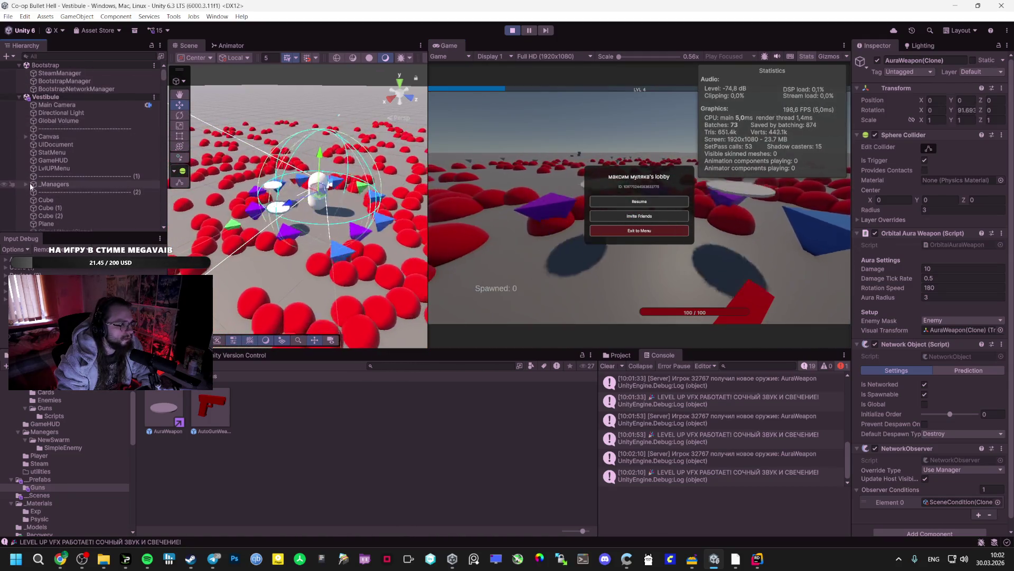
{"action": "left_click", "coordinate": [264, 178]}
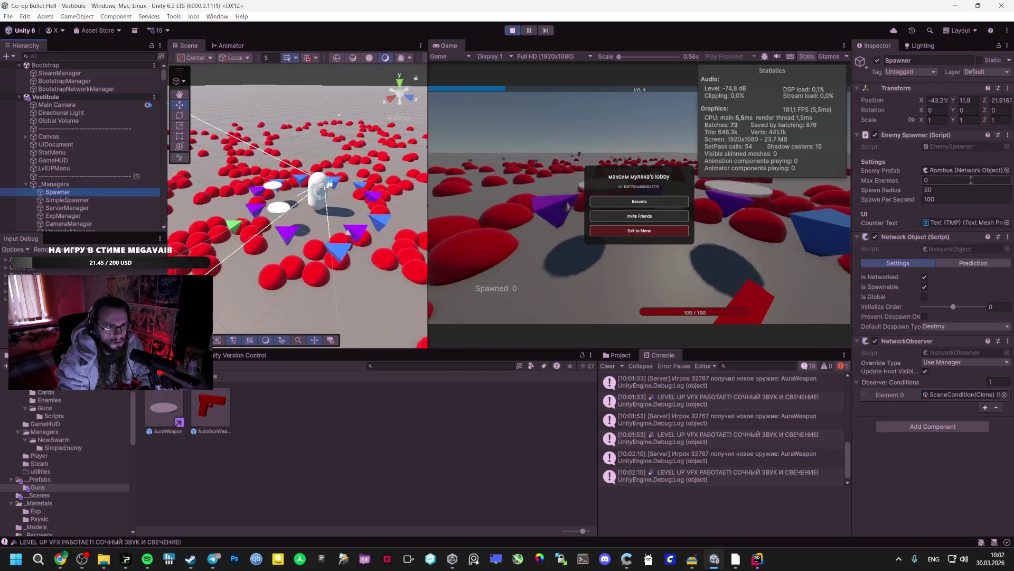
{"action": "left_click", "coordinate": [966, 180]}
{"action": "type", "text": "500"}
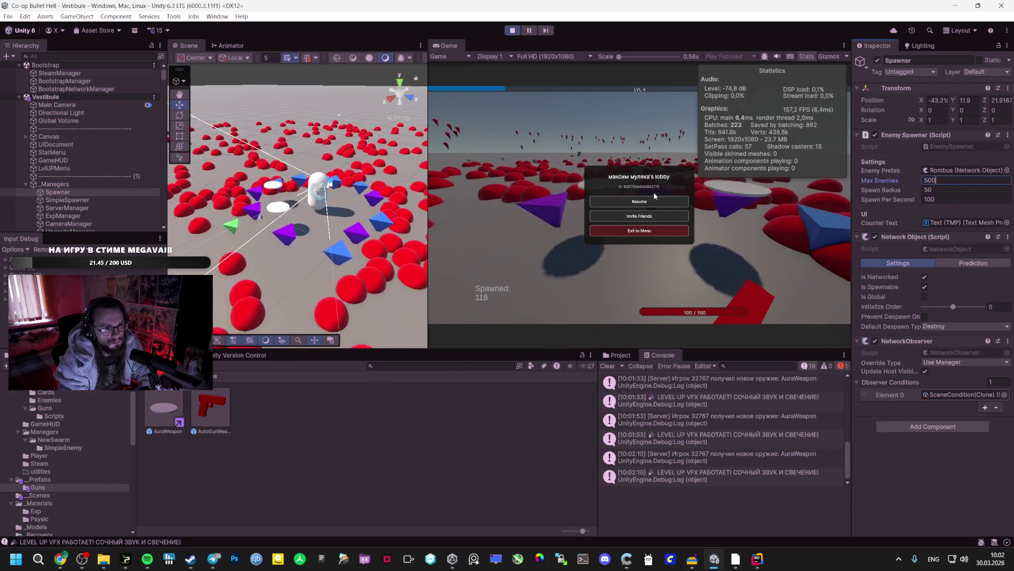
{"action": "left_click", "coordinate": [653, 201]}
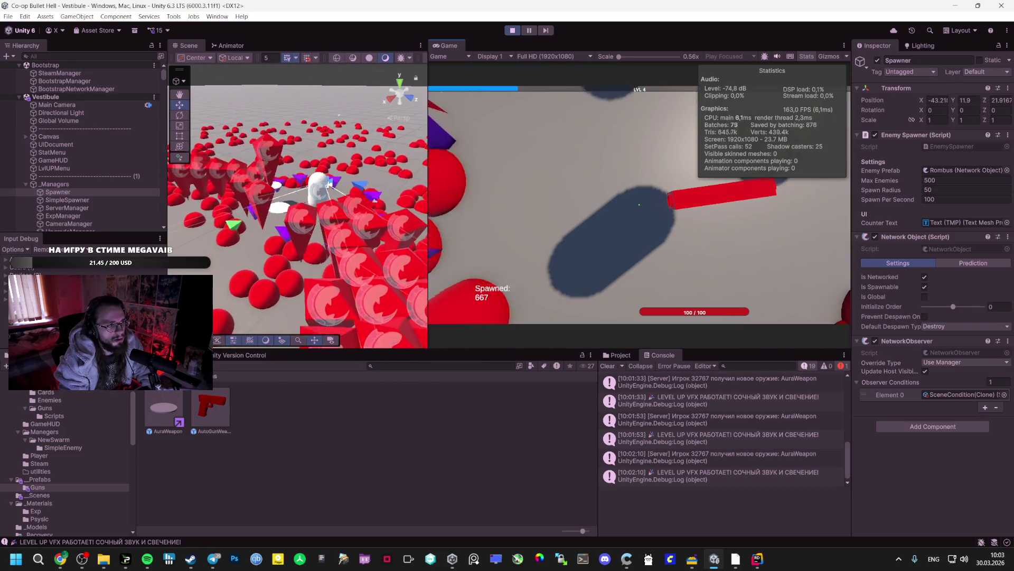
Step: Compare the aura weapon script with the AuraWeapon prefab's Damage Tick Rate value
{"action": "key", "text": "alt+Tab"}
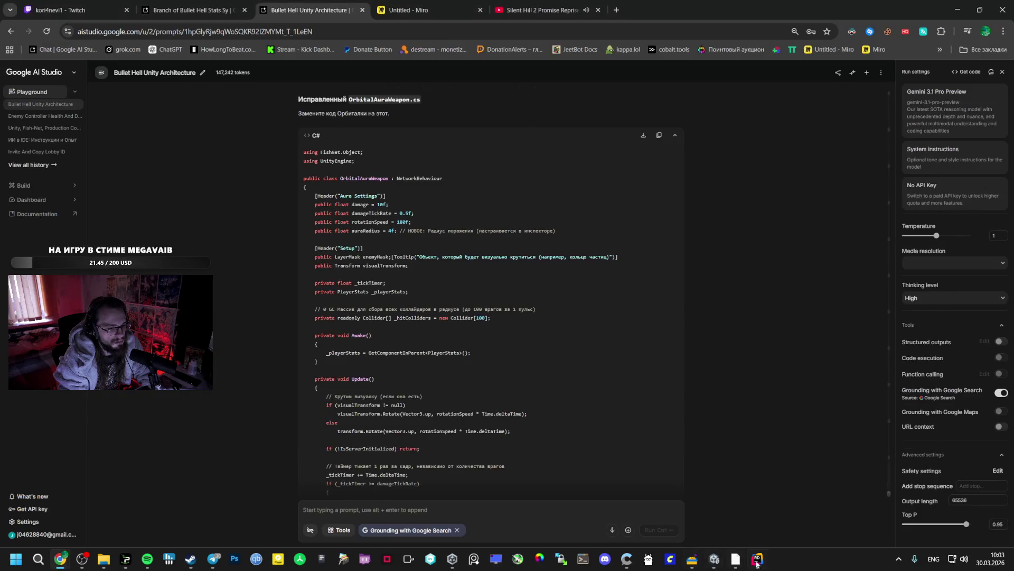
{"action": "key", "text": "alt+Tab"}
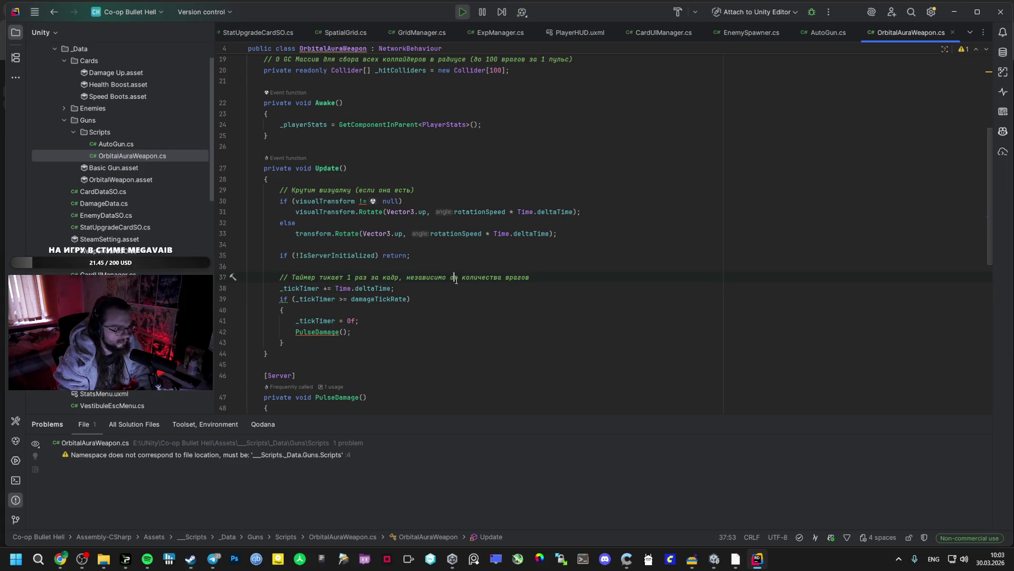
{"action": "key", "text": "alt+Tab"}
{"action": "key", "text": "alt+Tab"}
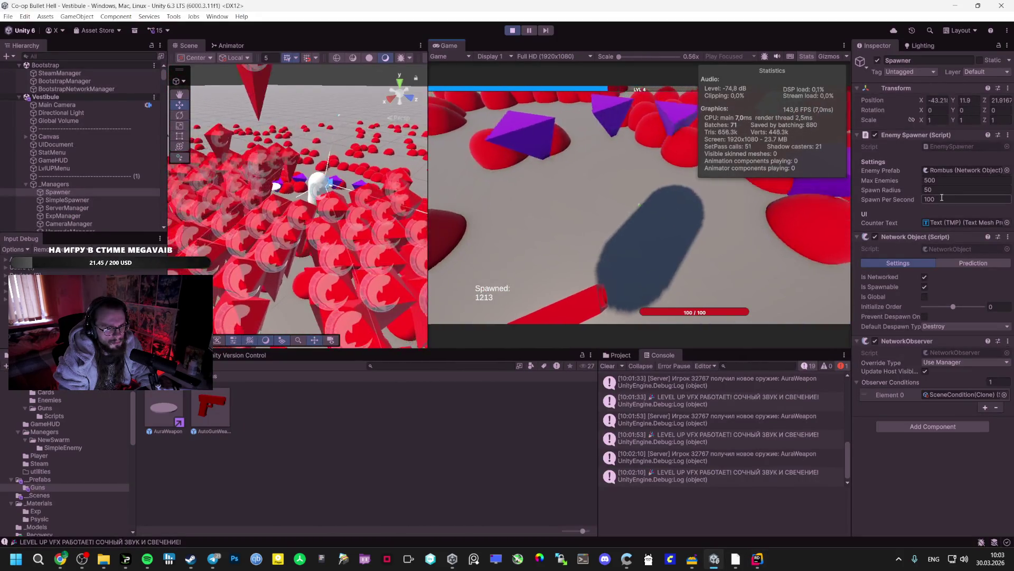
{"action": "key", "text": "Escape"}
{"action": "left_click", "coordinate": [156, 422]}
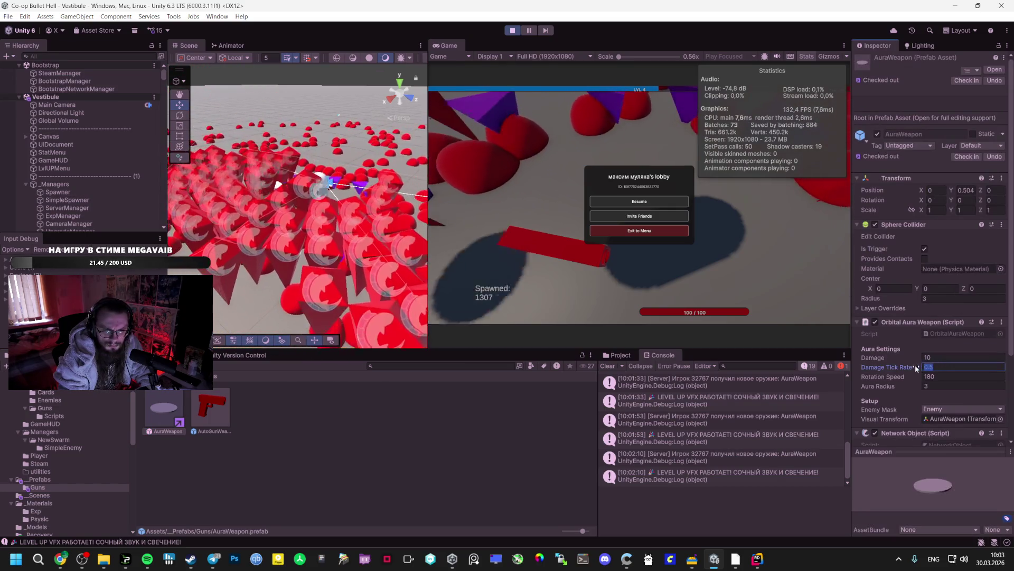
{"action": "left_click", "coordinate": [912, 366]}
{"action": "key", "text": "alt+Tab"}
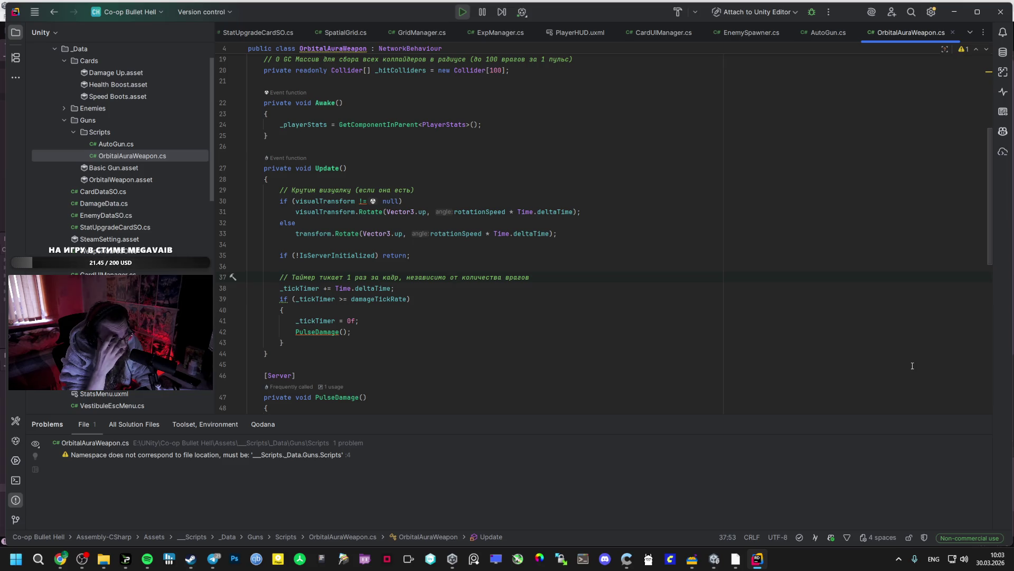
Step: Inspect damageTickRate, _tickTimer and Time.deltaTime in OrbitalAuraWeapon.cs's Update timer code
{"action": "scroll", "coordinate": [722, 249], "scroll_direction": "up", "scroll_amount": 5}
{"action": "scroll", "coordinate": [721, 250], "scroll_direction": "up", "scroll_amount": 1}
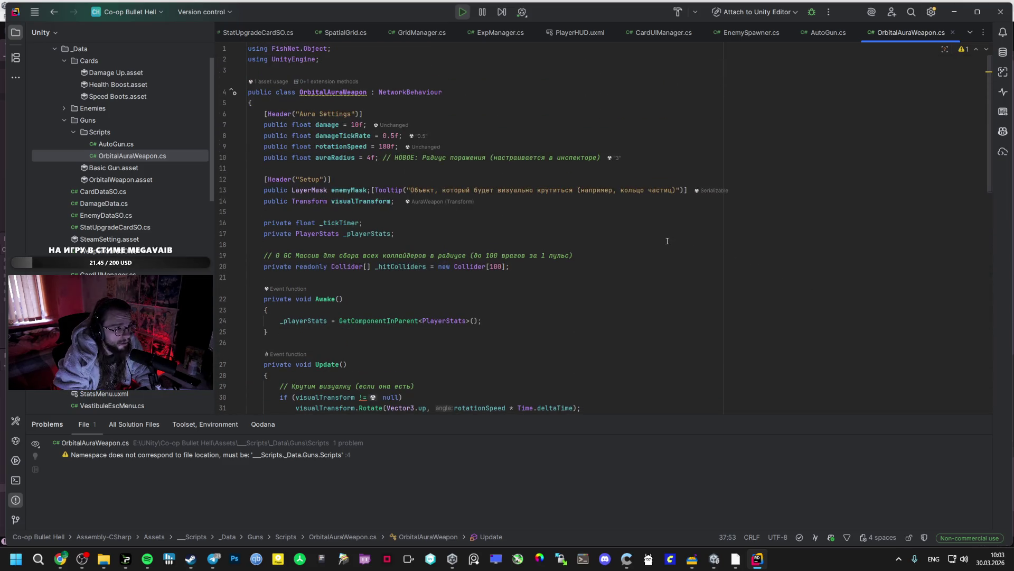
{"action": "left_click", "coordinate": [340, 136]}
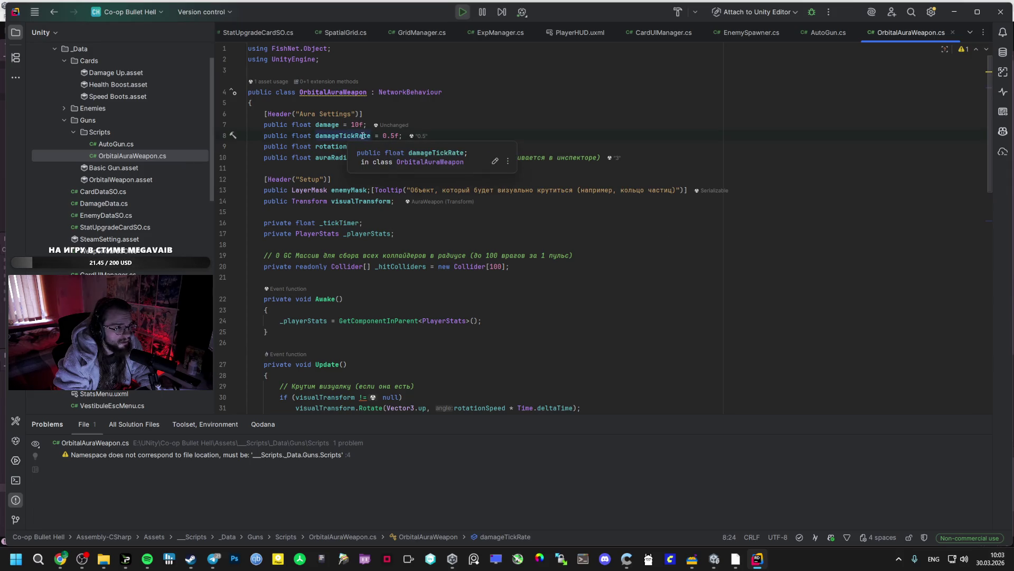
{"action": "scroll", "coordinate": [396, 154], "scroll_direction": "down", "scroll_amount": 5}
{"action": "left_click", "coordinate": [325, 367]}
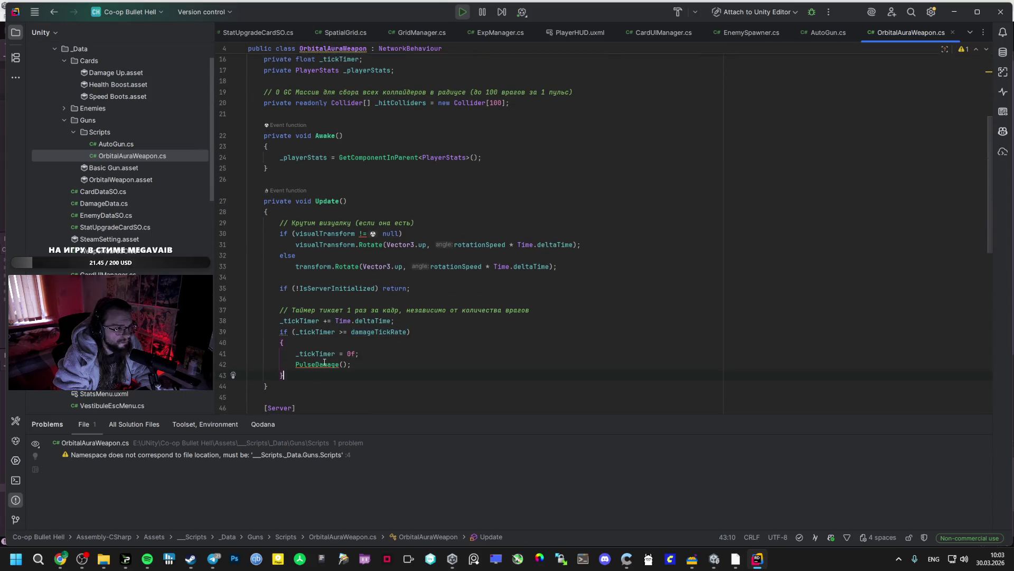
{"action": "left_click", "coordinate": [375, 332]}
{"action": "left_click", "coordinate": [316, 332]}
{"action": "mouse_move", "coordinate": [371, 320]}
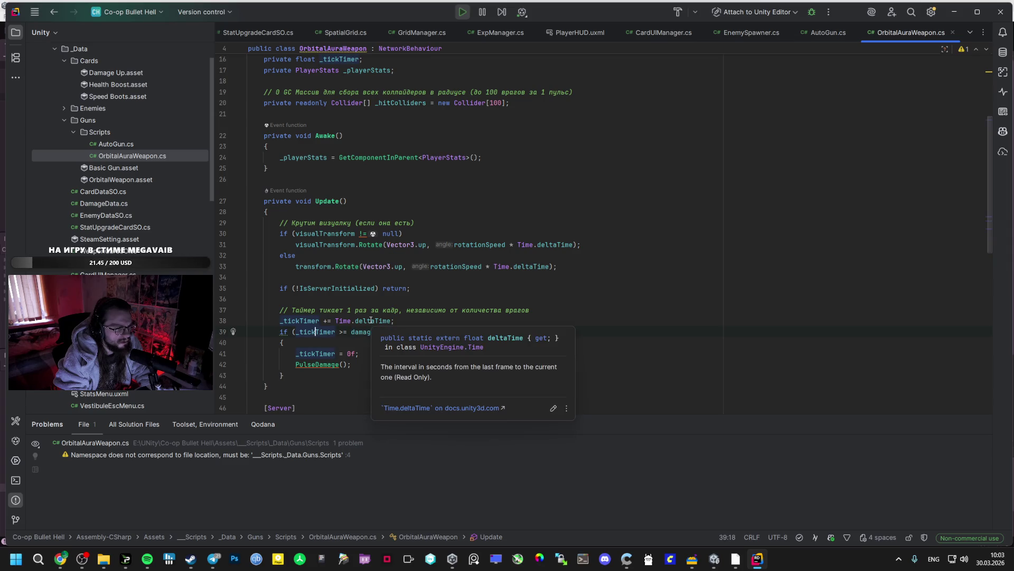
{"action": "left_click", "coordinate": [370, 331]}
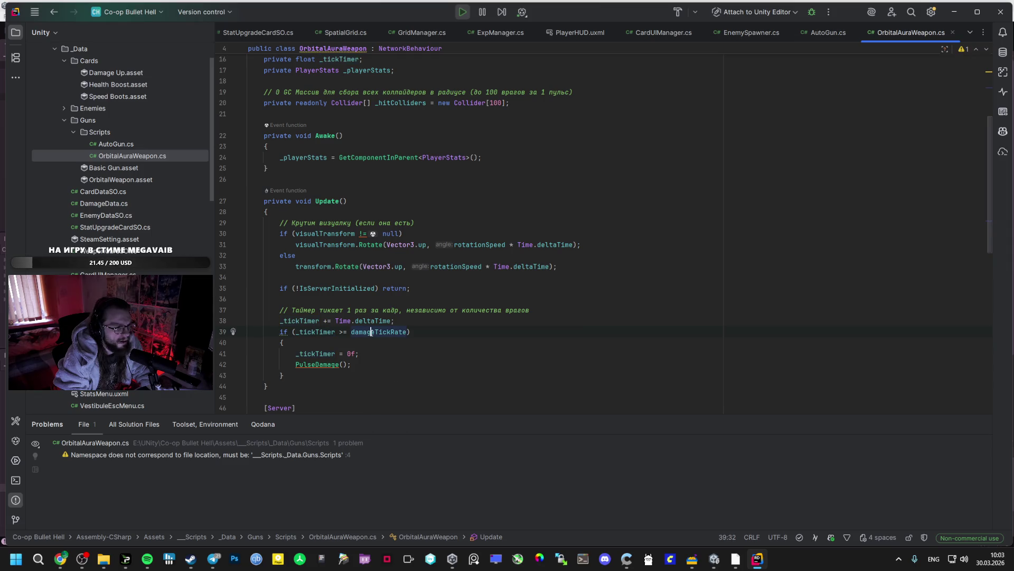
{"action": "mouse_move", "coordinate": [370, 332]}
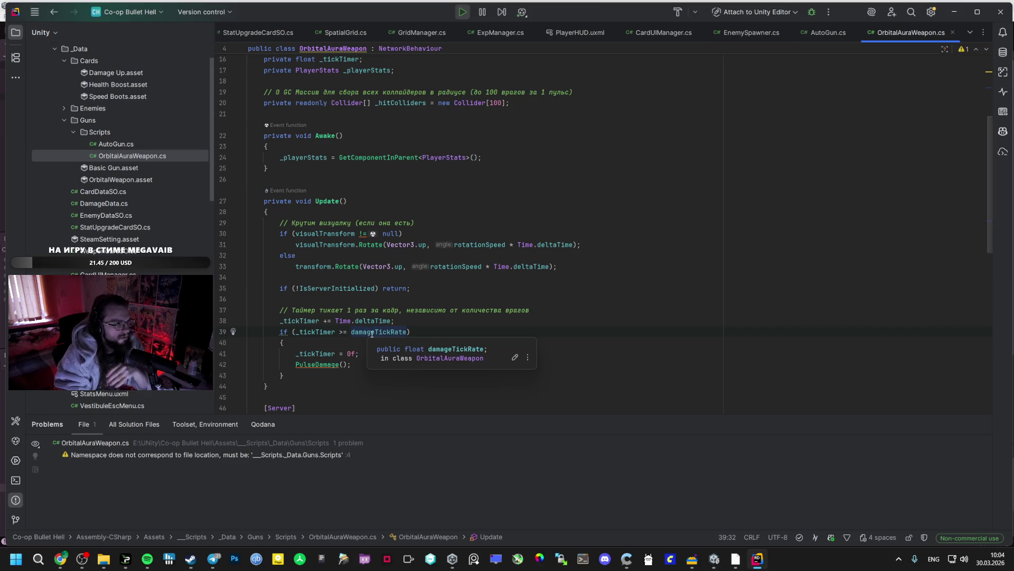
{"action": "left_click", "coordinate": [357, 322]}
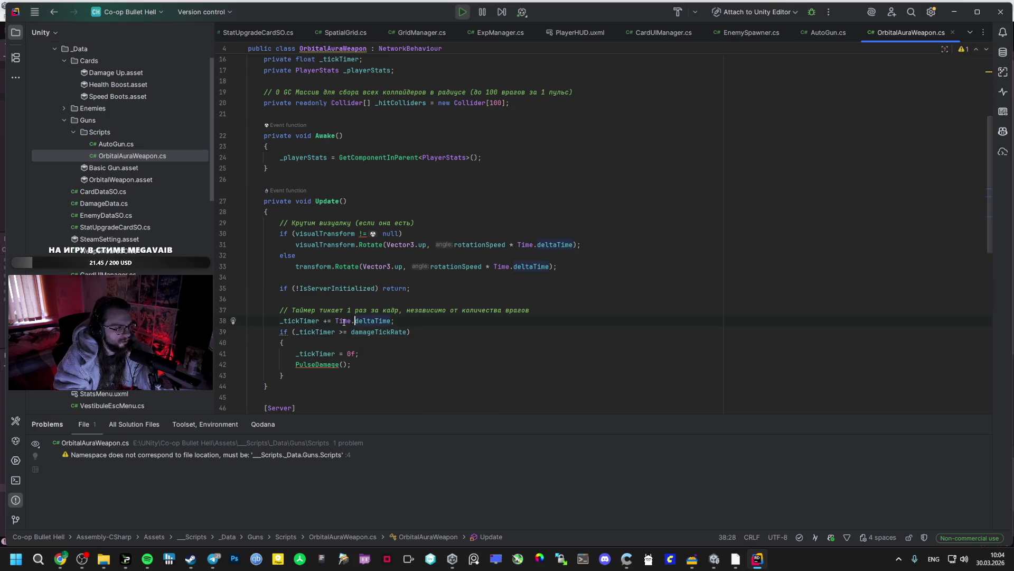
{"action": "mouse_move", "coordinate": [361, 323]}
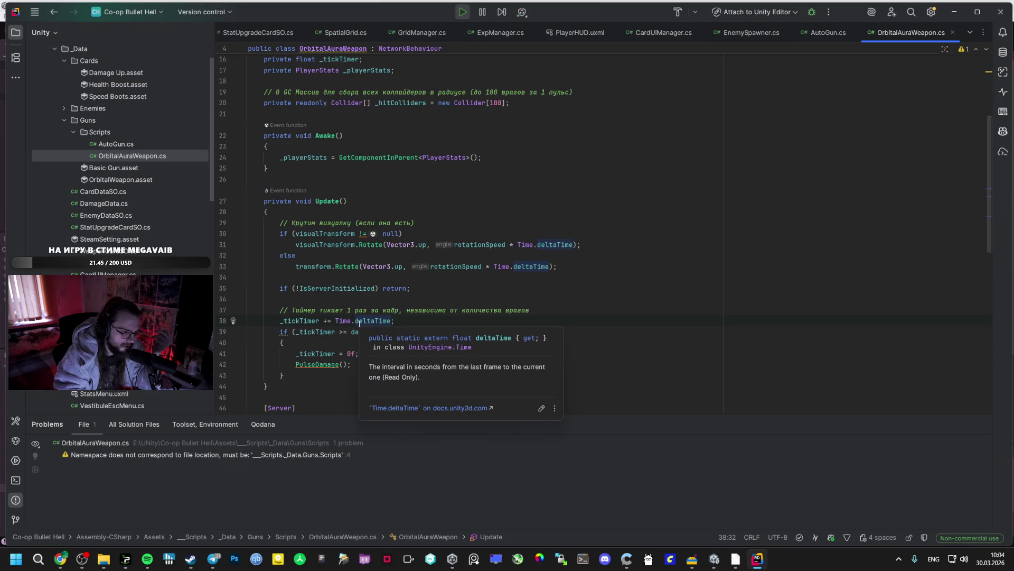
Step: Select the OrbitalAuraWeapon class code and go back to Google AI Studio in Chrome
{"action": "scroll", "coordinate": [359, 323], "scroll_direction": "up", "scroll_amount": 5}
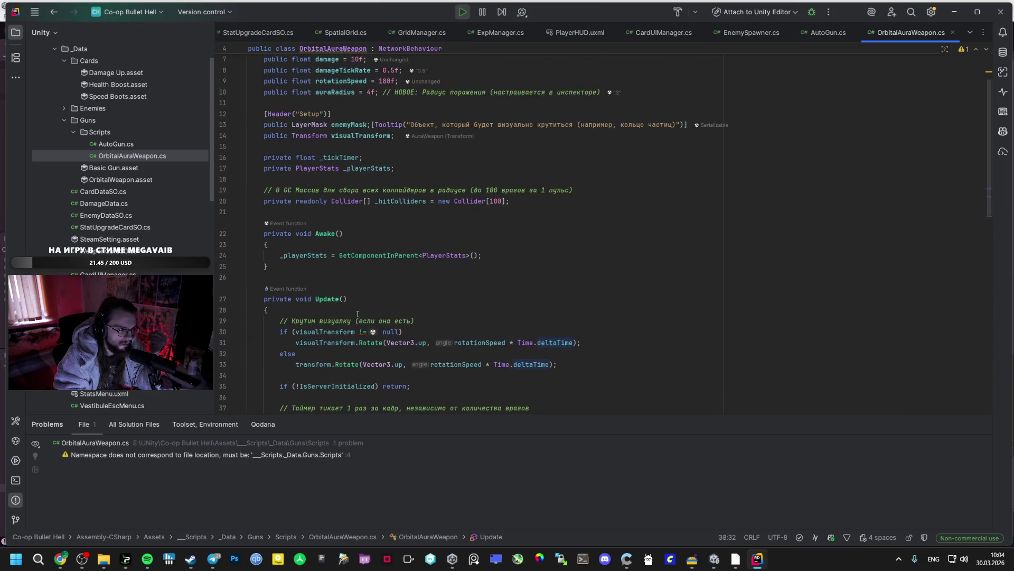
{"action": "scroll", "coordinate": [359, 135], "scroll_direction": "down", "scroll_amount": 5}
{"action": "scroll", "coordinate": [422, 160], "scroll_direction": "up", "scroll_amount": 4}
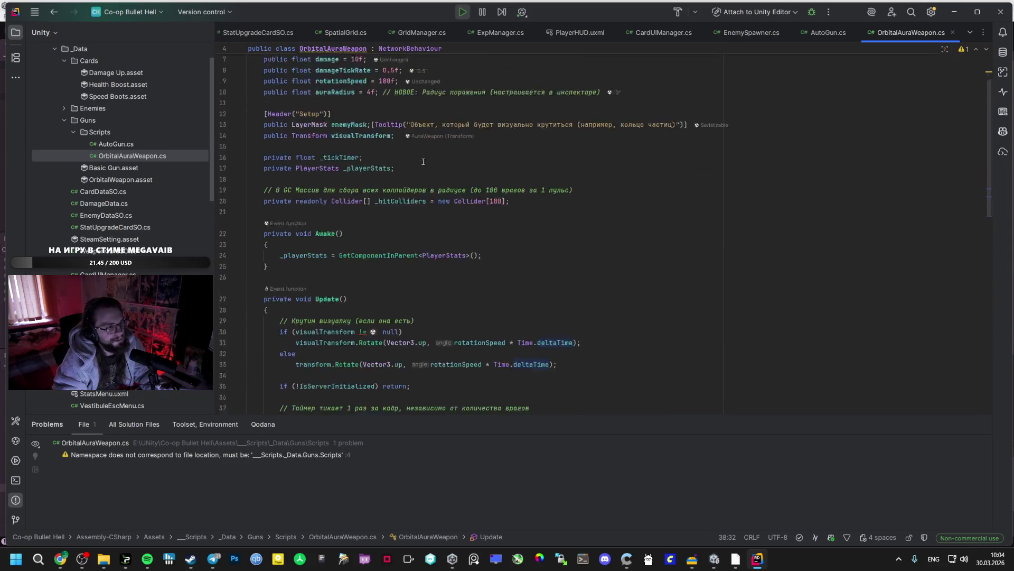
{"action": "scroll", "coordinate": [375, 246], "scroll_direction": "down", "scroll_amount": 5}
{"action": "left_click_drag", "start_coordinate": [291, 297], "coordinate": [293, 202]}
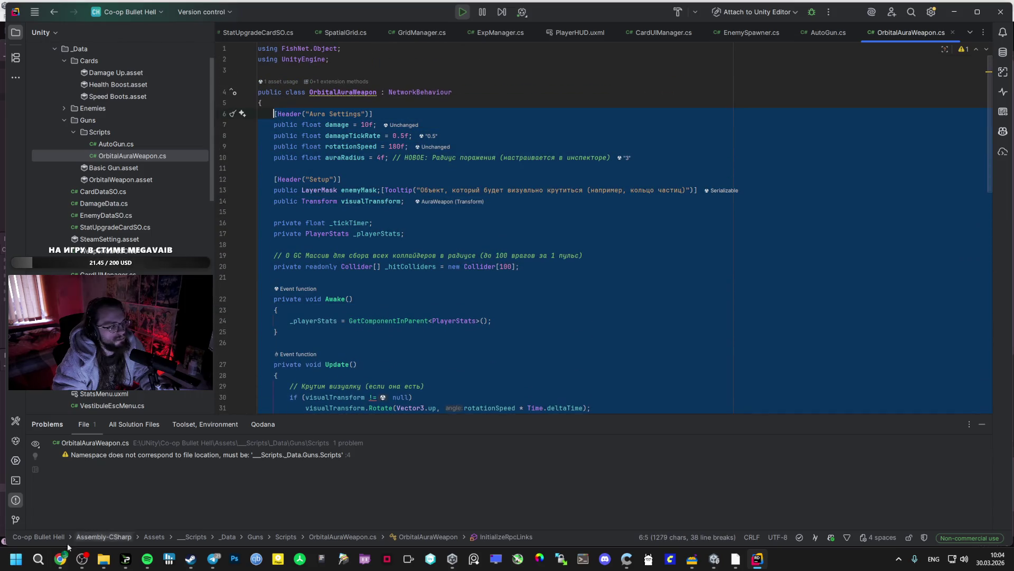
{"action": "left_click", "coordinate": [60, 559]}
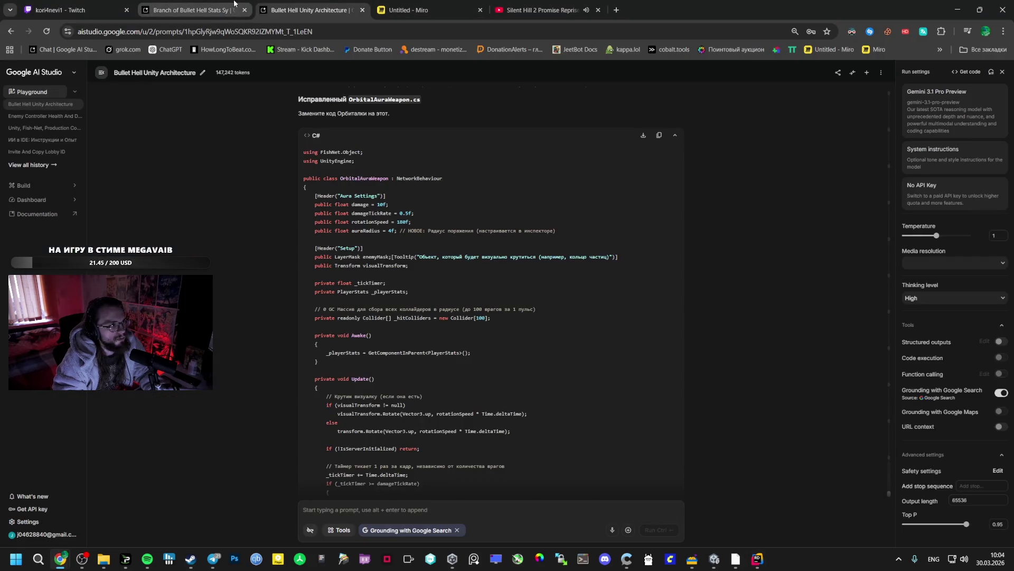
Step: Open ChatGPT in a new tab, paste the aura weapon code, and ask how often it ticks
{"action": "left_click", "coordinate": [616, 10]}
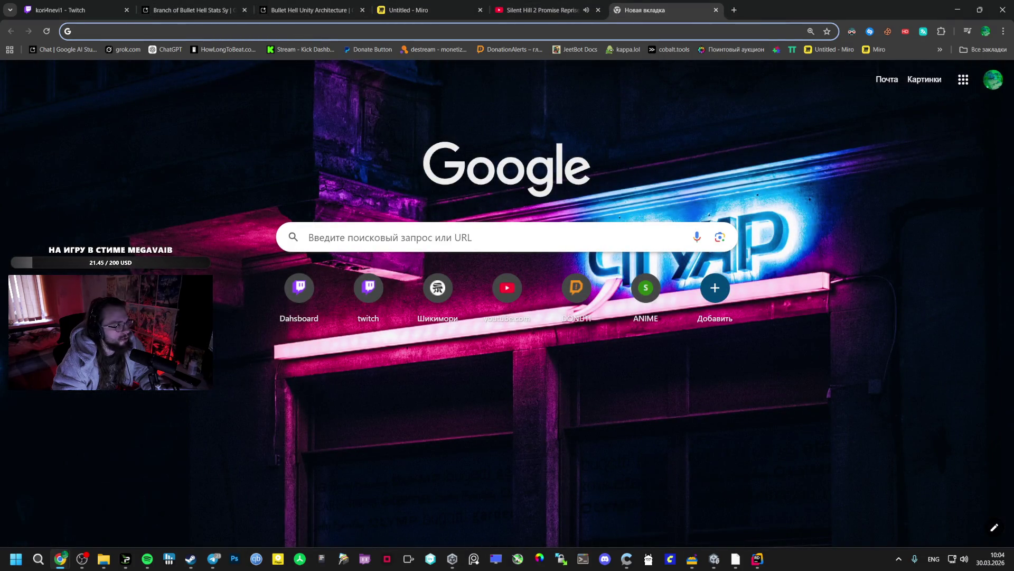
{"action": "key", "text": "alt+Tab"}
{"action": "left_click", "coordinate": [168, 49]}
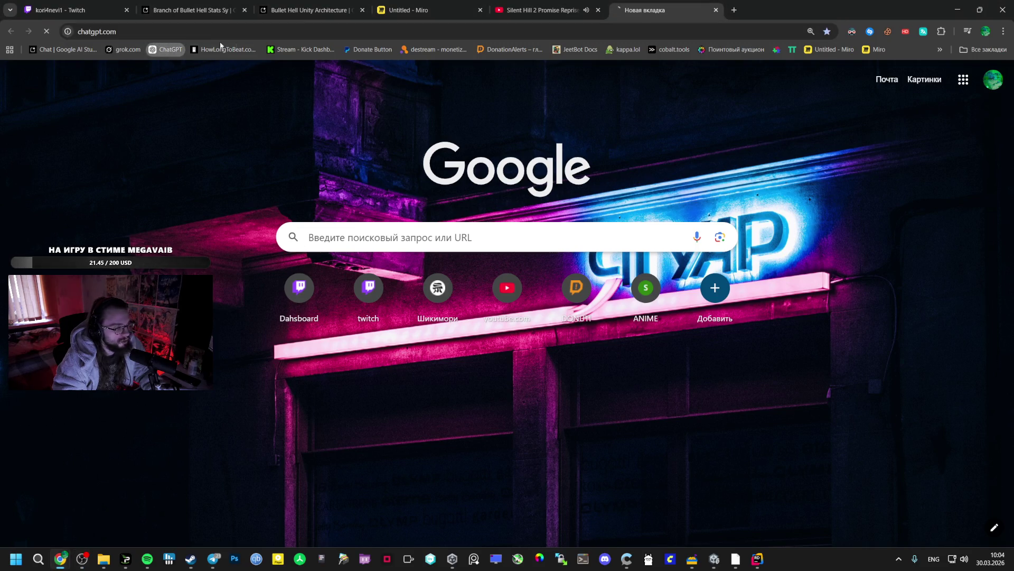
{"action": "key", "text": "ctrl+v"}
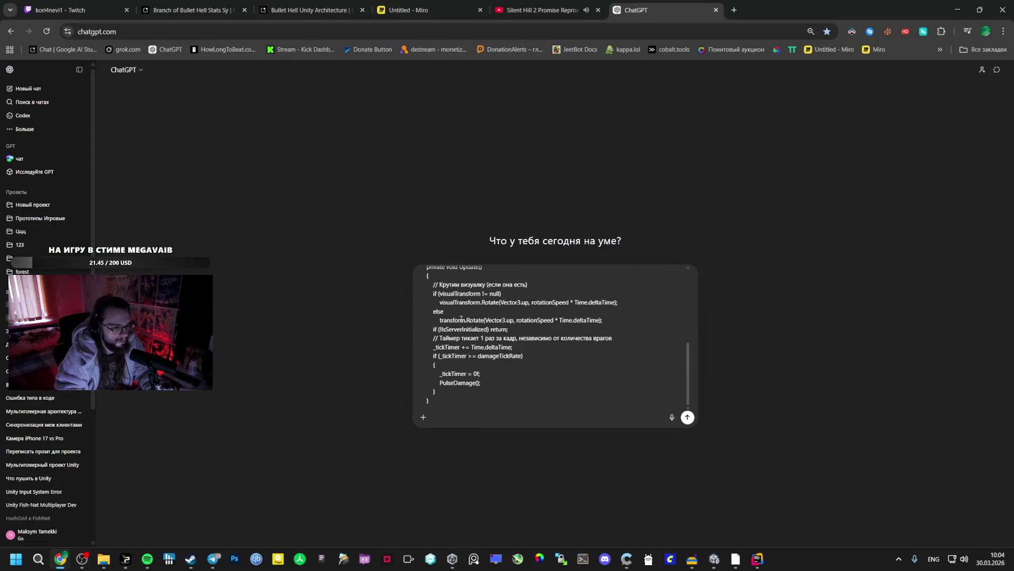
{"action": "key", "text": "shift+Return"}
{"action": "key", "text": "shift+Return"}
{"action": "type", "text": "R"}
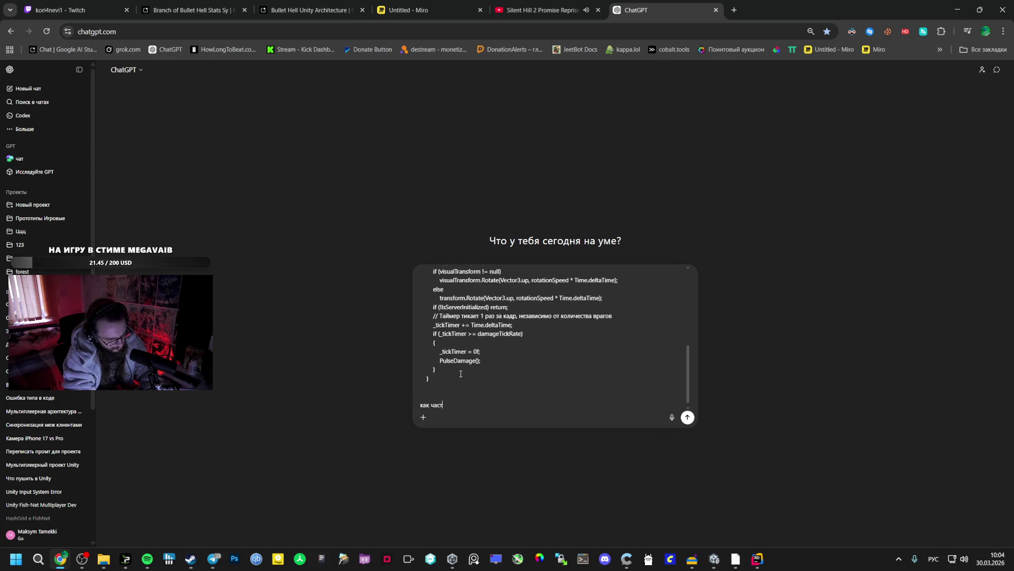
{"action": "type", "text": "ает?"}
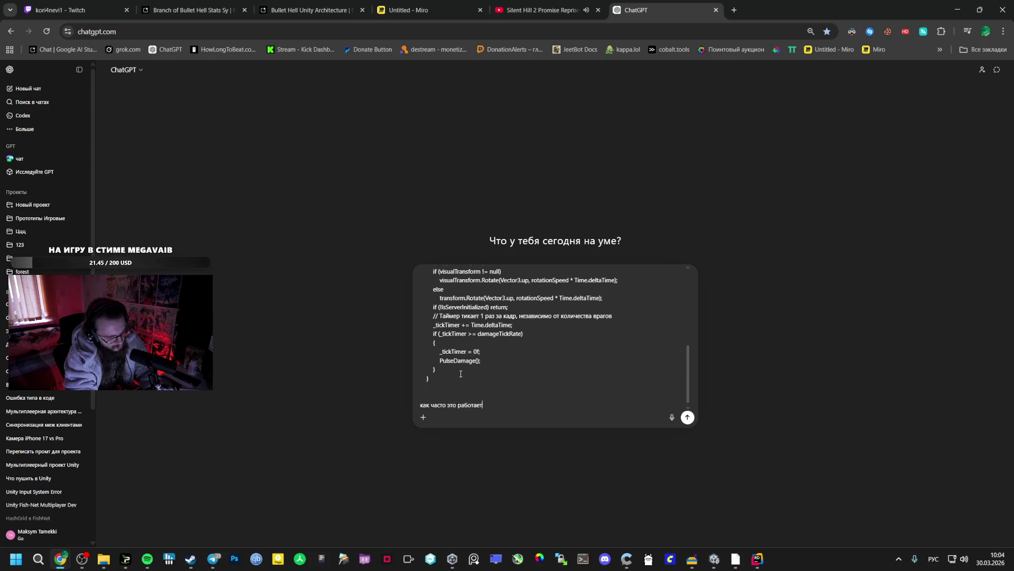
{"action": "key", "text": "Return"}
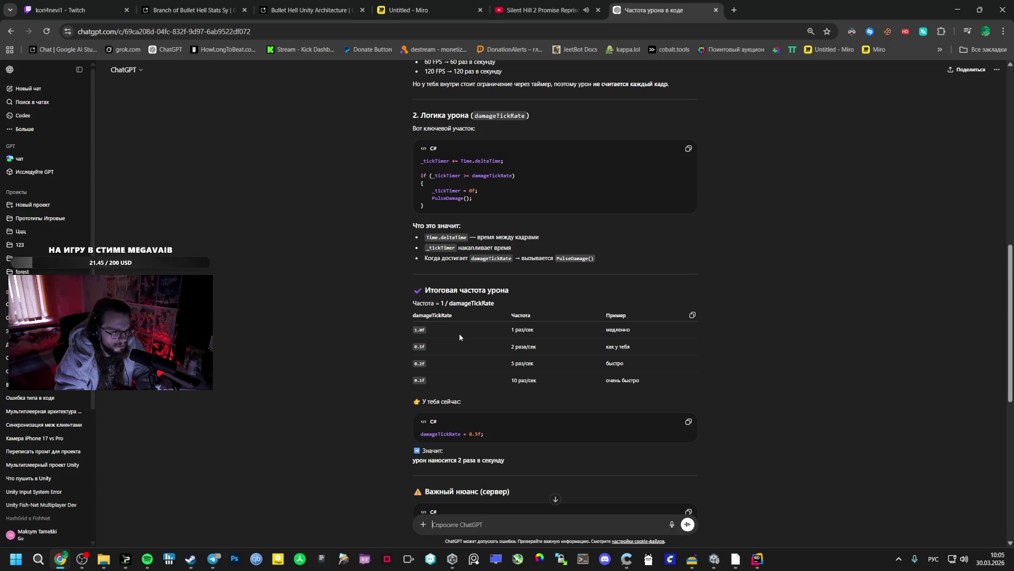
Step: Read ChatGPT's answer that damageTickRate 0.5f means two hits per second
{"action": "right_click", "coordinate": [427, 356]}
{"action": "left_click", "coordinate": [398, 363]}
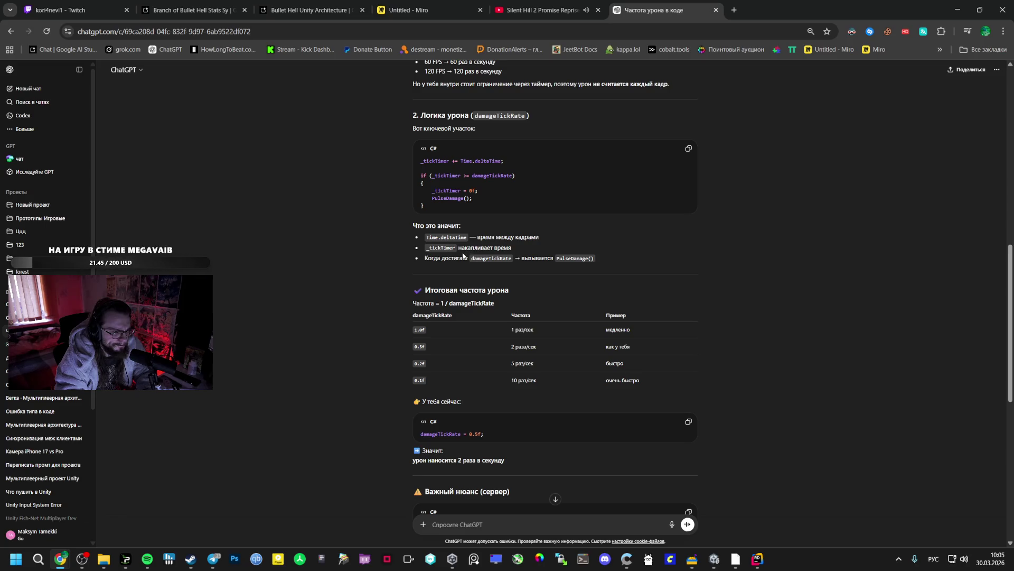
{"action": "scroll", "coordinate": [479, 257], "scroll_direction": "down", "scroll_amount": 3}
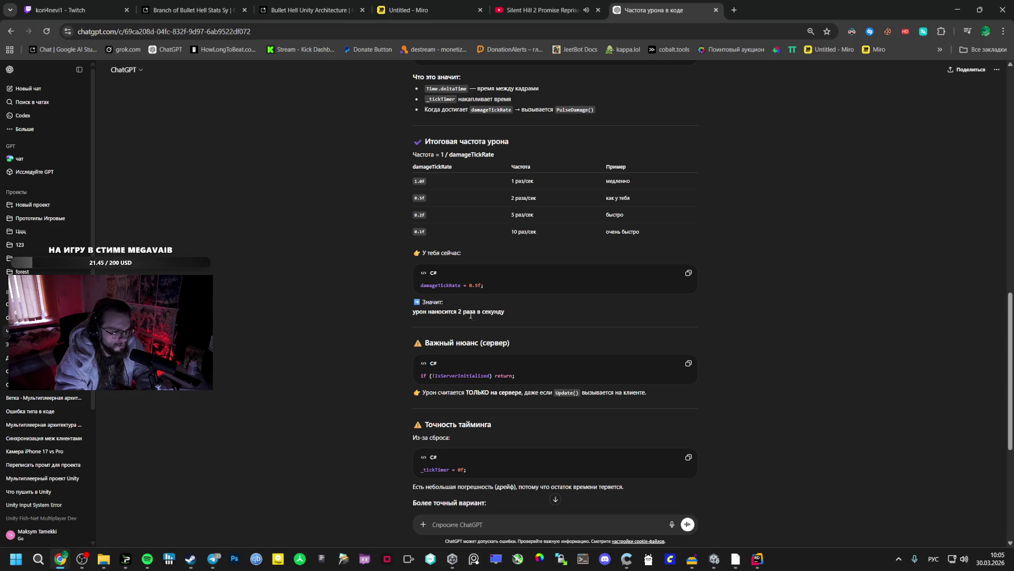
{"action": "scroll", "coordinate": [470, 324], "scroll_direction": "down", "scroll_amount": 2}
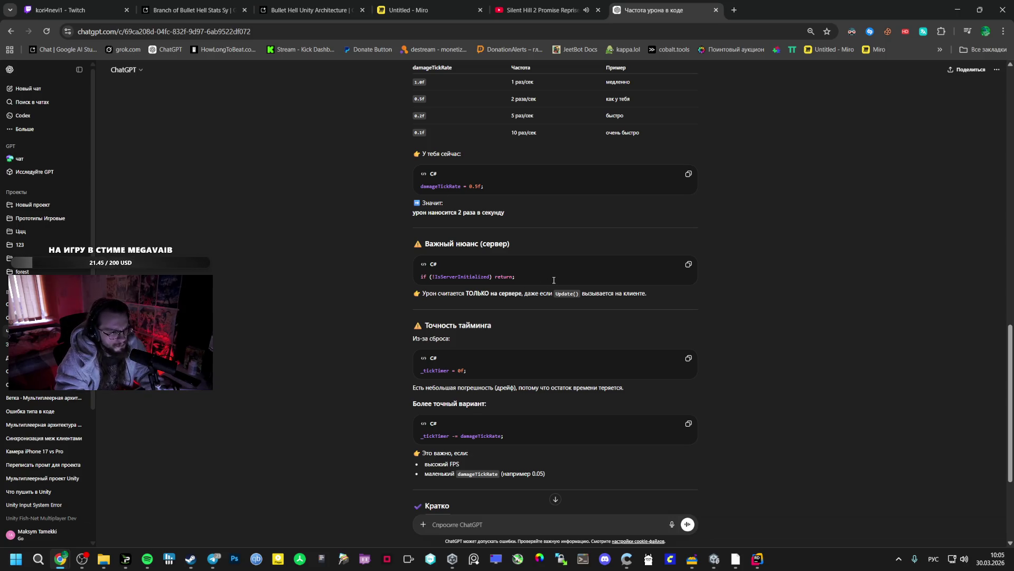
{"action": "key", "text": "alt+Tab"}
{"action": "key", "text": "alt+Tab"}
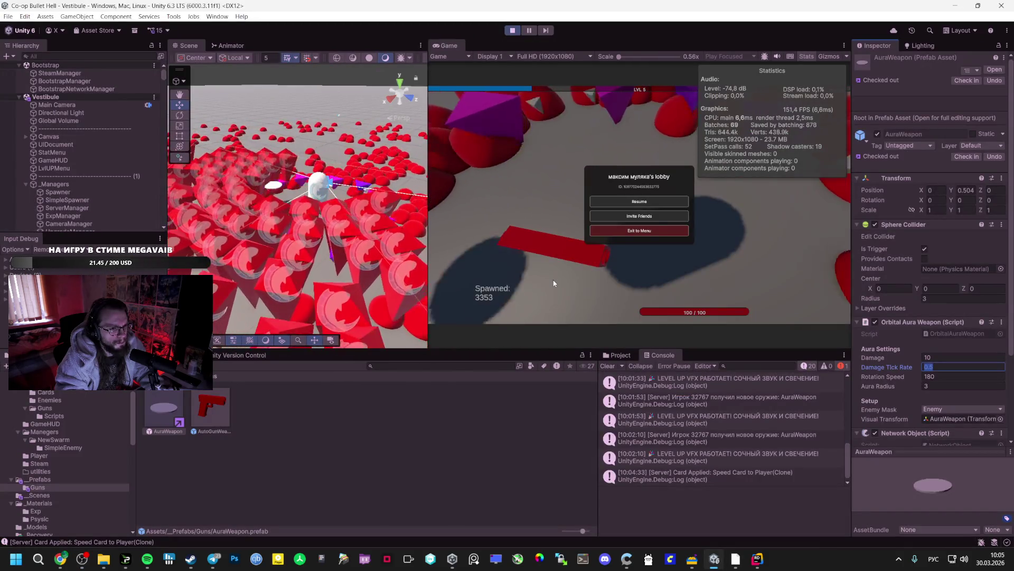
Step: Resume the test run, take the Orbital Weapon level-up upgrade, and stop play mode
{"action": "left_click", "coordinate": [653, 199]}
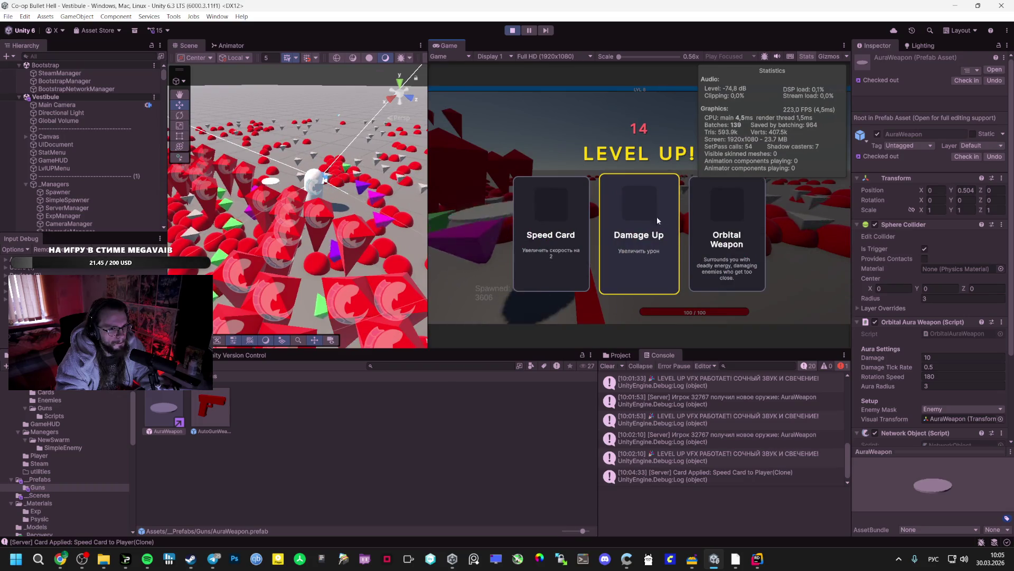
{"action": "left_click", "coordinate": [709, 222]}
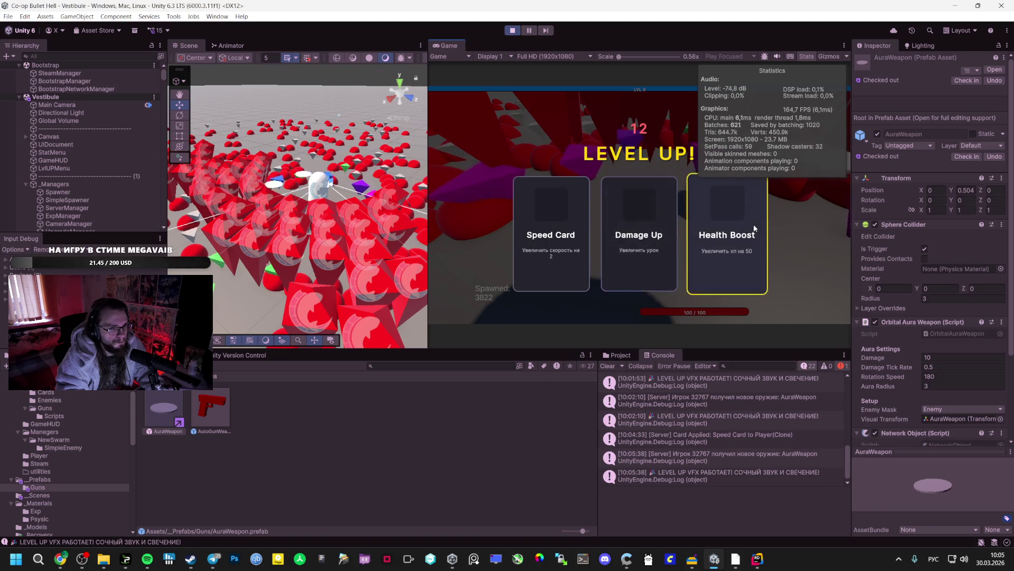
{"action": "left_click", "coordinate": [512, 30]}
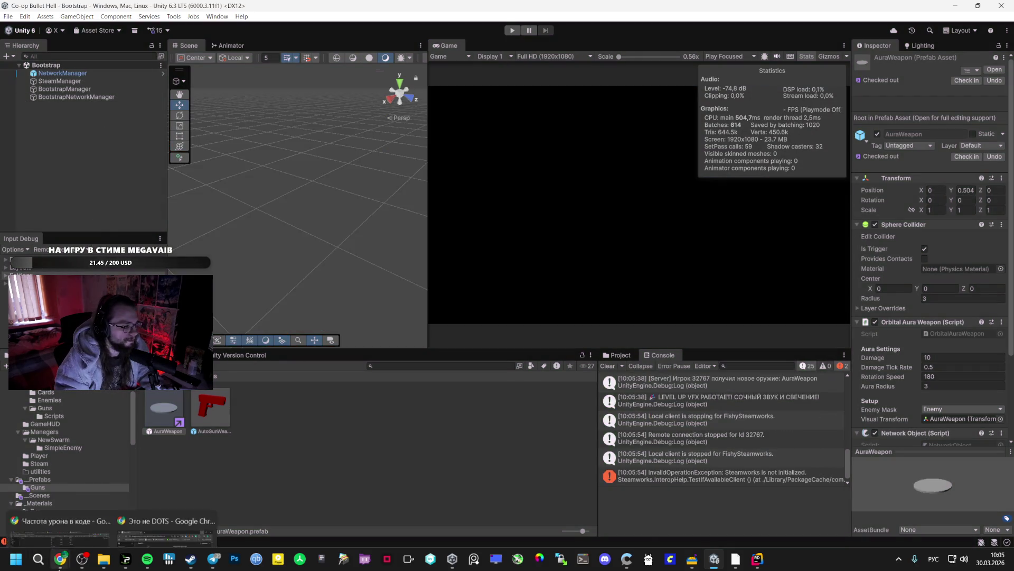
{"action": "key", "text": "alt+Tab"}
Step: Read the roadmap in the Bullet Hell Unity Architecture chat, then move to the Stats System branch
{"action": "left_click", "coordinate": [195, 10]}
{"action": "left_click", "coordinate": [309, 10]}
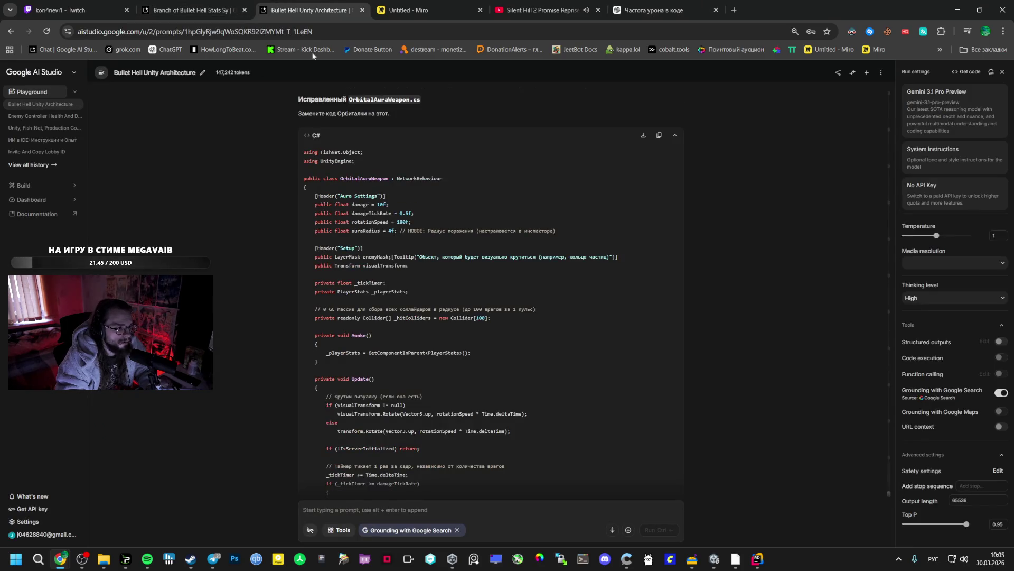
{"action": "scroll", "coordinate": [309, 354], "scroll_direction": "down", "scroll_amount": 5}
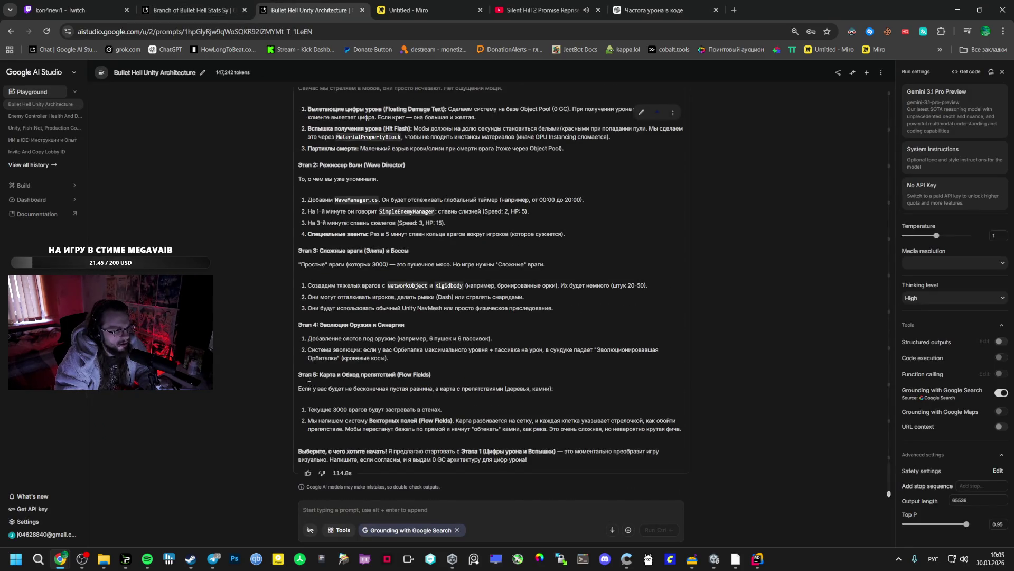
{"action": "scroll", "coordinate": [310, 381], "scroll_direction": "up", "scroll_amount": 2}
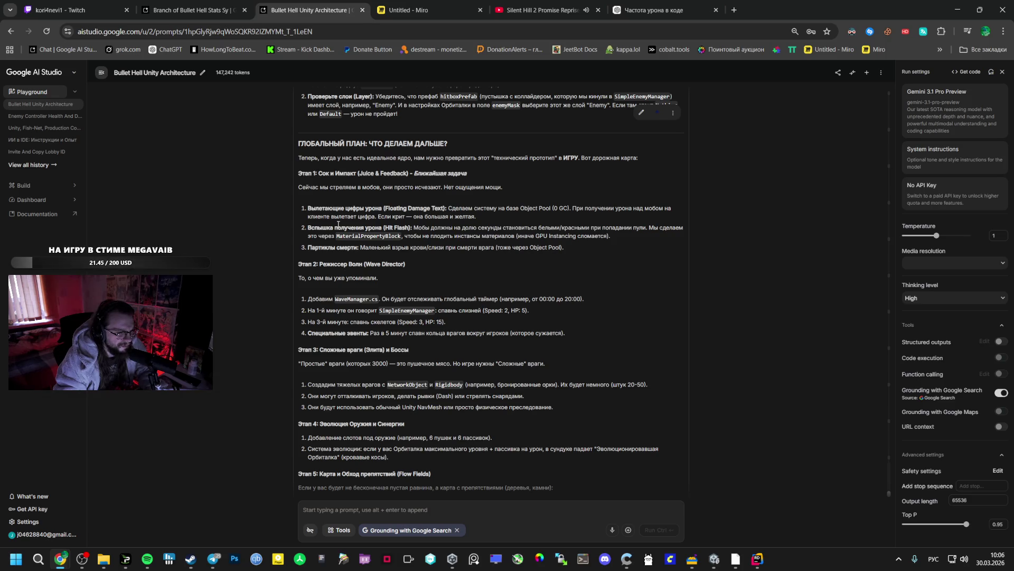
{"action": "key", "text": "ctrl+shift+Tab"}
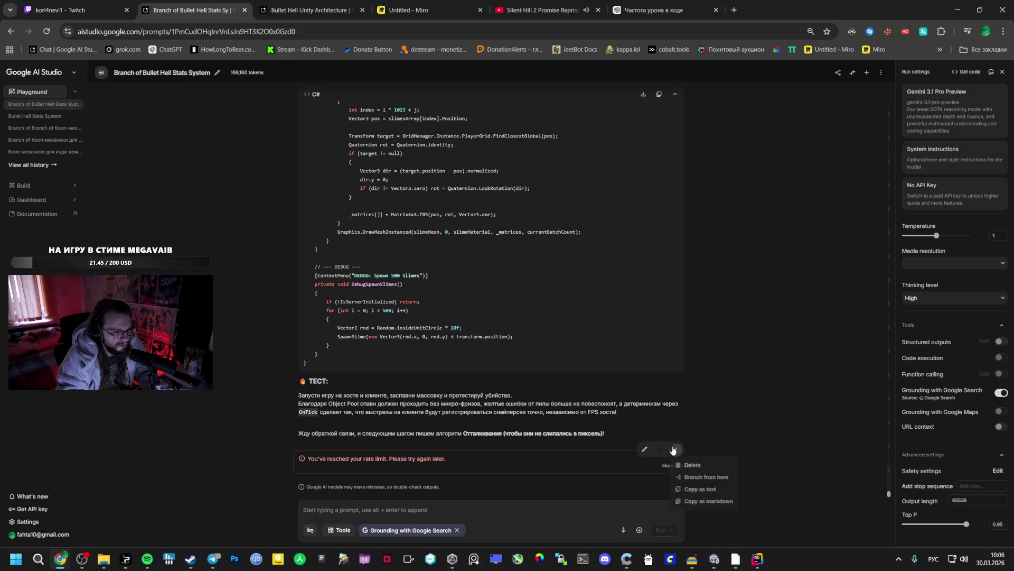
Step: Check in changeset 16, commenting on working enemies, the orbital weapon and a 4k lobby limit
{"action": "left_click", "coordinate": [714, 558]}
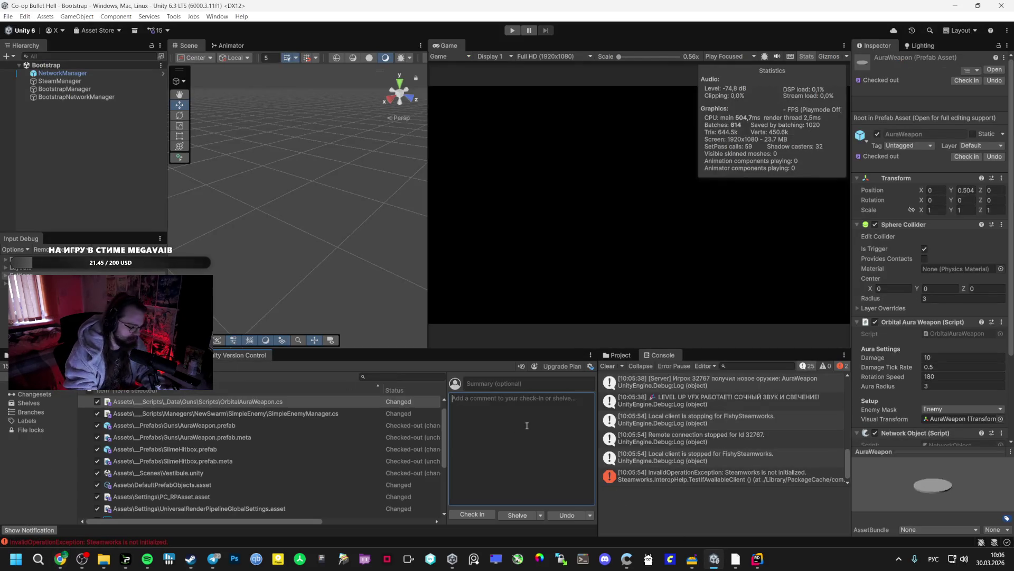
{"action": "type", "text": "враги работают пр"}
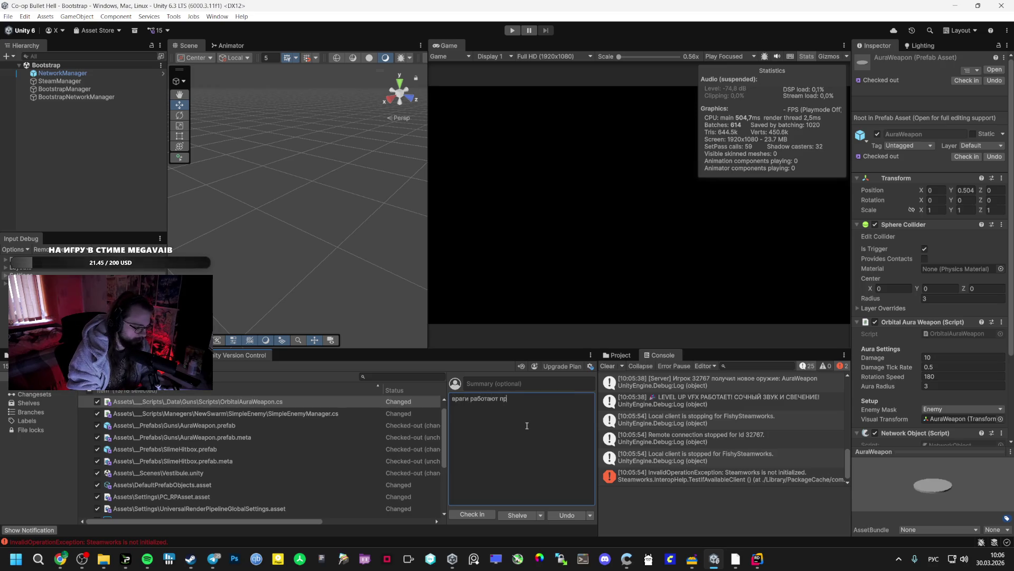
{"action": "type", "text": "осты, орбиталка тоже,"}
{"action": "type", "text": " не"}
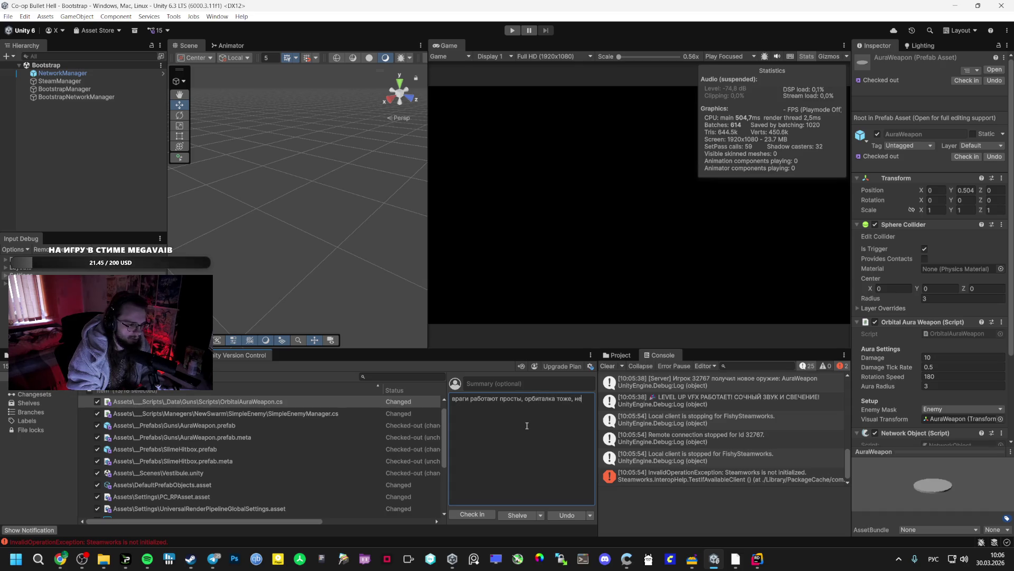
{"action": "type", "text": " дрожат практичес"}
{"action": "type", "text": "ки, "}
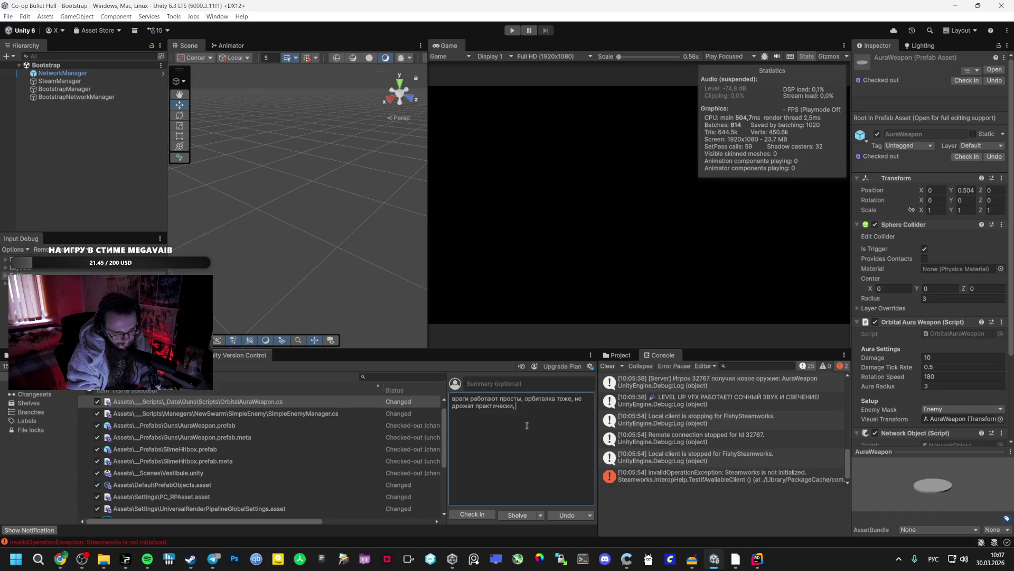
{"action": "type", "text": "5к м"}
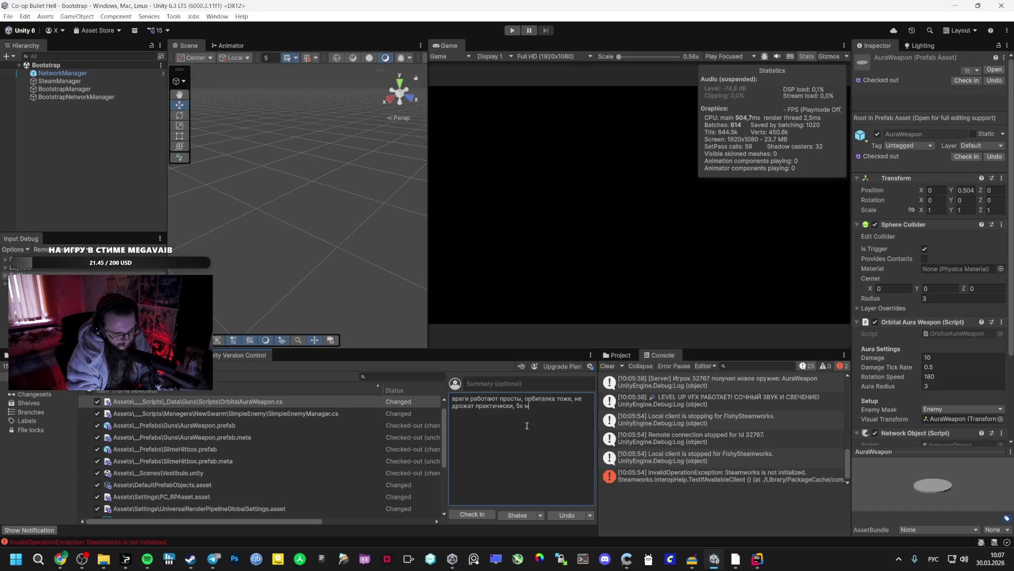
{"action": "type", "text": "лимит на"}
{"action": "type", "text": ","}
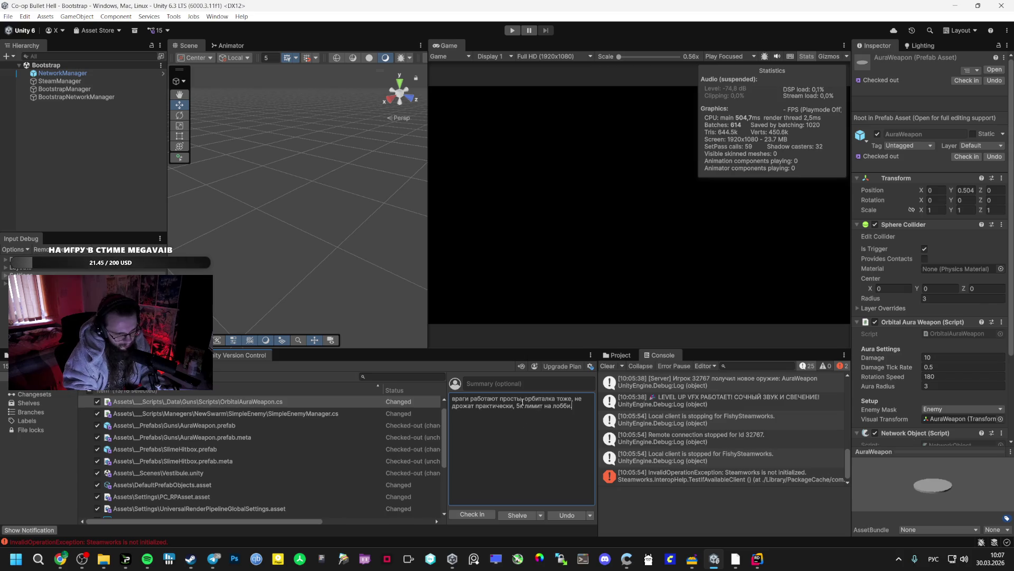
{"action": "key", "text": "End"}
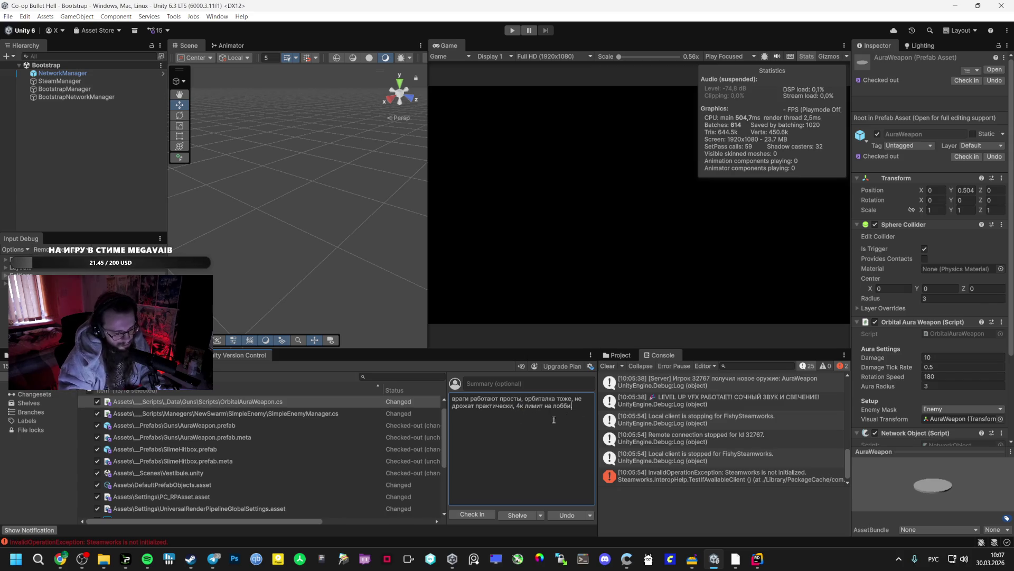
{"action": "left_click", "coordinate": [481, 515]}
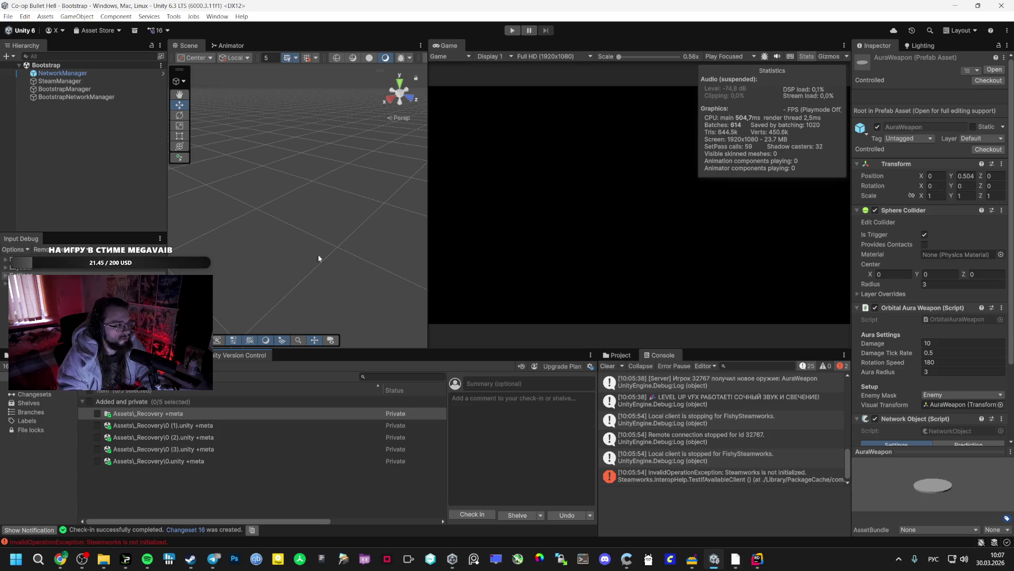
{"action": "key", "text": "alt+Tab"}
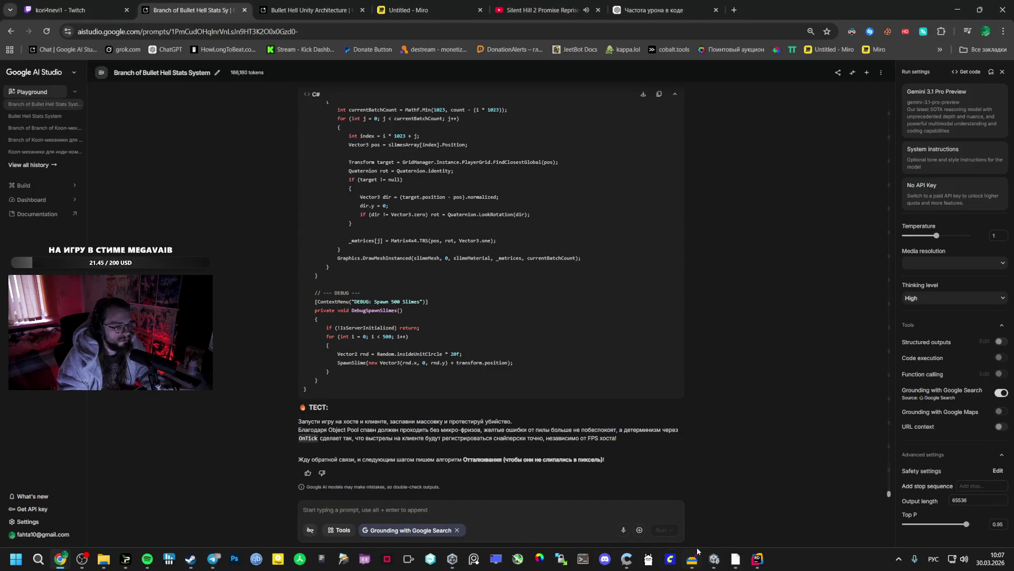
{"action": "left_click", "coordinate": [714, 559]}
Step: Pause the Silent Hill 2 Promise Reprise (Extended) video on YouTube
{"action": "mouse_move", "coordinate": [61, 558]}
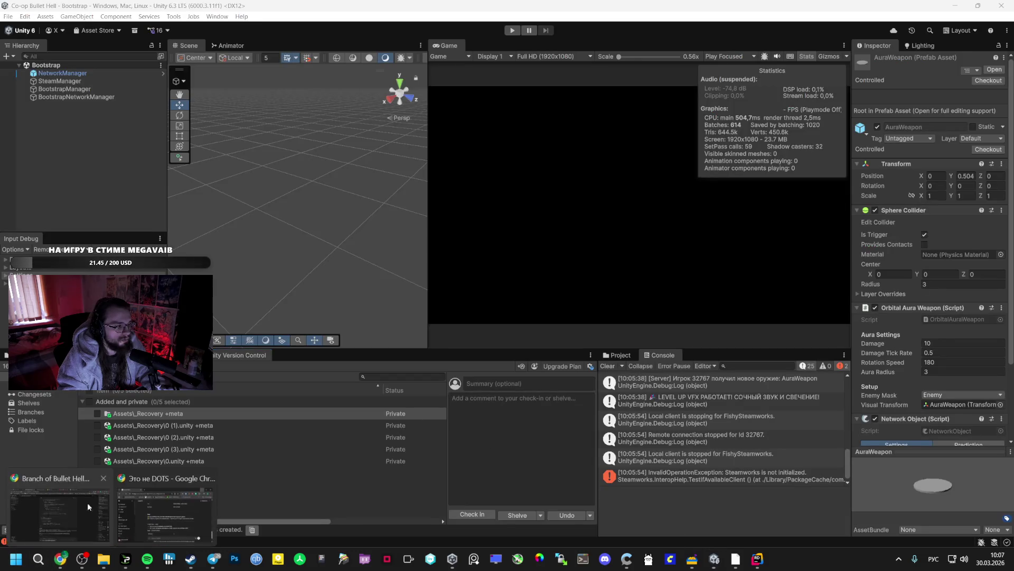
{"action": "left_click", "coordinate": [56, 521]}
{"action": "left_click", "coordinate": [544, 10]}
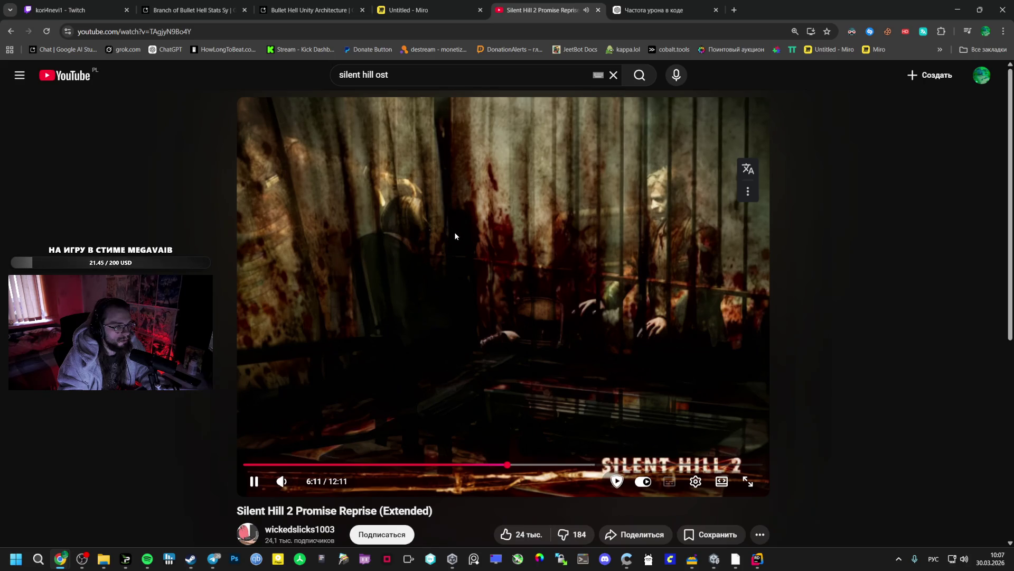
{"action": "scroll", "coordinate": [449, 251], "scroll_direction": "down", "scroll_amount": 4}
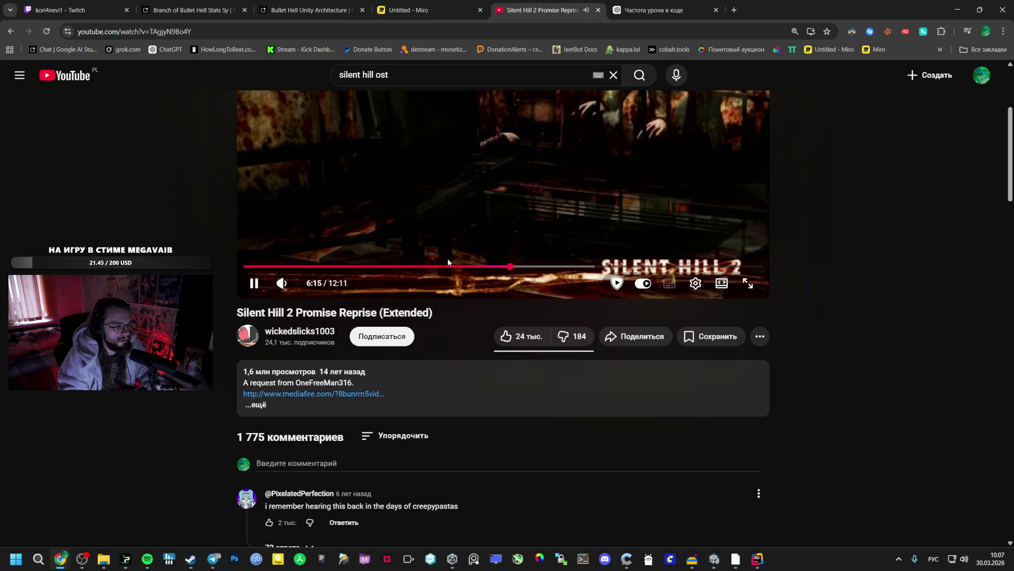
{"action": "scroll", "coordinate": [448, 260], "scroll_direction": "up", "scroll_amount": 2}
{"action": "scroll", "coordinate": [446, 263], "scroll_direction": "up", "scroll_amount": 3}
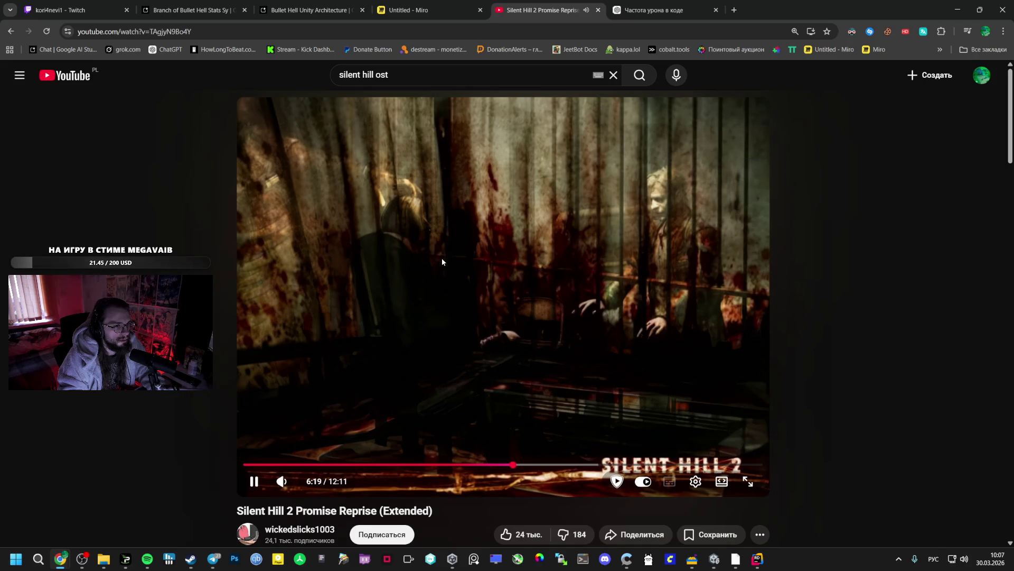
{"action": "left_click", "coordinate": [442, 261]}
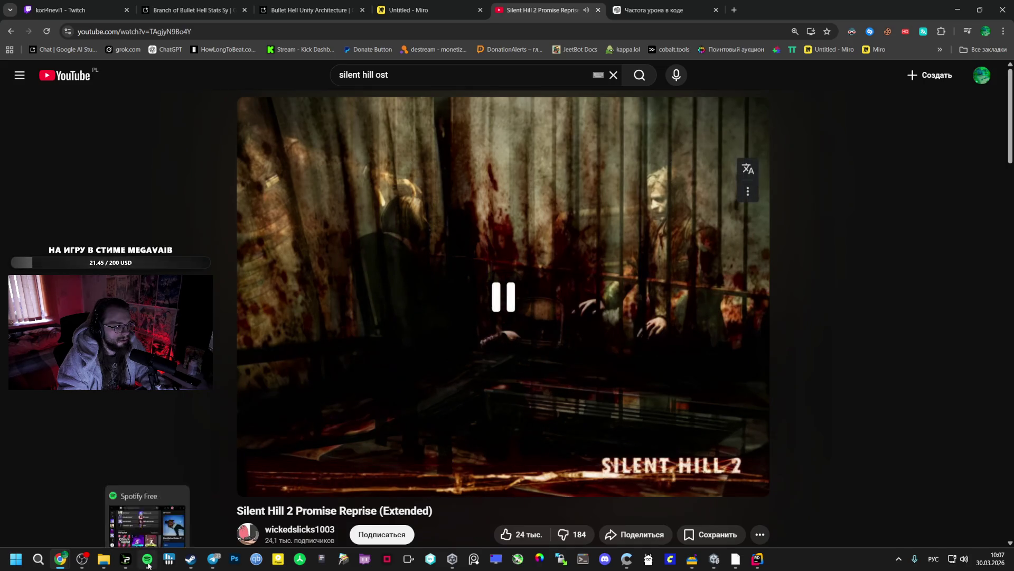
Step: Glance over Spotify, the Miro notes and both AI Studio chats, then return to Unity
{"action": "left_click", "coordinate": [148, 559]}
{"action": "left_click", "coordinate": [428, 504]}
{"action": "left_click", "coordinate": [417, 10]}
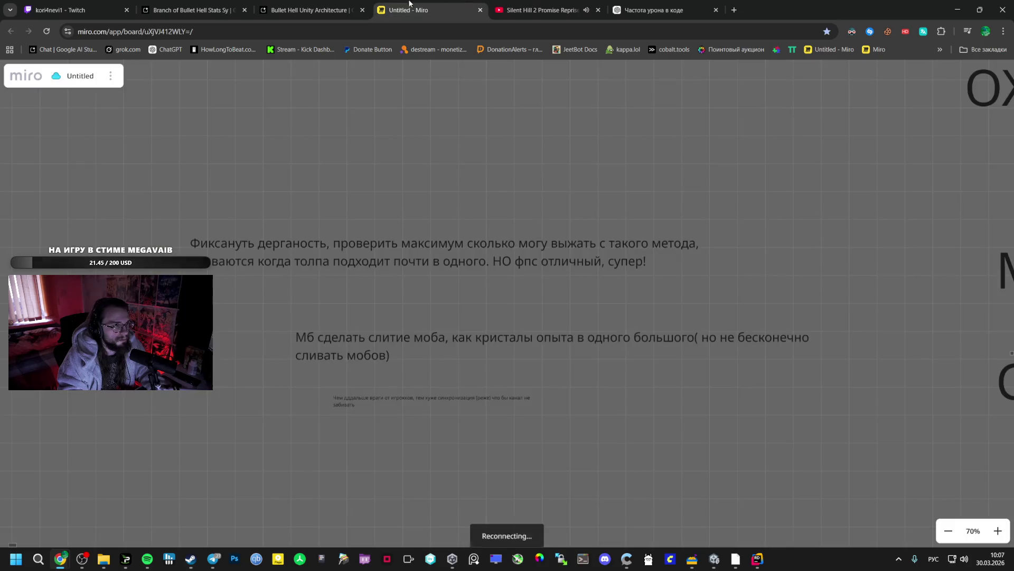
{"action": "left_click", "coordinate": [318, 4]}
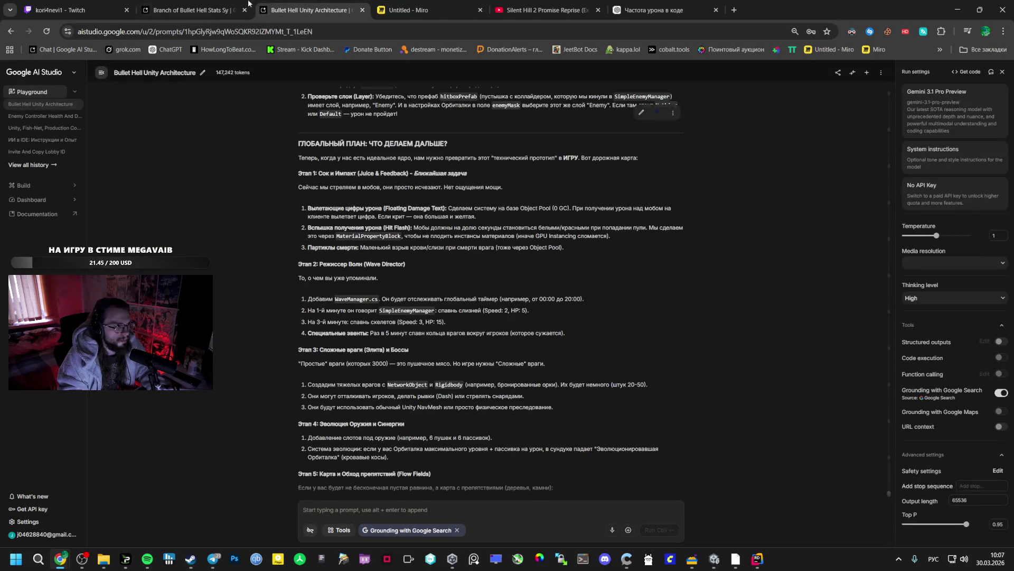
{"action": "left_click", "coordinate": [196, 9]}
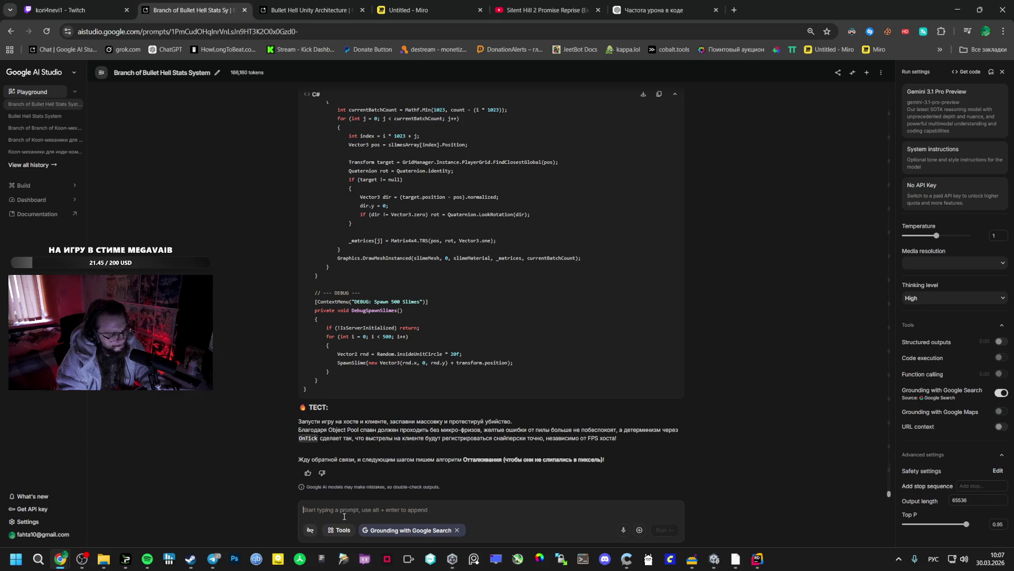
{"action": "mouse_move", "coordinate": [714, 559]}
{"action": "left_click", "coordinate": [709, 525]}
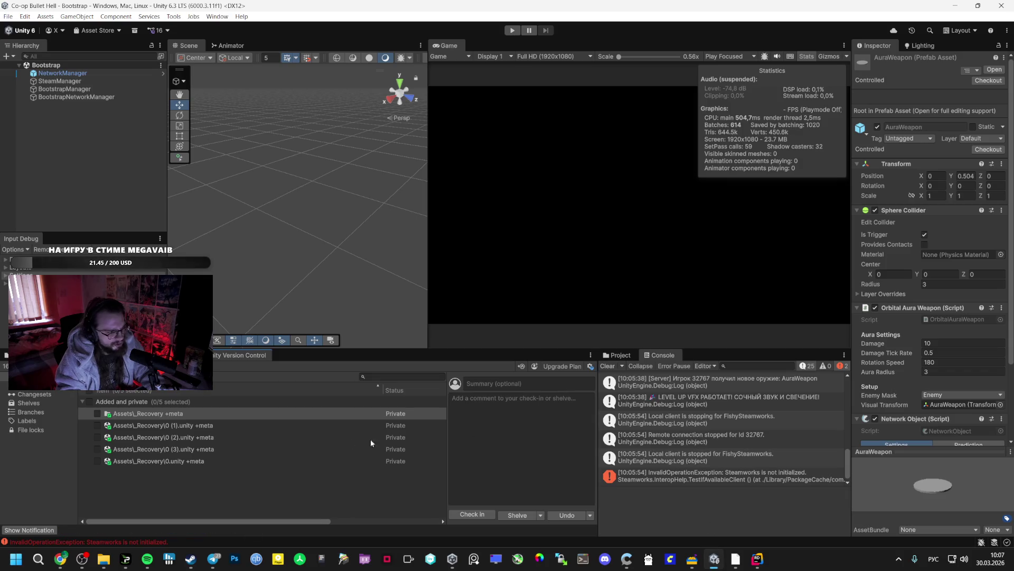
Step: Attach OrbitalAuraWeapon.cs from the Guns/Scripts folder to the AI Studio prompt
{"action": "key", "text": "ctrl+5"}
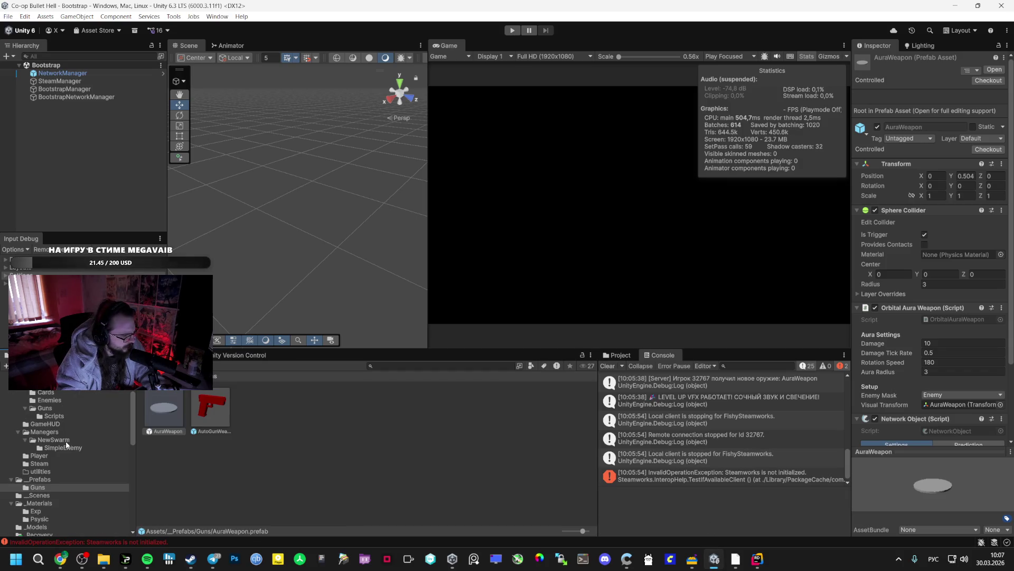
{"action": "scroll", "coordinate": [68, 444], "scroll_direction": "up", "scroll_amount": 4}
{"action": "left_click", "coordinate": [54, 461]}
{"action": "left_click", "coordinate": [45, 453]}
{"action": "left_click", "coordinate": [64, 461]}
{"action": "key", "text": "alt+Tab"}
{"action": "mouse_move", "coordinate": [227, 414]}
{"action": "left_mouse_down"}
{"action": "mouse_move", "coordinate": [251, 480]}
{"action": "mouse_move", "coordinate": [351, 493]}
{"action": "left_mouse_up"}
{"action": "key", "text": "alt+Tab"}
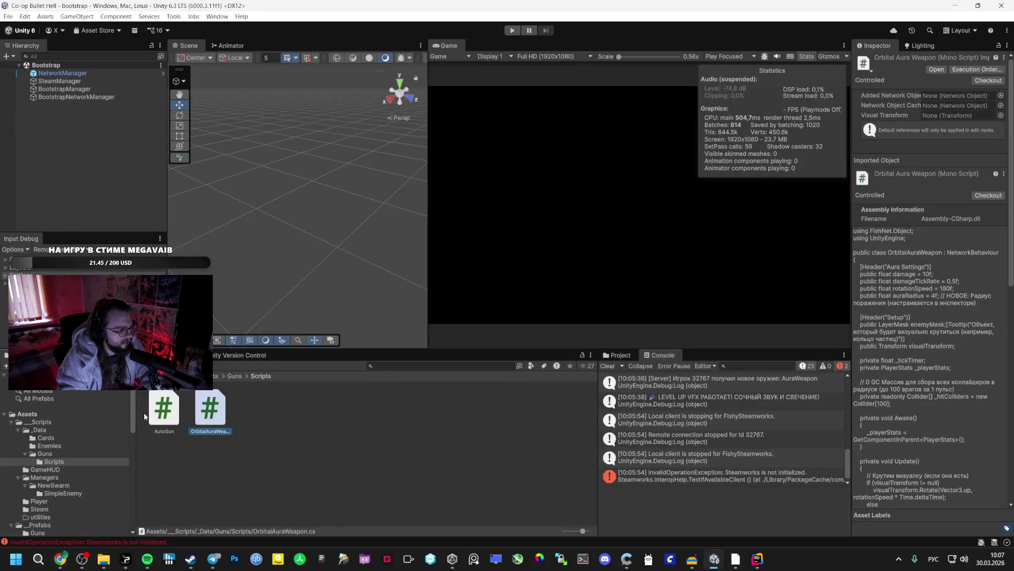
Step: Attach SimpleEnemyHitbox.cs and SimpleEnemyManager.cs from the SimpleEnemy folder to the prompt
{"action": "left_click", "coordinate": [62, 492]}
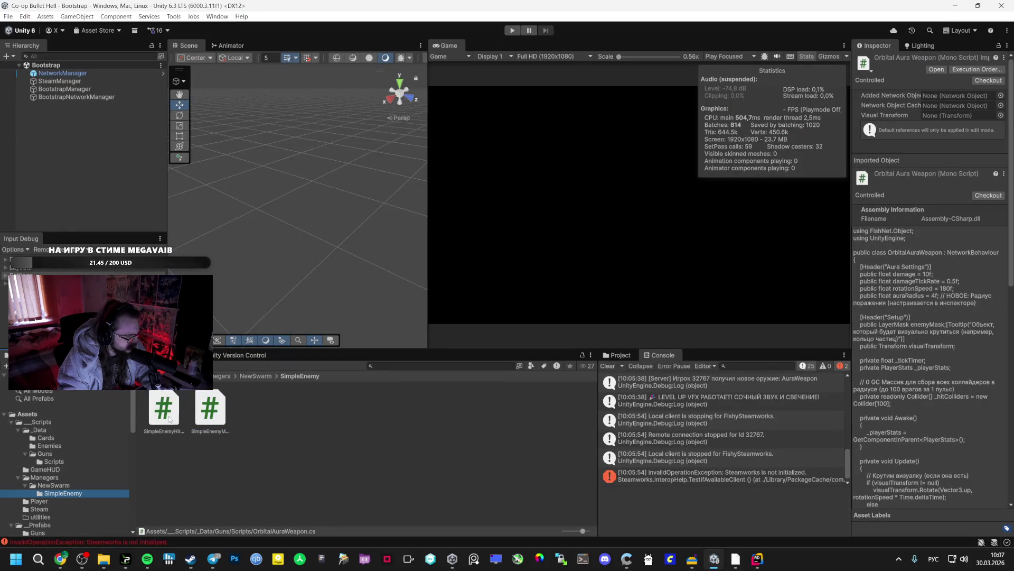
{"action": "mouse_move", "coordinate": [136, 441]}
{"action": "left_mouse_down"}
{"action": "mouse_move", "coordinate": [168, 426]}
{"action": "mouse_move", "coordinate": [222, 425]}
{"action": "mouse_move", "coordinate": [224, 464]}
{"action": "mouse_move", "coordinate": [423, 485]}
{"action": "left_mouse_up"}
{"action": "key", "text": "alt+Tab"}
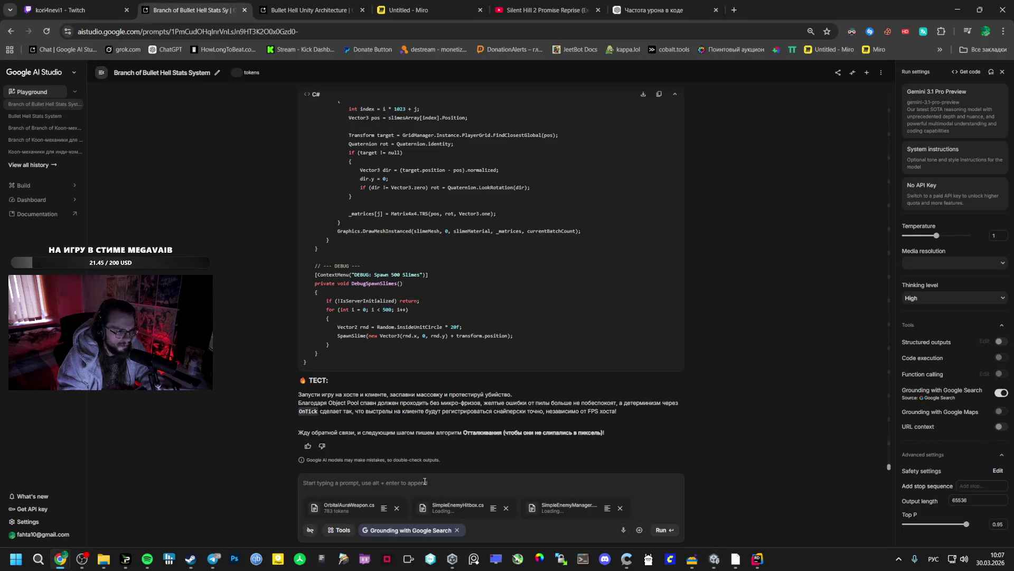
Step: Type 'Вот такое решение, коротко че думаешь' into the AI Studio prompt
{"action": "type", "text": "В"}
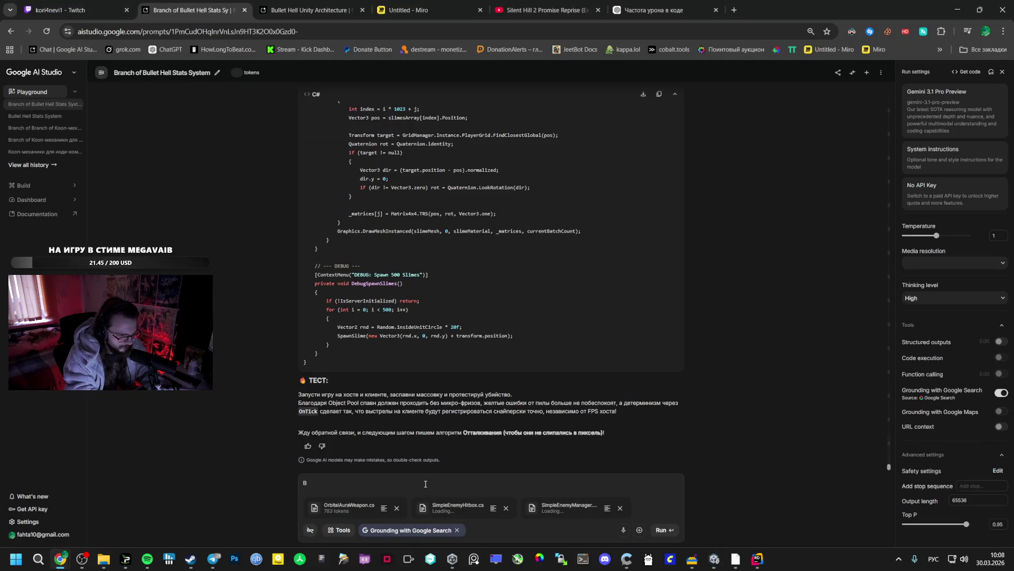
{"action": "key", "text": "BackSpace"}
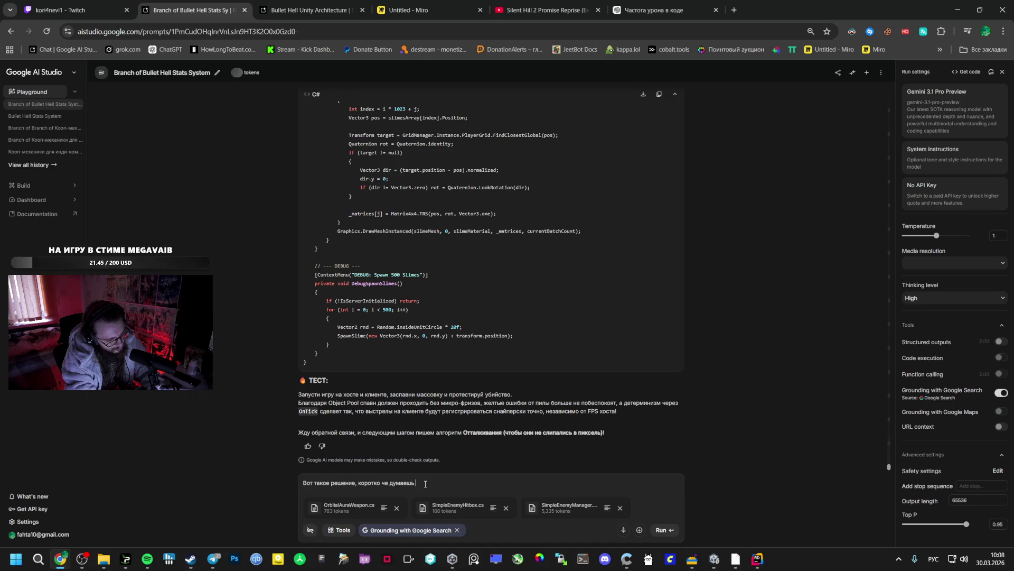
{"action": "key", "text": "Return"}
Step: Remove a stray letter from the prompt and scroll up through the earlier chat history
{"action": "type", "text": "д"}
{"action": "key", "text": "BackSpace"}
{"action": "scroll", "coordinate": [843, 301], "scroll_direction": "up", "scroll_amount": 5}
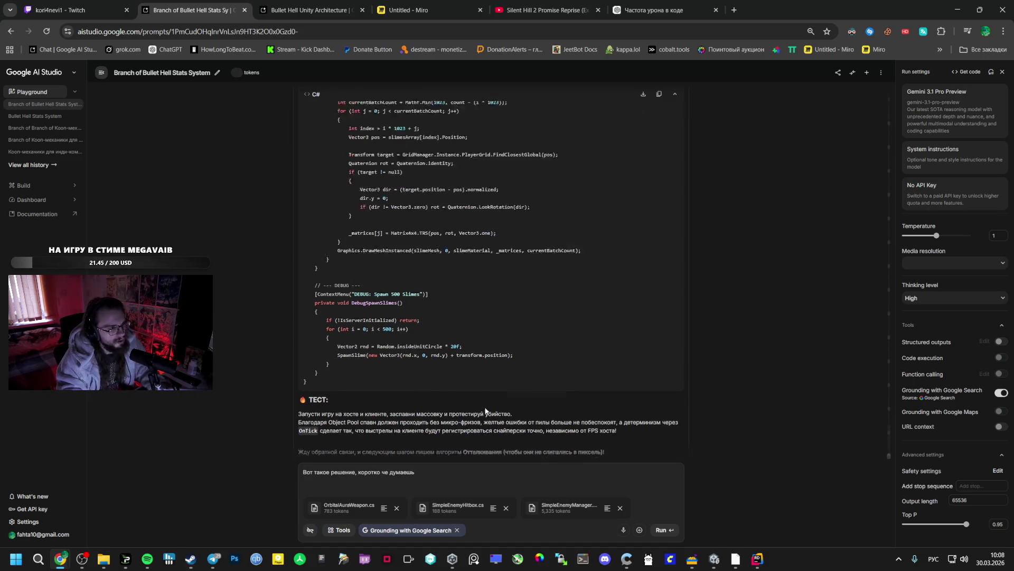
{"action": "scroll", "coordinate": [882, 385], "scroll_direction": "up", "scroll_amount": 10}
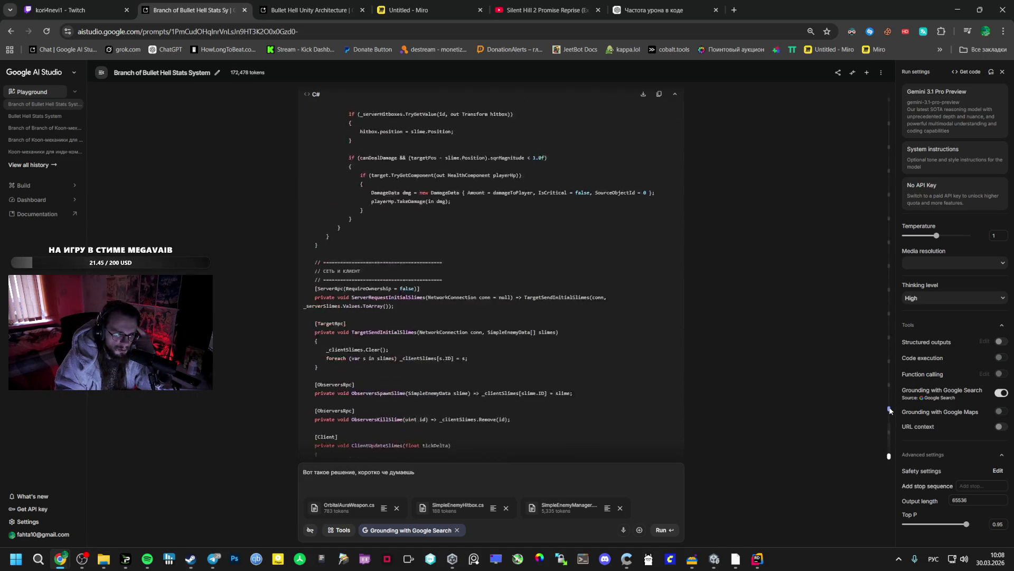
{"action": "scroll", "coordinate": [549, 356], "scroll_direction": "up", "scroll_amount": 10}
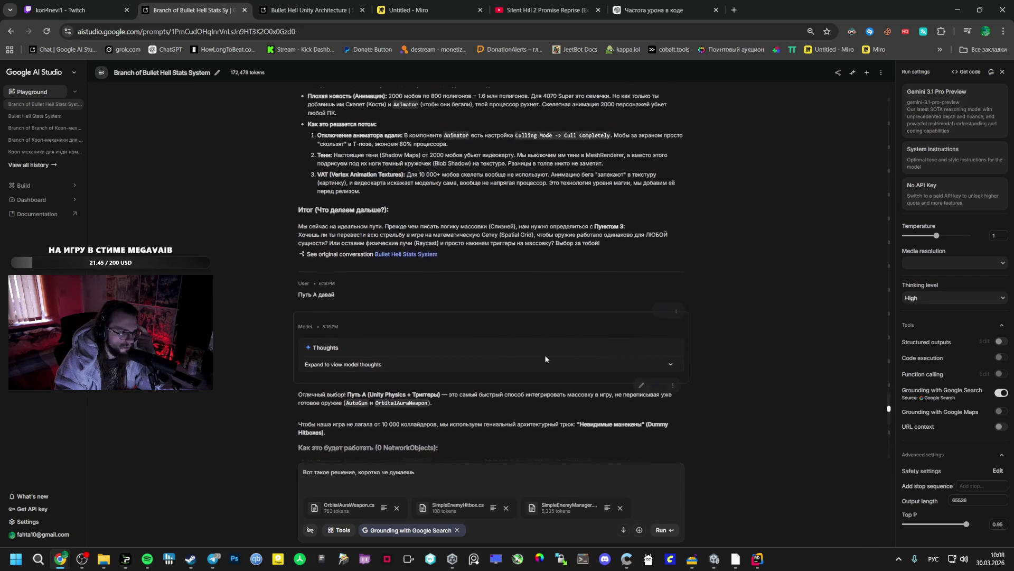
{"action": "scroll", "coordinate": [546, 356], "scroll_direction": "up", "scroll_amount": 2}
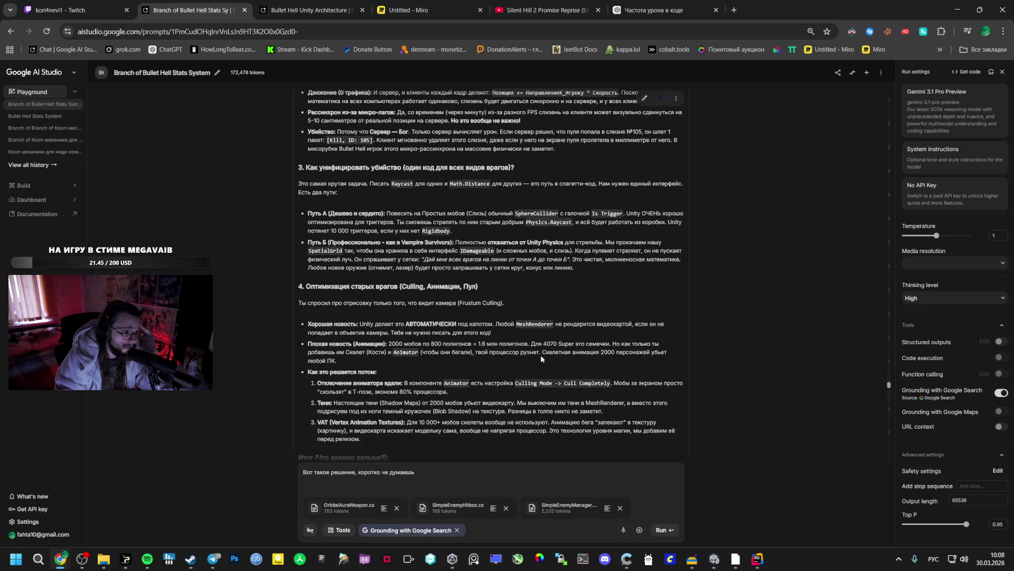
{"action": "scroll", "coordinate": [541, 359], "scroll_direction": "up", "scroll_amount": 1}
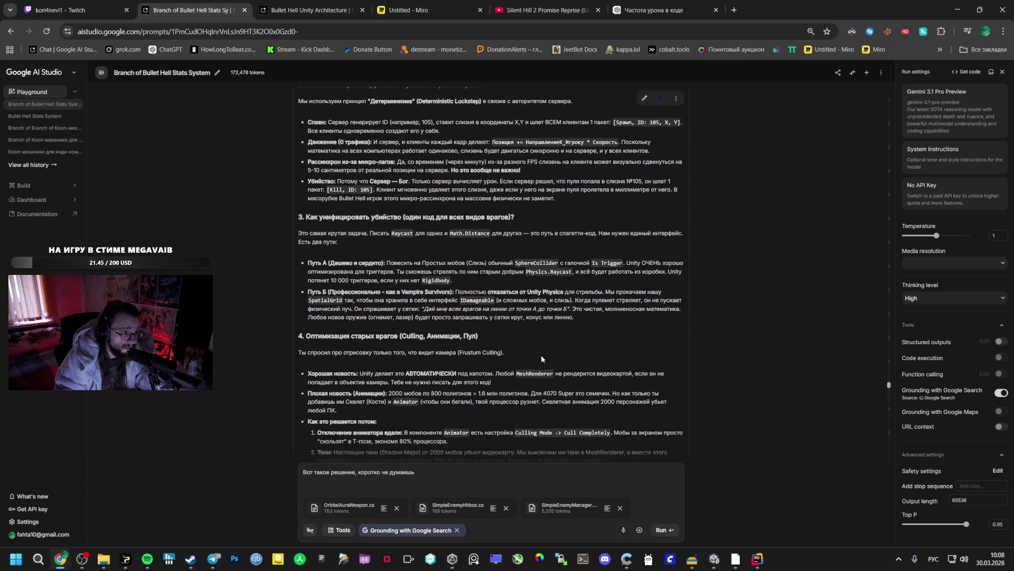
{"action": "scroll", "coordinate": [542, 358], "scroll_direction": "up", "scroll_amount": 10}
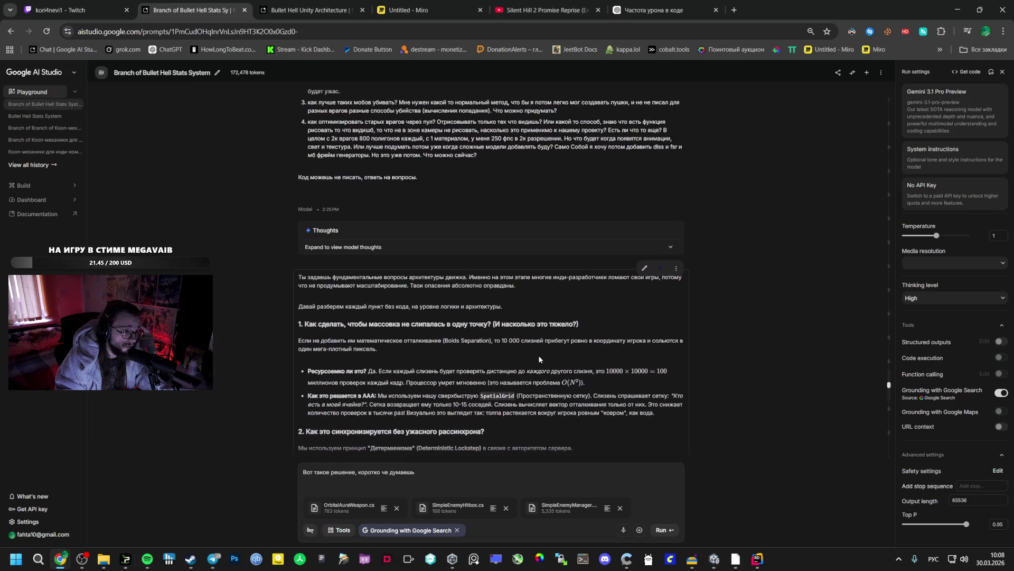
{"action": "scroll", "coordinate": [537, 355], "scroll_direction": "up", "scroll_amount": 10}
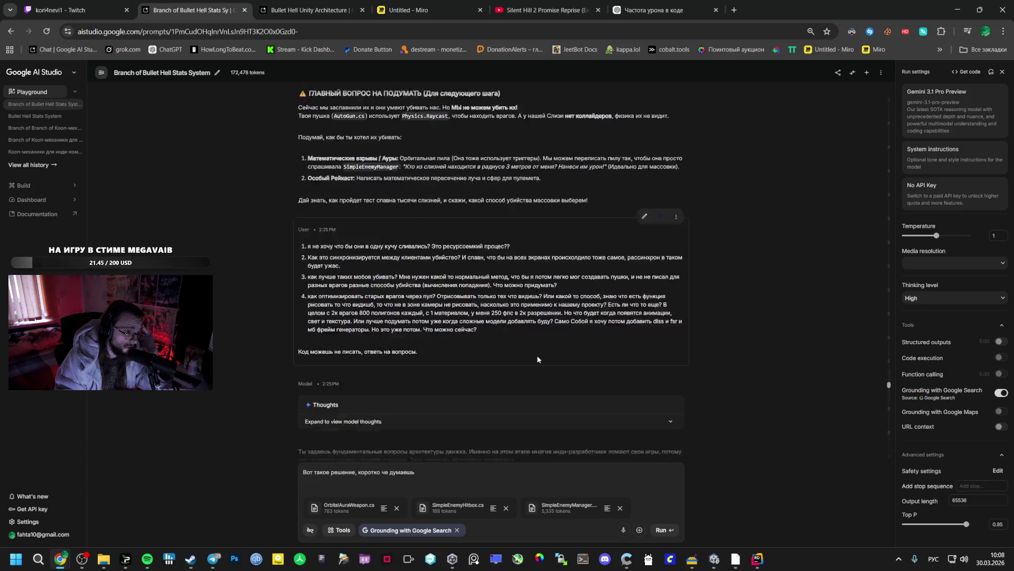
{"action": "scroll", "coordinate": [534, 353], "scroll_direction": "up", "scroll_amount": 15}
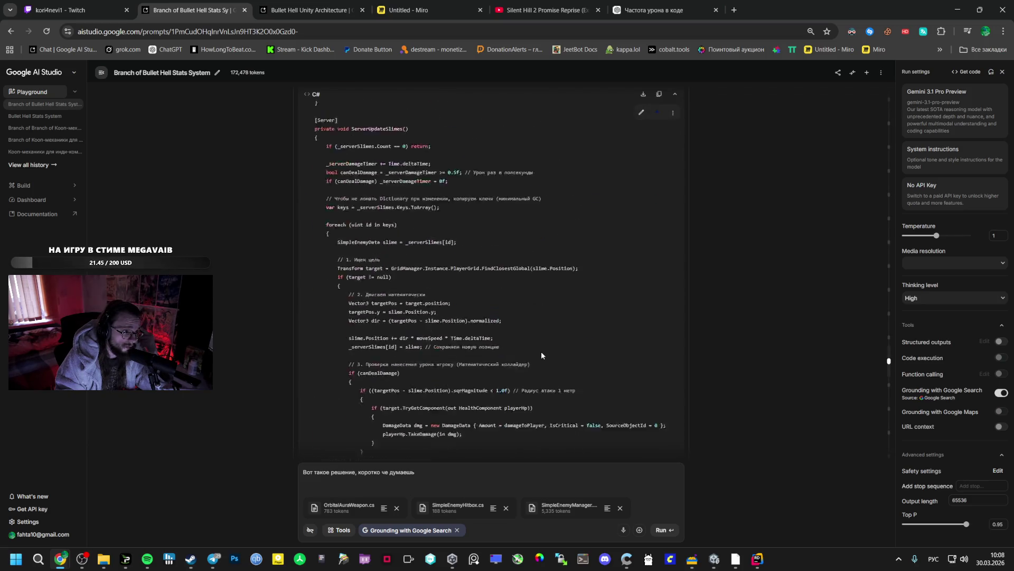
{"action": "scroll", "coordinate": [534, 350], "scroll_direction": "up", "scroll_amount": 15}
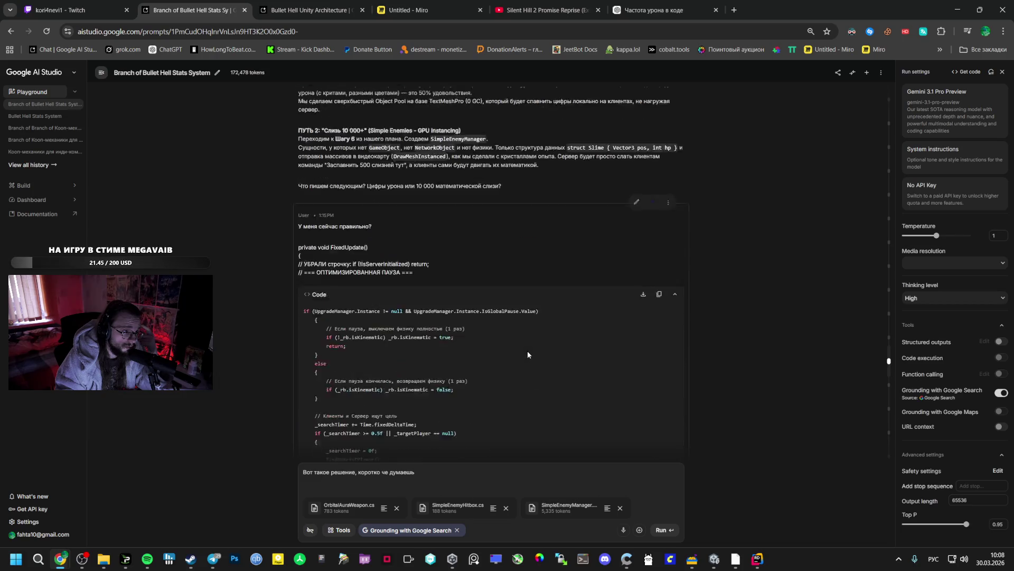
{"action": "scroll", "coordinate": [525, 354], "scroll_direction": "down", "scroll_amount": 5}
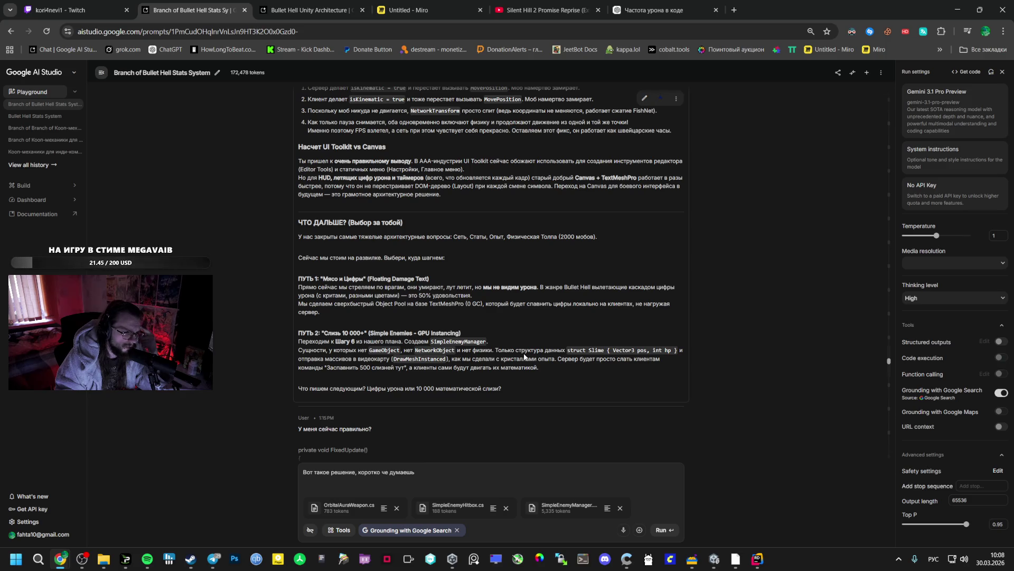
{"action": "scroll", "coordinate": [523, 354], "scroll_direction": "up", "scroll_amount": 10}
{"action": "scroll", "coordinate": [521, 353], "scroll_direction": "up", "scroll_amount": 5}
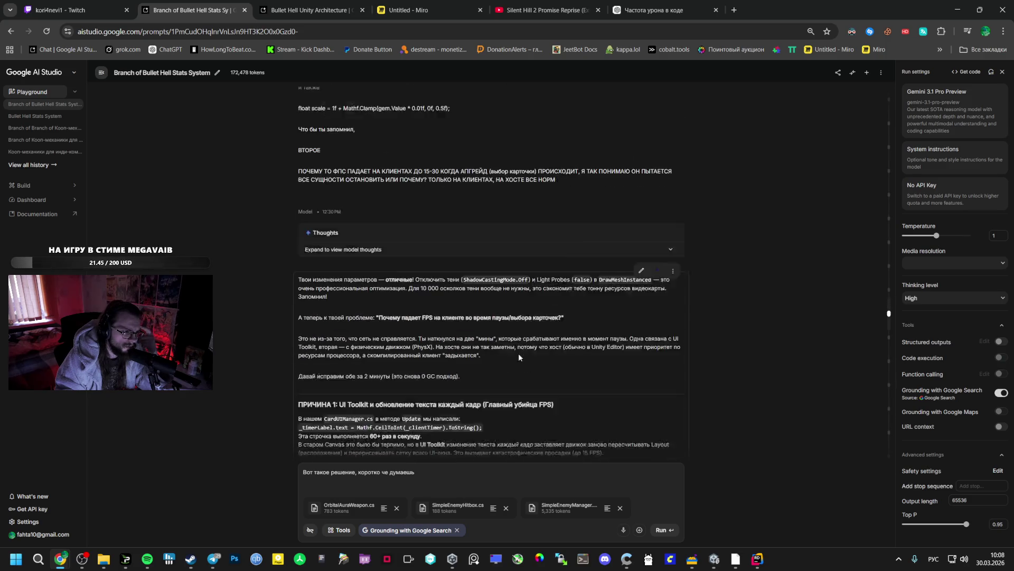
{"action": "scroll", "coordinate": [519, 354], "scroll_direction": "up", "scroll_amount": 15}
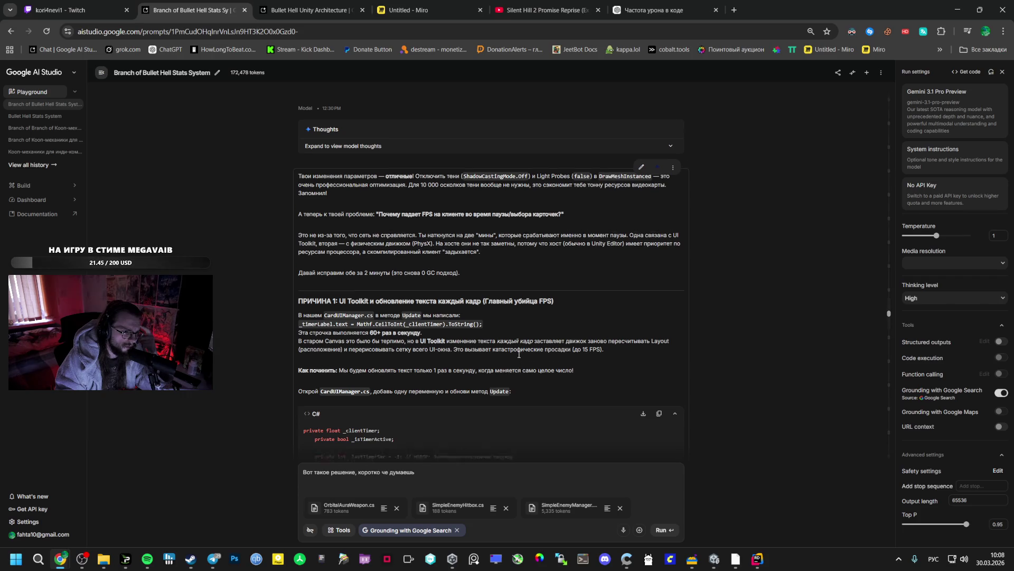
{"action": "scroll", "coordinate": [581, 354], "scroll_direction": "up", "scroll_amount": 10}
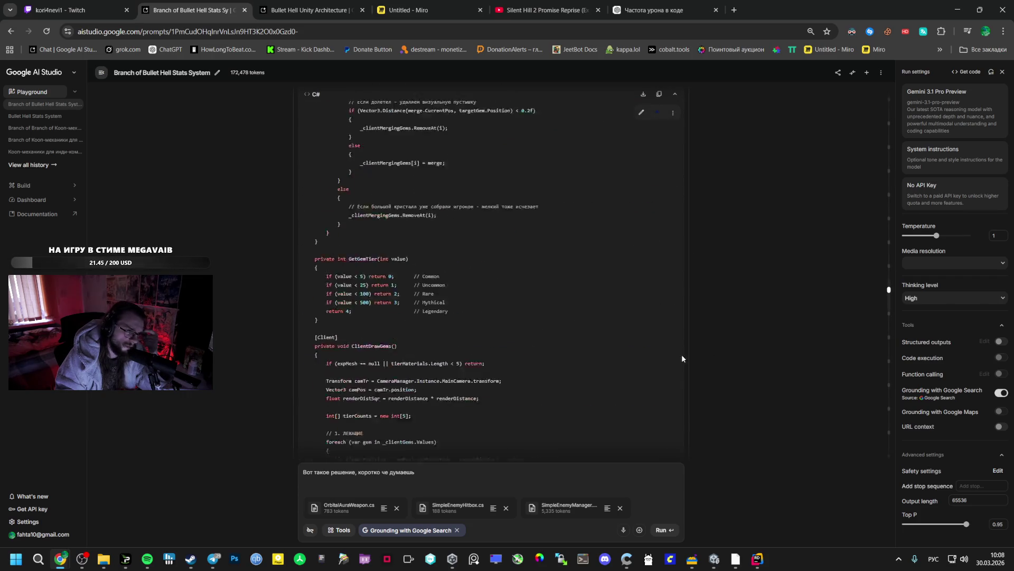
Step: Jump to the 'Напиши подробный план' message and scroll to steps 5–8, including floating damage text
{"action": "mouse_move", "coordinate": [889, 268]}
{"action": "left_click", "coordinate": [890, 244]}
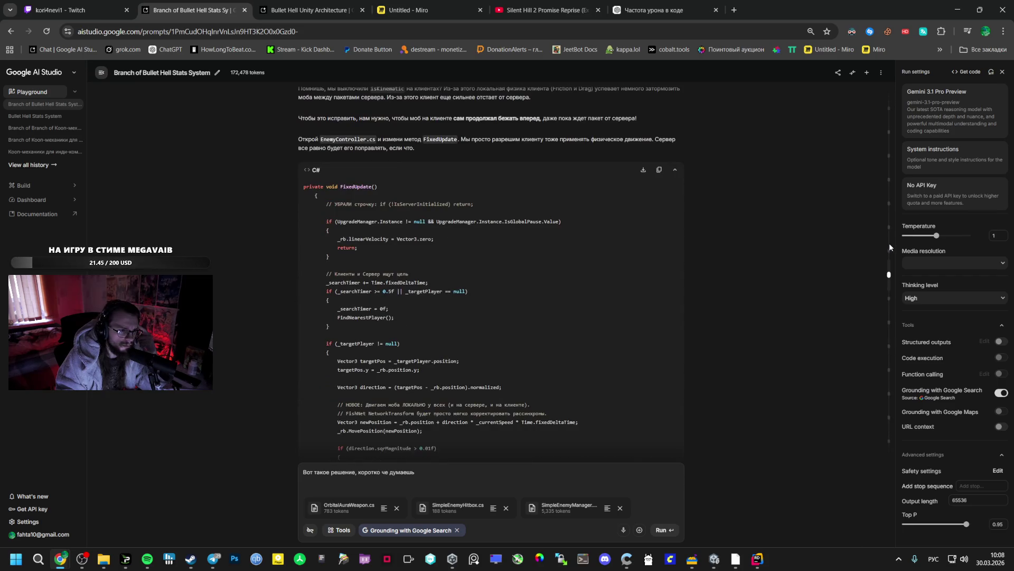
{"action": "left_click", "coordinate": [889, 251]}
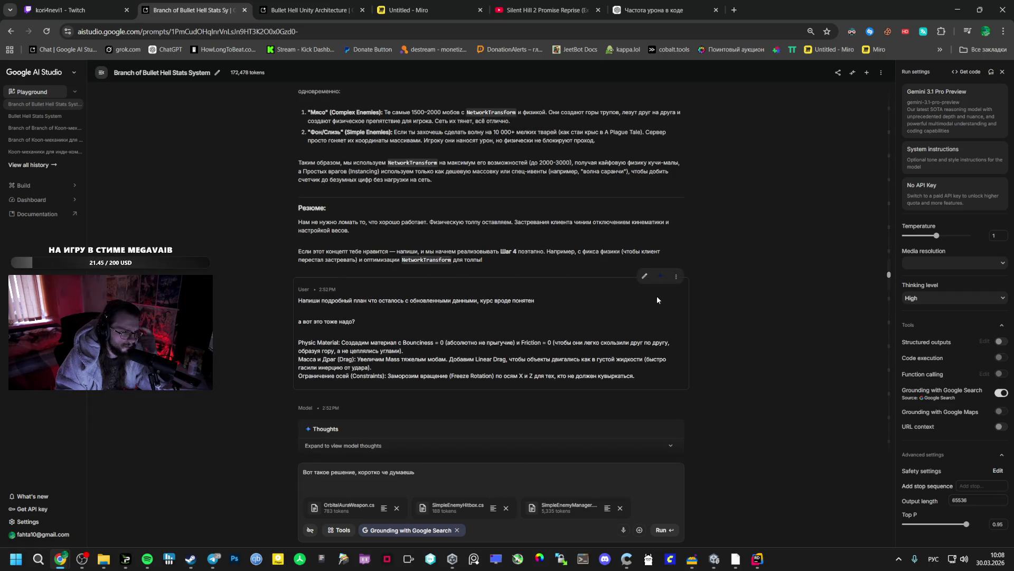
{"action": "scroll", "coordinate": [648, 304], "scroll_direction": "down", "scroll_amount": 6}
{"action": "scroll", "coordinate": [643, 310], "scroll_direction": "down", "scroll_amount": 5}
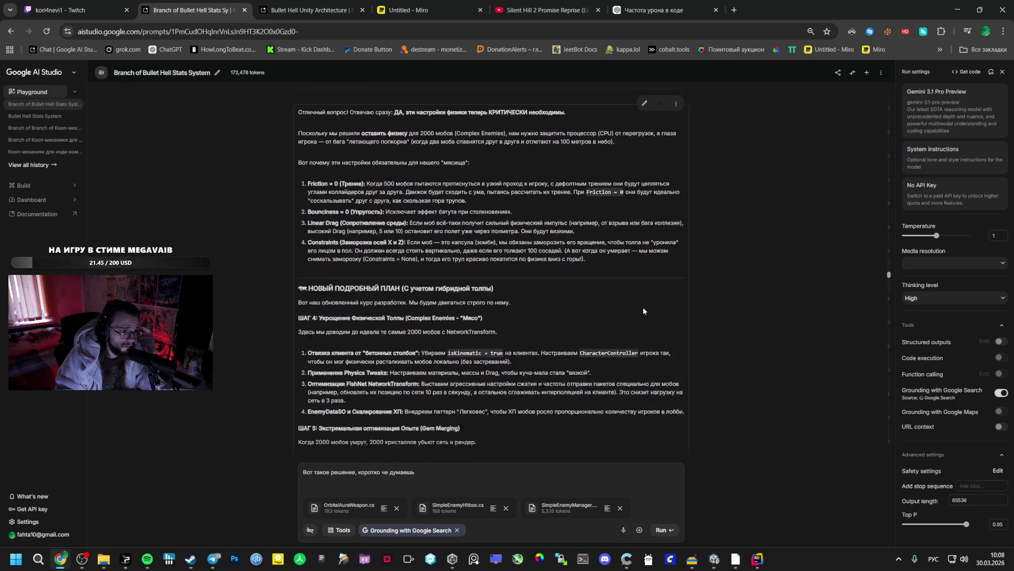
{"action": "scroll", "coordinate": [529, 301], "scroll_direction": "up", "scroll_amount": 1}
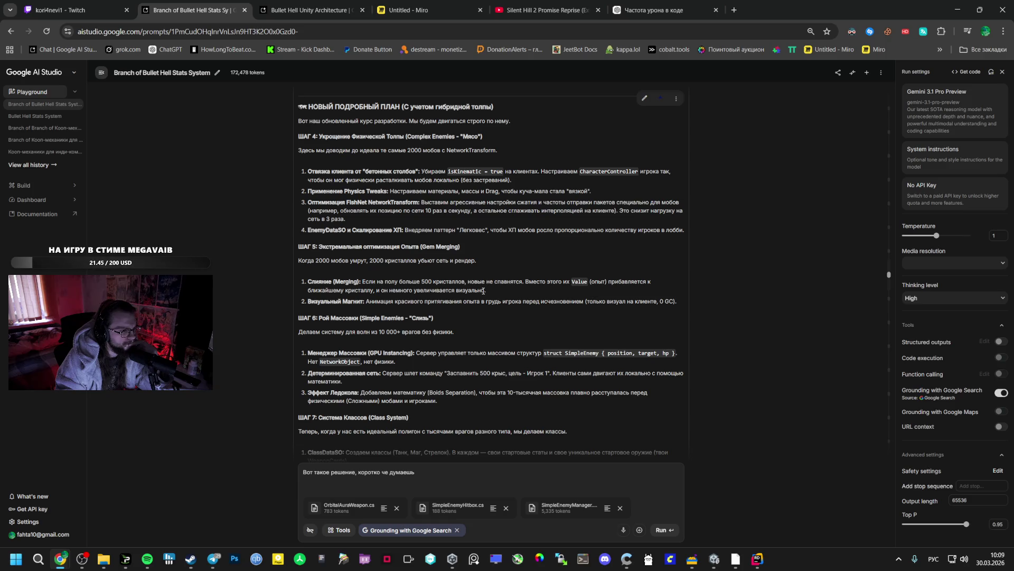
{"action": "scroll", "coordinate": [476, 299], "scroll_direction": "down", "scroll_amount": 1}
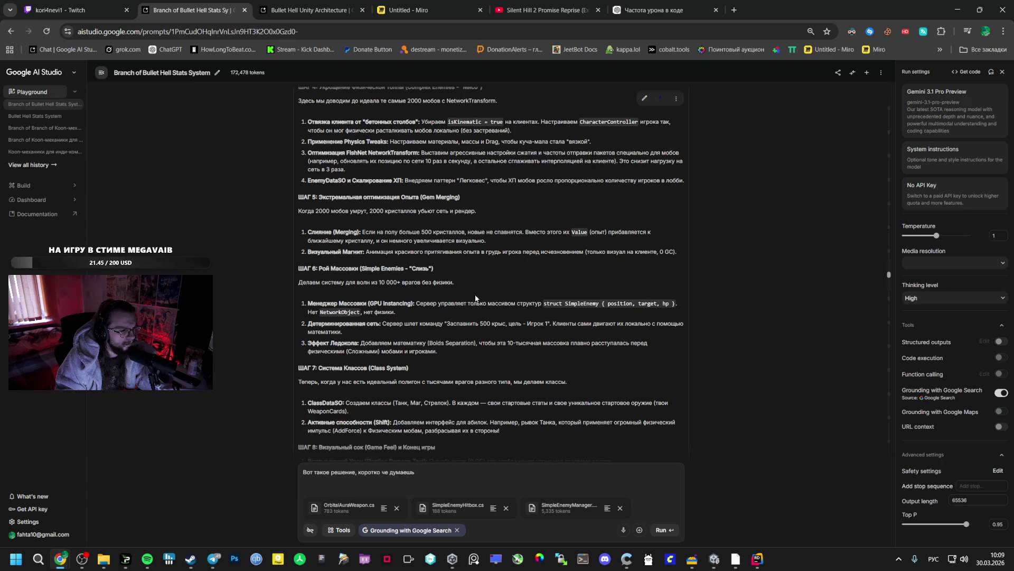
{"action": "scroll", "coordinate": [476, 298], "scroll_direction": "down", "scroll_amount": 1}
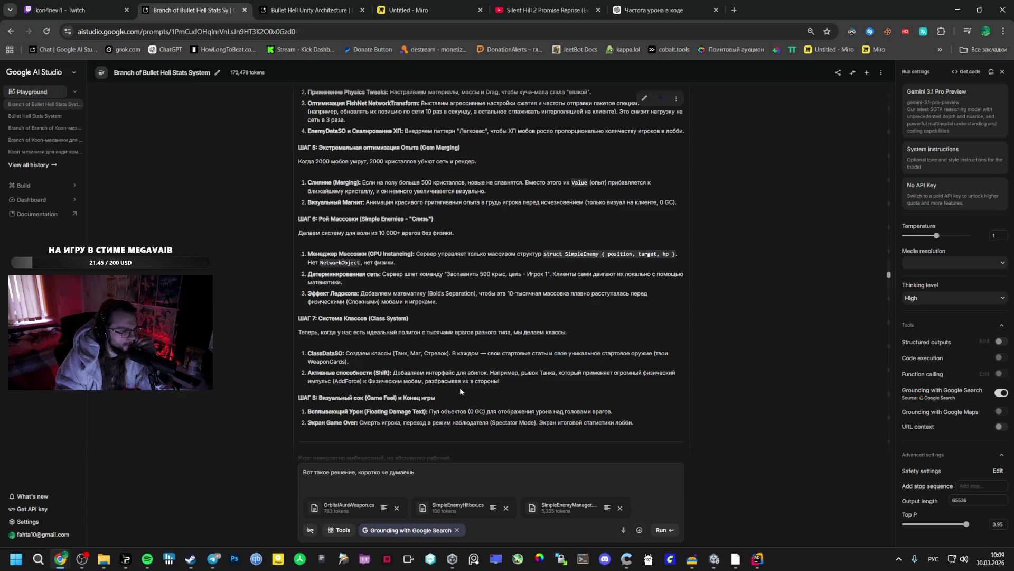
Step: Append '. Я убрал поиск, привязал к каждому игроку' and start 'Если ничего не меняем' in the draft
{"action": "type", "text": ". Я убрал поиск"}
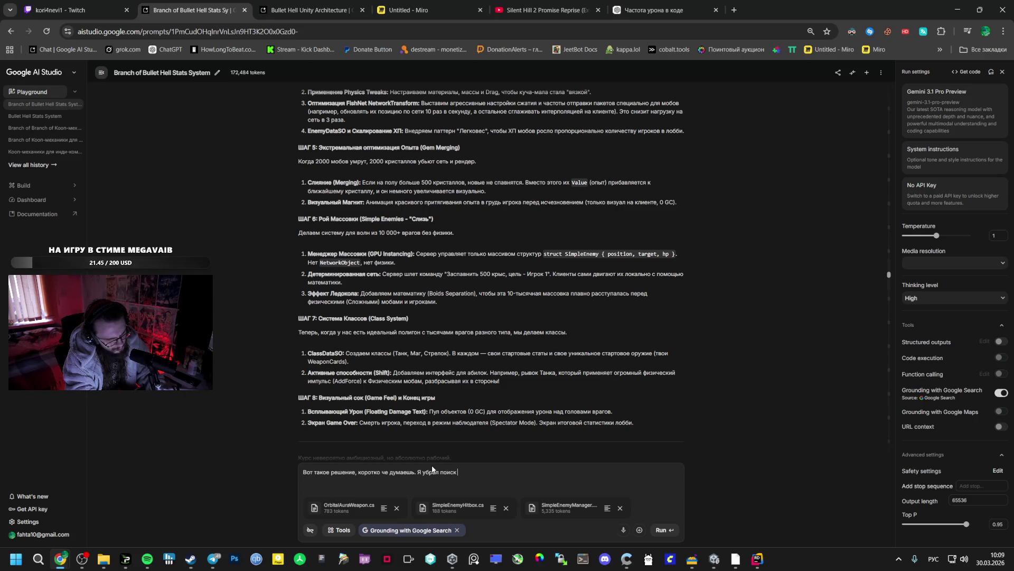
{"action": "type", "text": ", привязал "}
{"action": "type", "text": "к кажждому игроку"}
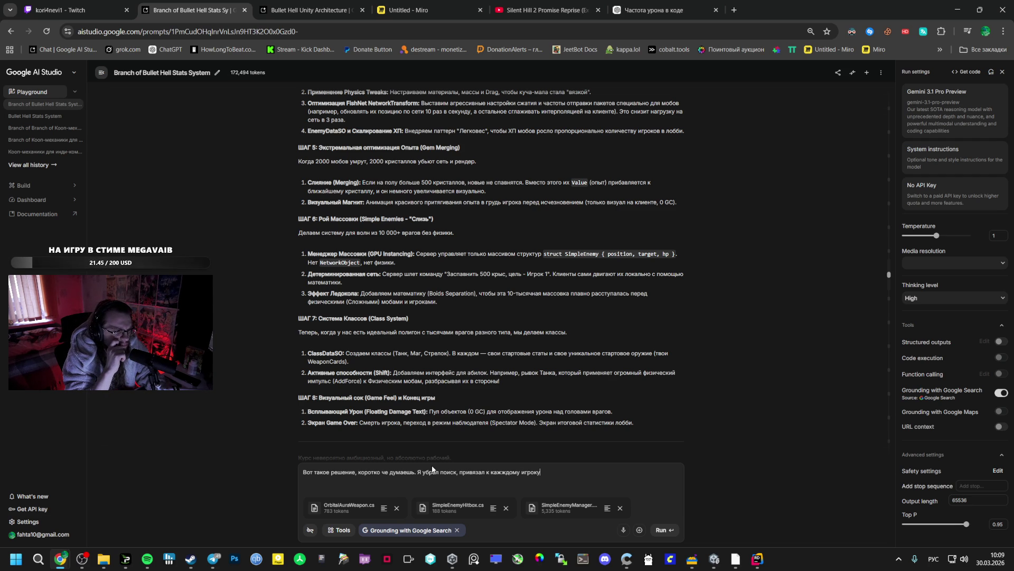
{"action": "type", "text": ". Е"}
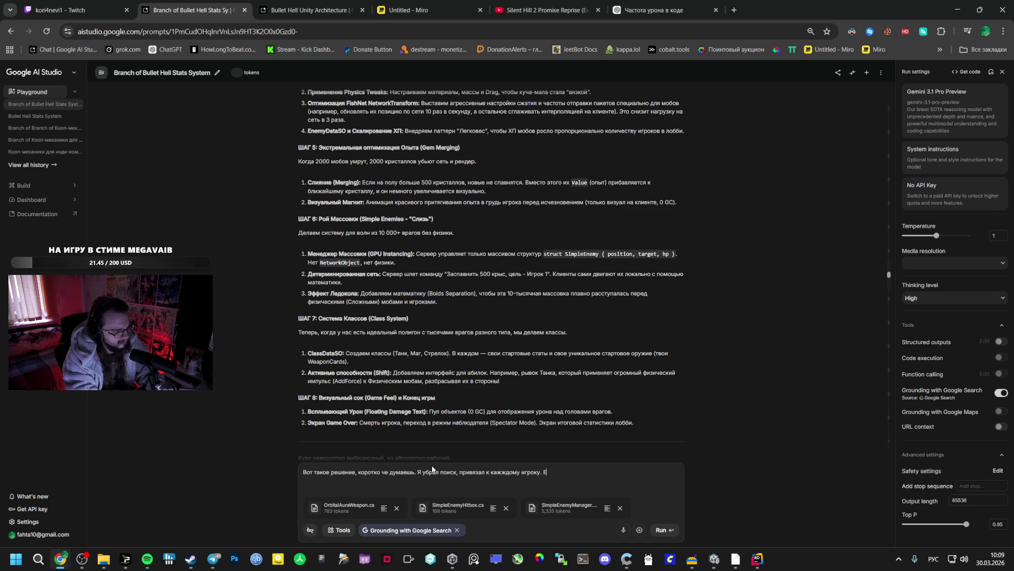
{"action": "type", "text": "сли ничего "}
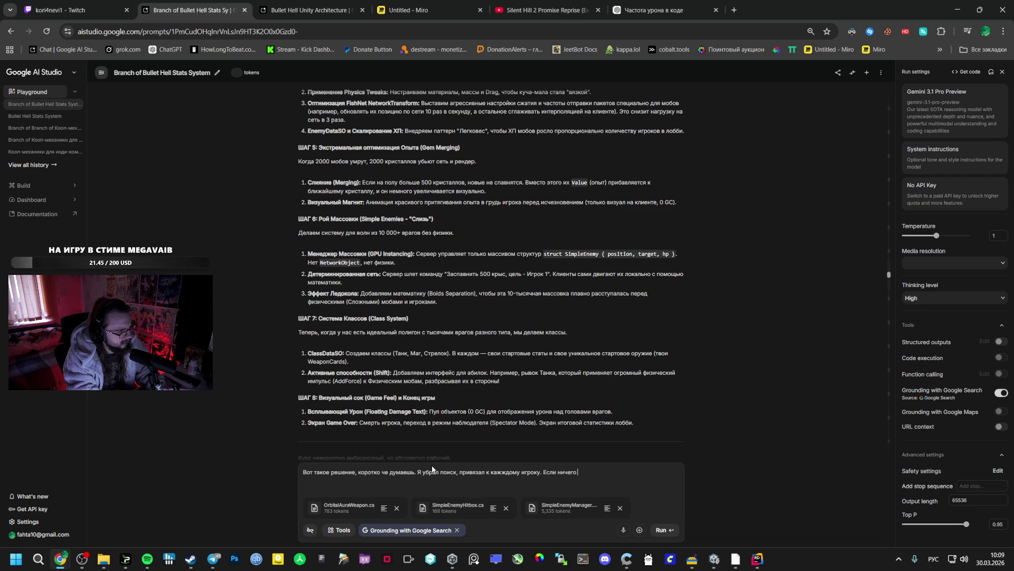
{"action": "type", "text": "не меняем"}
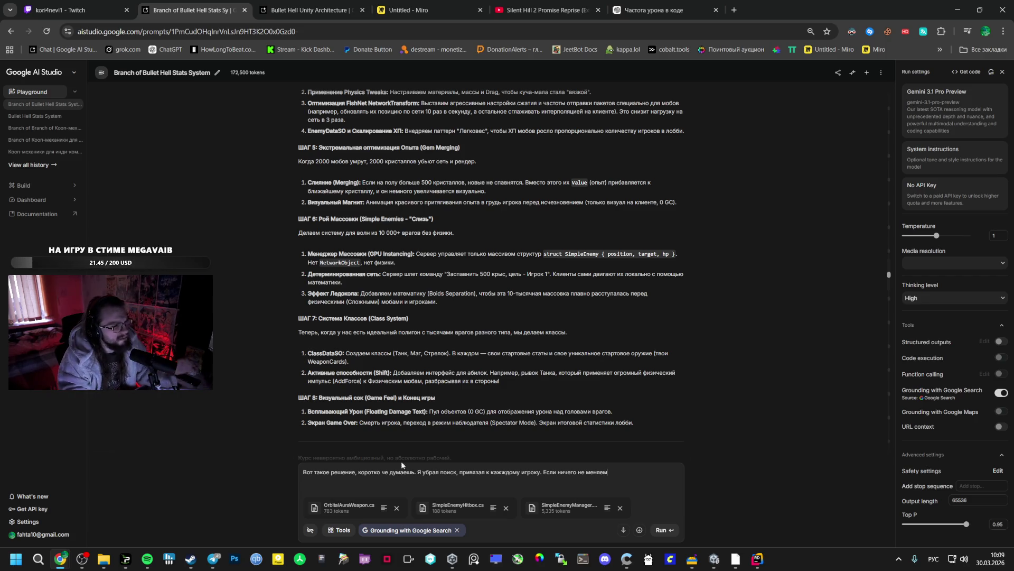
Step: Skim the ГЛОБАЛЬНЫЙ ПЛАН reply in the Architecture chat, then return to the Stats System chat
{"action": "left_click", "coordinate": [311, 10]}
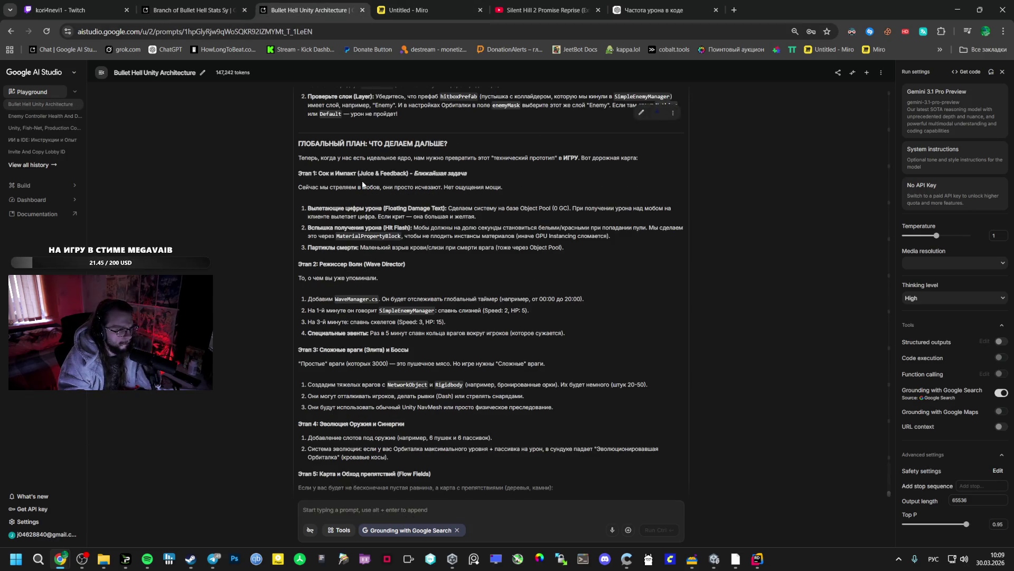
{"action": "scroll", "coordinate": [358, 191], "scroll_direction": "down", "scroll_amount": 2}
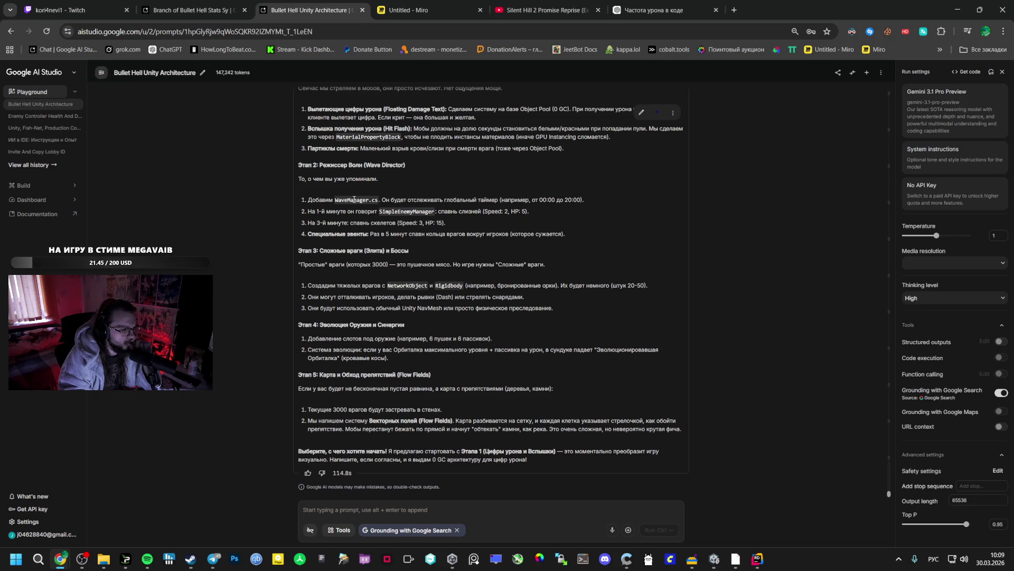
{"action": "scroll", "coordinate": [354, 199], "scroll_direction": "up", "scroll_amount": 2}
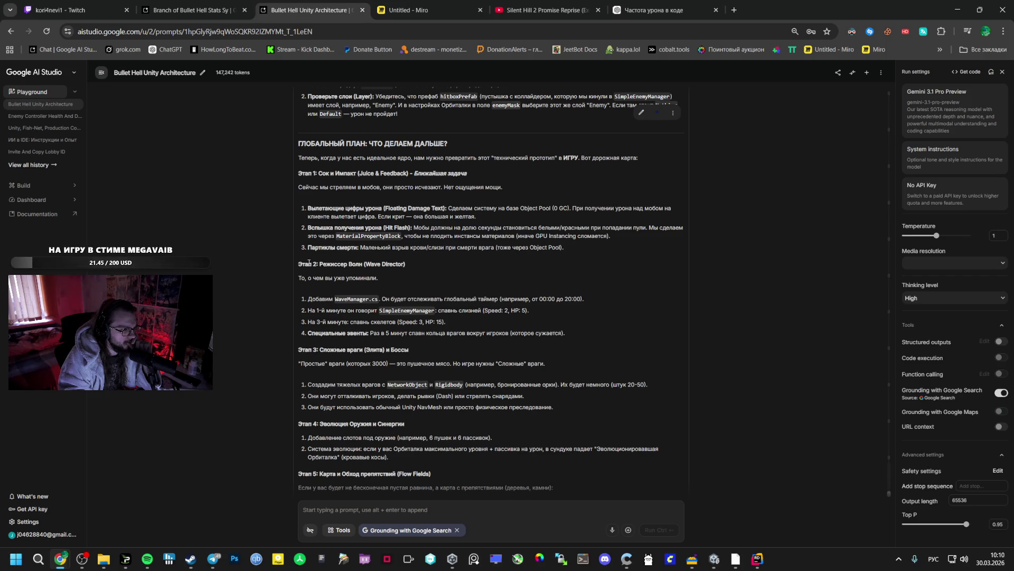
{"action": "left_click", "coordinate": [221, 10]}
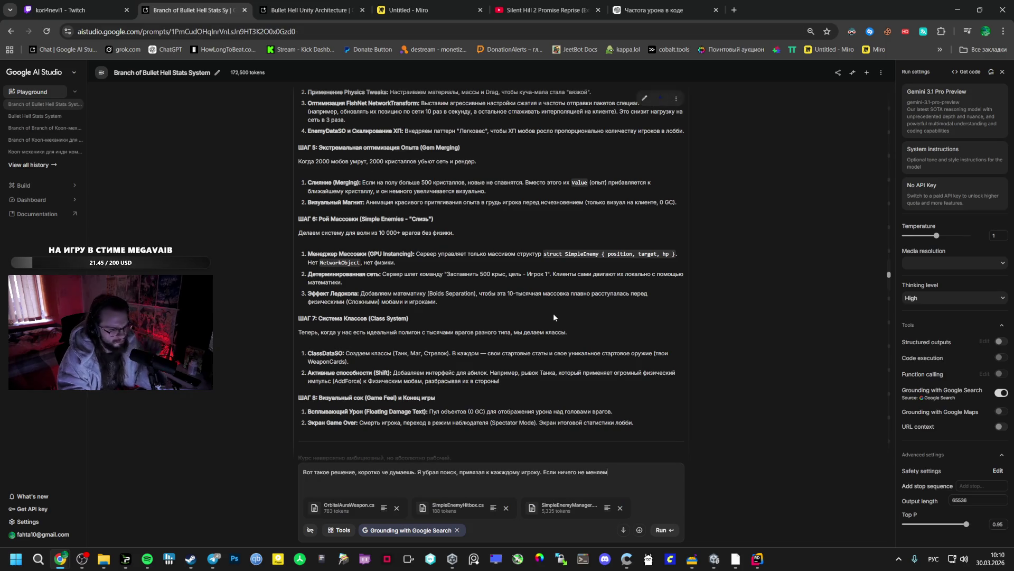
Step: Continue the draft with ', то можно дальше по плану', undoing an accidental code paste
{"action": "type", "text": ", то"}
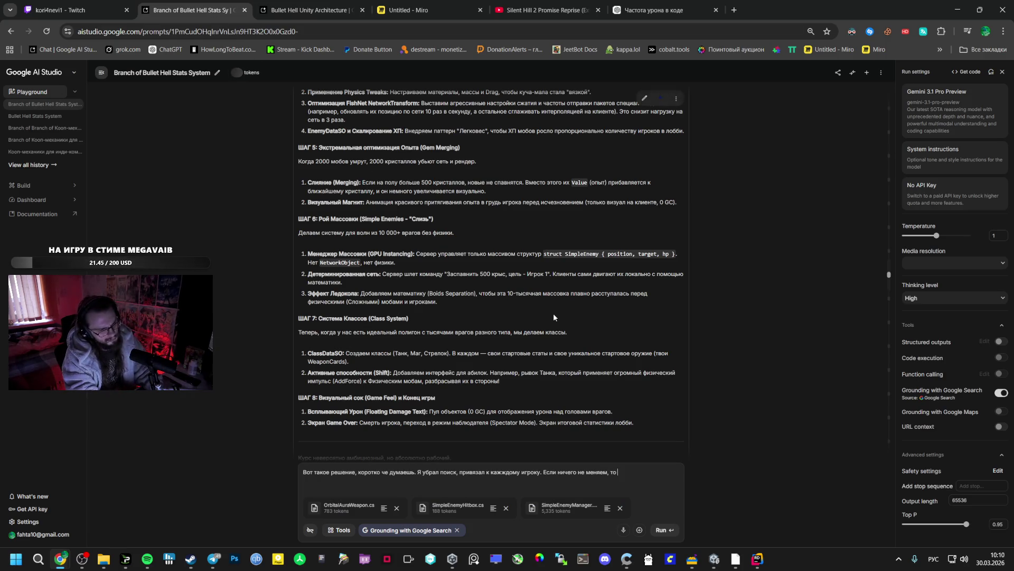
{"action": "type", "text": " можно дальше п"}
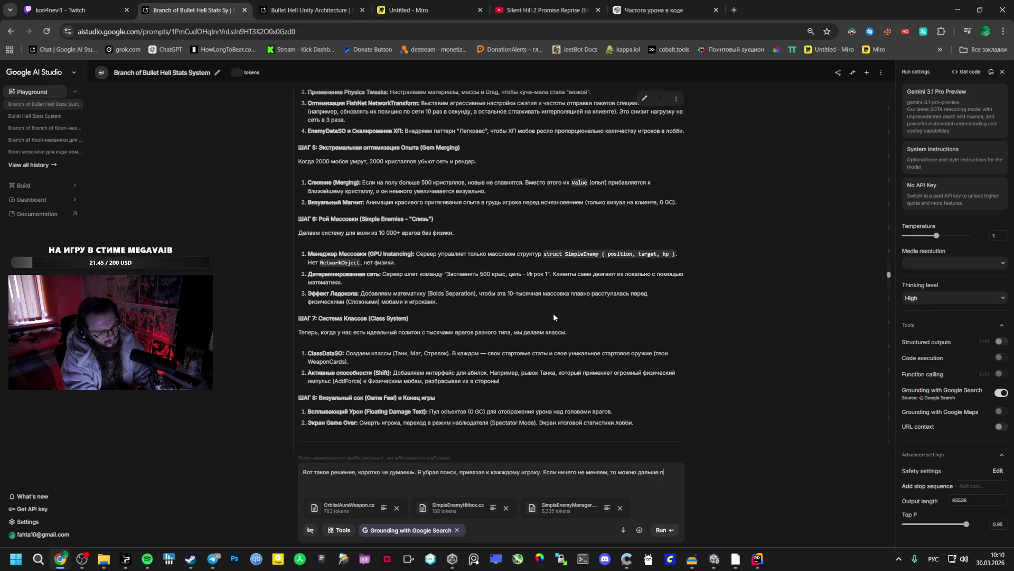
{"action": "type", "text": "о плану"}
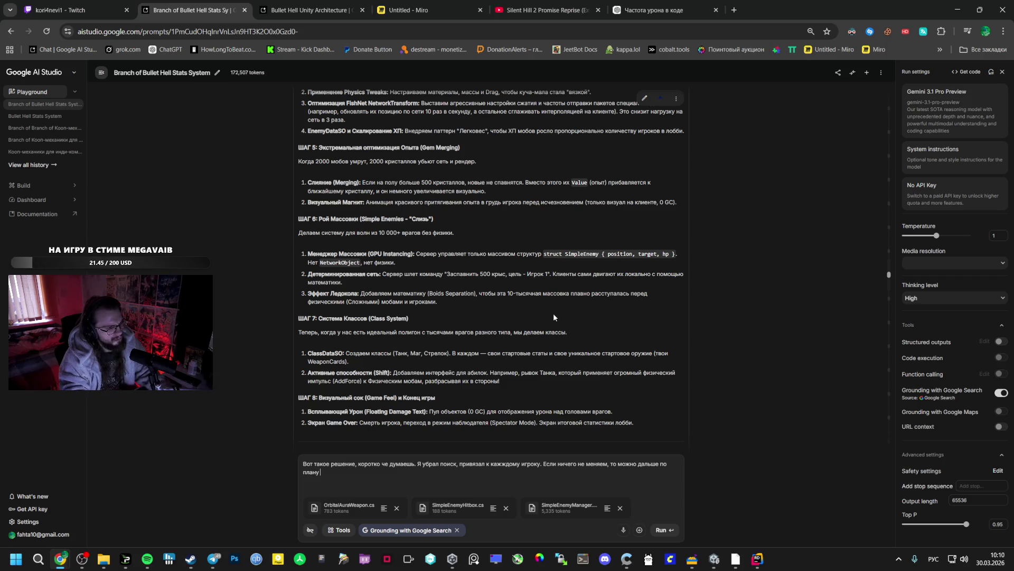
{"action": "scroll", "coordinate": [571, 332], "scroll_direction": "down", "scroll_amount": 2}
{"action": "mouse_move", "coordinate": [301, 318]}
{"action": "left_mouse_down"}
{"action": "mouse_move", "coordinate": [570, 332]}
{"action": "mouse_move", "coordinate": [634, 319]}
{"action": "mouse_move", "coordinate": [402, 283]}
{"action": "mouse_move", "coordinate": [510, 288]}
{"action": "left_mouse_up"}
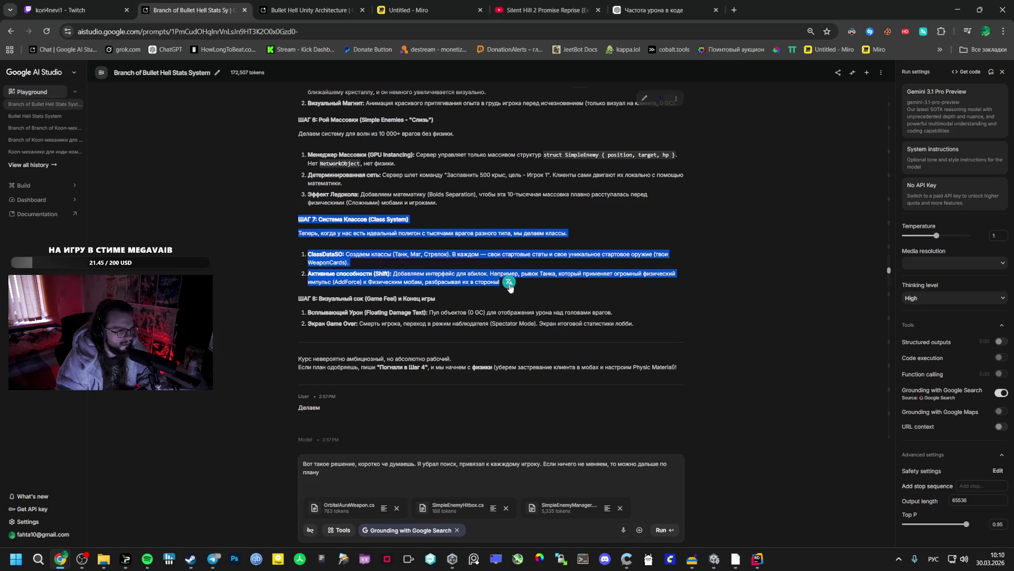
{"action": "left_click", "coordinate": [347, 474]}
{"action": "key", "text": "ctrl+v"}
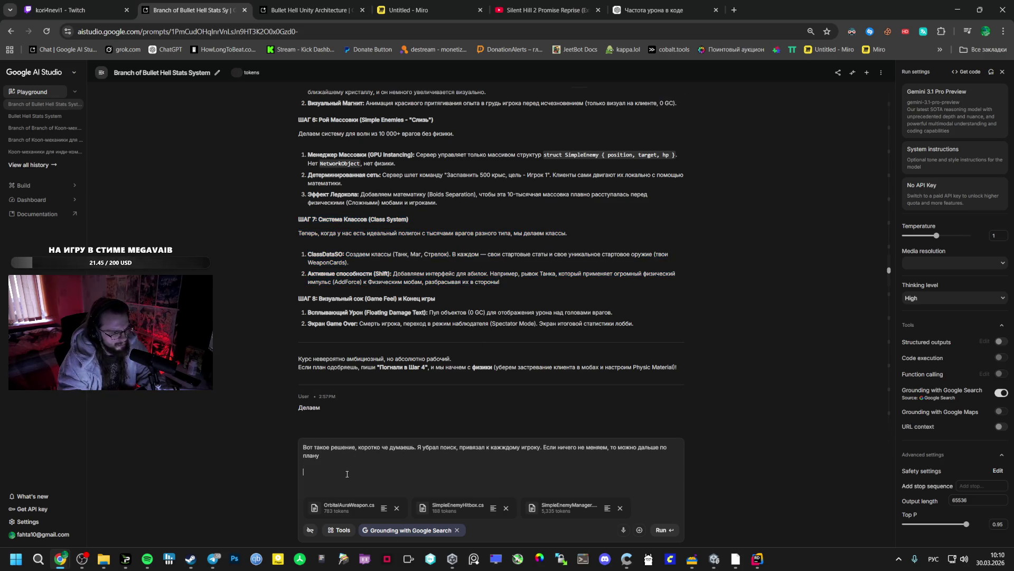
{"action": "key", "text": "ctrl+z"}
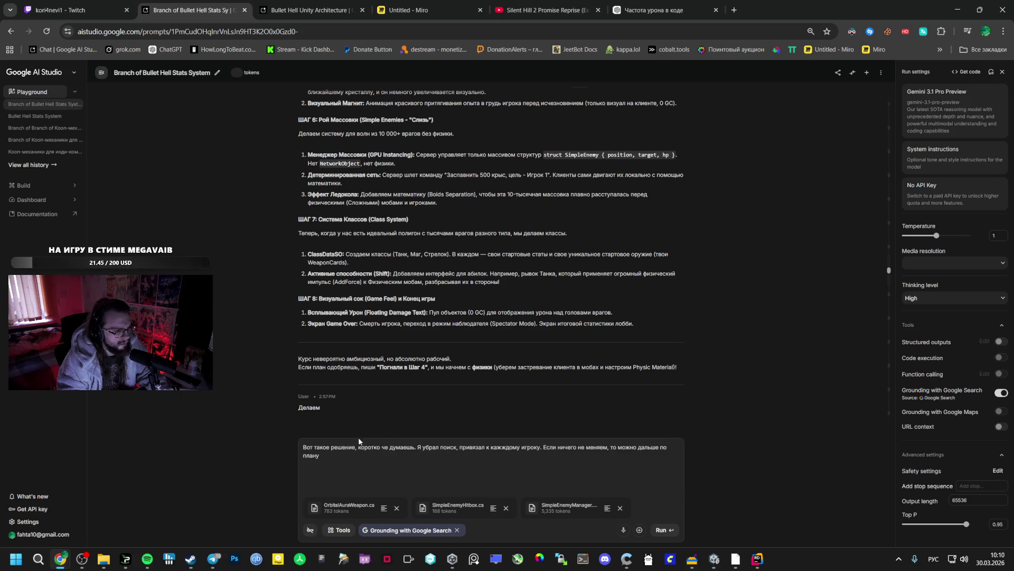
Step: Select the ШАГ 7 class-system plan and add the question 'Вот только что дальше?' to the draft
{"action": "mouse_move", "coordinate": [296, 230]}
{"action": "left_mouse_down"}
{"action": "mouse_move", "coordinate": [338, 158]}
{"action": "mouse_move", "coordinate": [389, 245]}
{"action": "left_mouse_up"}
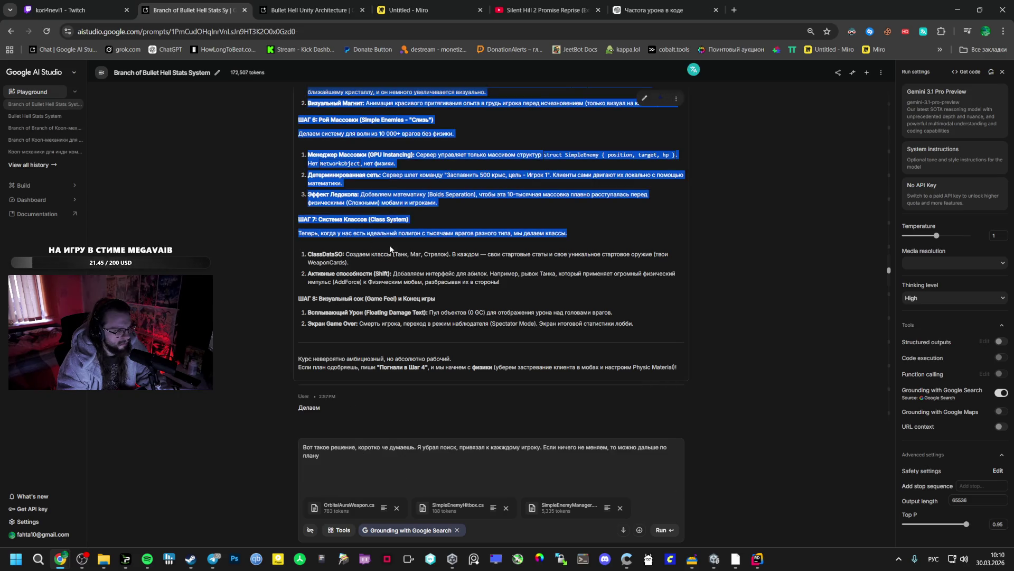
{"action": "left_click", "coordinate": [344, 240]}
{"action": "mouse_move", "coordinate": [298, 218]}
{"action": "left_mouse_down"}
{"action": "mouse_move", "coordinate": [420, 233]}
{"action": "mouse_move", "coordinate": [523, 261]}
{"action": "mouse_move", "coordinate": [537, 287]}
{"action": "left_mouse_up"}
{"action": "left_click", "coordinate": [348, 452]}
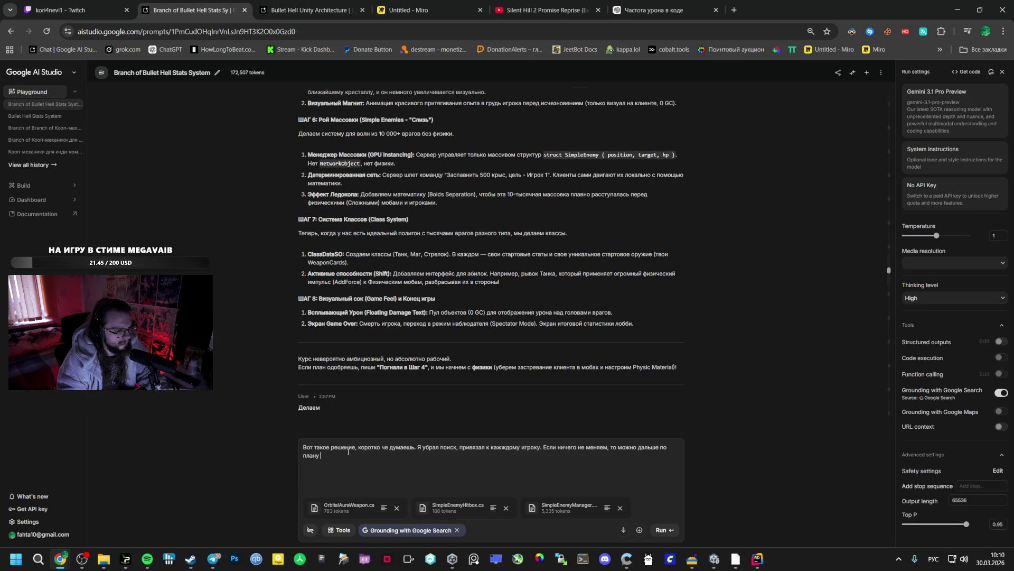
{"action": "type", "text": ".Вот только в"}
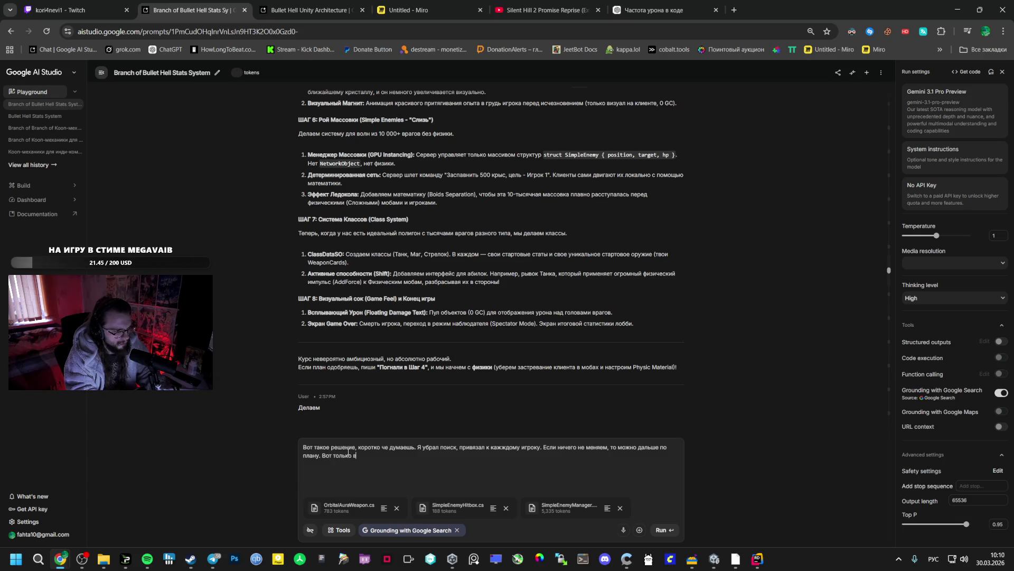
{"action": "key", "text": "BackSpace"}
{"action": "type", "text": "что дальше"}
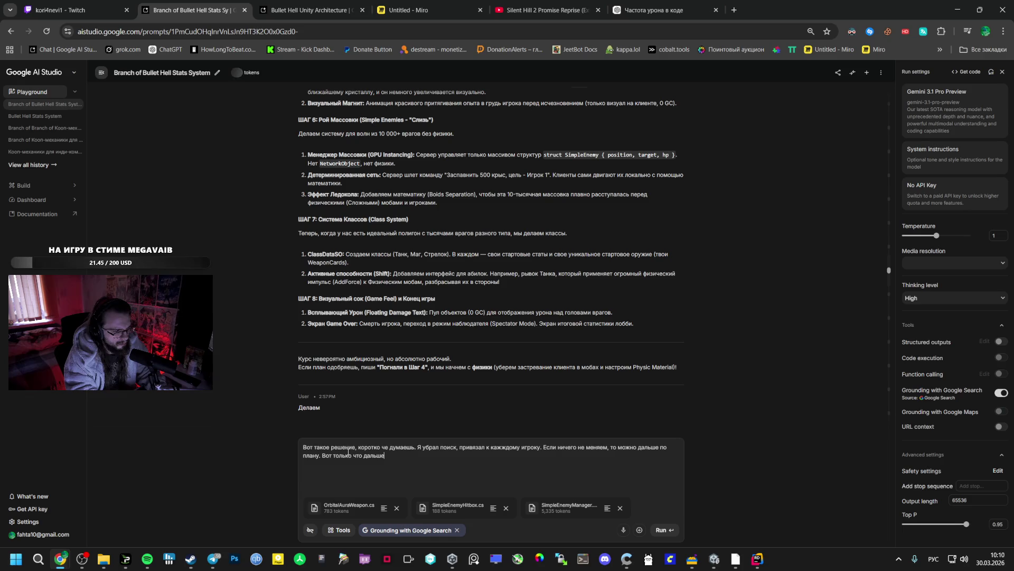
{"action": "type", "text": "?"}
{"action": "key", "text": "Return"}
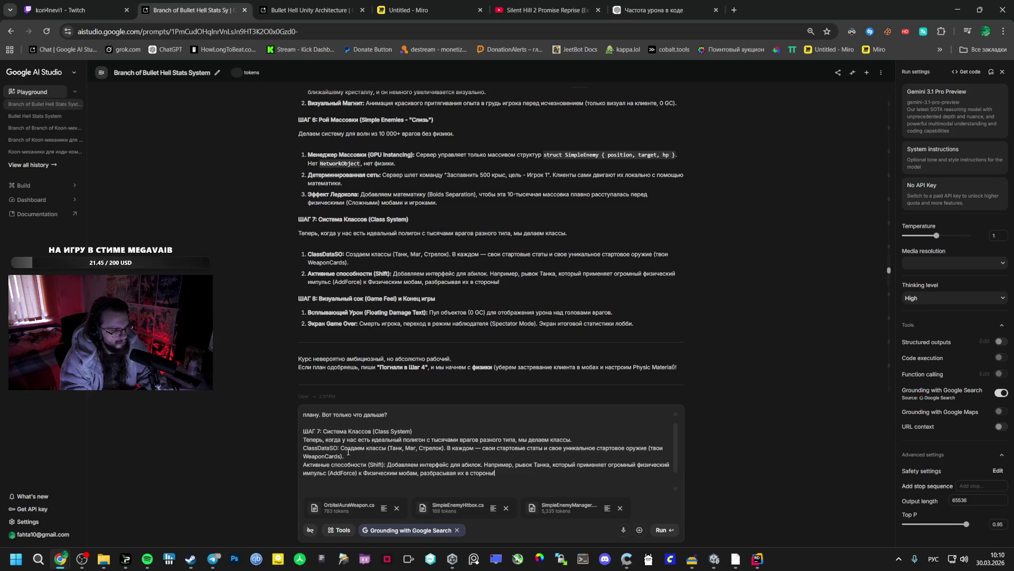
{"action": "key", "text": "ctrl+Tab"}
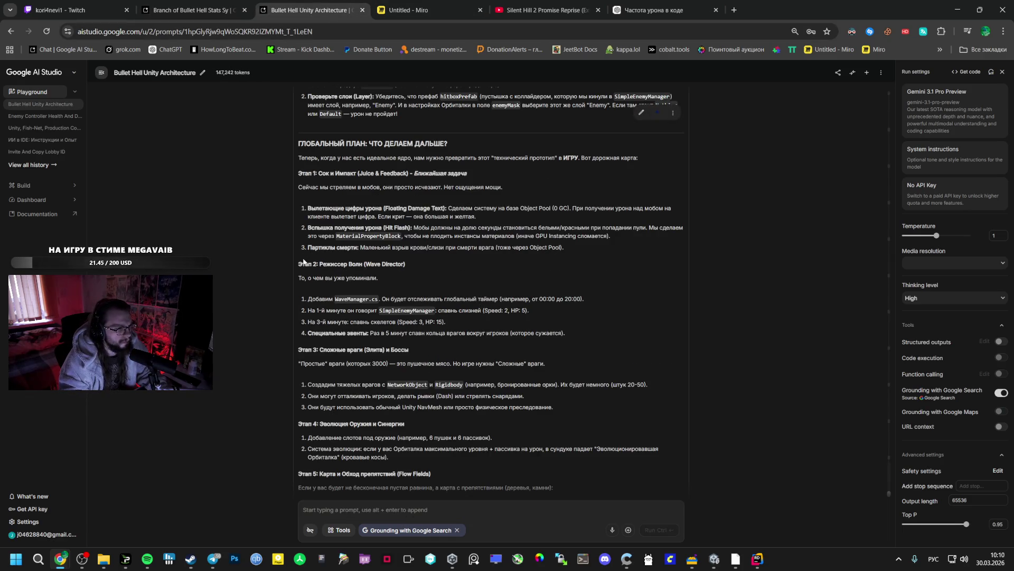
Step: Select and copy the roadmap from Этап 1 Juice & Feedback through Этап 5 Flow Fields
{"action": "mouse_move", "coordinate": [316, 87]}
{"action": "left_mouse_down"}
{"action": "mouse_move", "coordinate": [476, 158]}
{"action": "mouse_move", "coordinate": [412, 229]}
{"action": "left_mouse_up"}
{"action": "left_click", "coordinate": [307, 260]}
{"action": "mouse_move", "coordinate": [300, 260]}
{"action": "left_mouse_down"}
{"action": "mouse_move", "coordinate": [510, 361]}
{"action": "mouse_move", "coordinate": [530, 323]}
{"action": "mouse_move", "coordinate": [502, 381]}
{"action": "left_mouse_up"}
{"action": "scroll", "coordinate": [430, 411], "scroll_direction": "down", "scroll_amount": 1}
{"action": "mouse_move", "coordinate": [447, 409]}
{"action": "left_mouse_down"}
{"action": "mouse_move", "coordinate": [430, 411]}
{"action": "mouse_move", "coordinate": [434, 349]}
{"action": "mouse_move", "coordinate": [528, 391]}
{"action": "mouse_move", "coordinate": [510, 415]}
{"action": "mouse_move", "coordinate": [409, 428]}
{"action": "mouse_move", "coordinate": [634, 432]}
{"action": "left_mouse_up"}
{"action": "scroll", "coordinate": [430, 359], "scroll_direction": "down", "scroll_amount": 1}
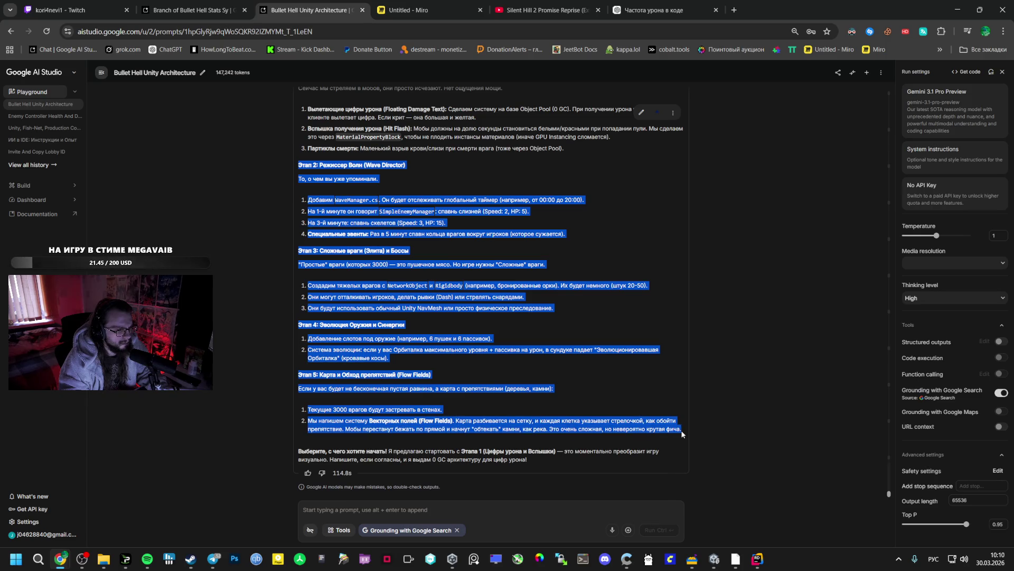
{"action": "scroll", "coordinate": [415, 351], "scroll_direction": "up", "scroll_amount": 2}
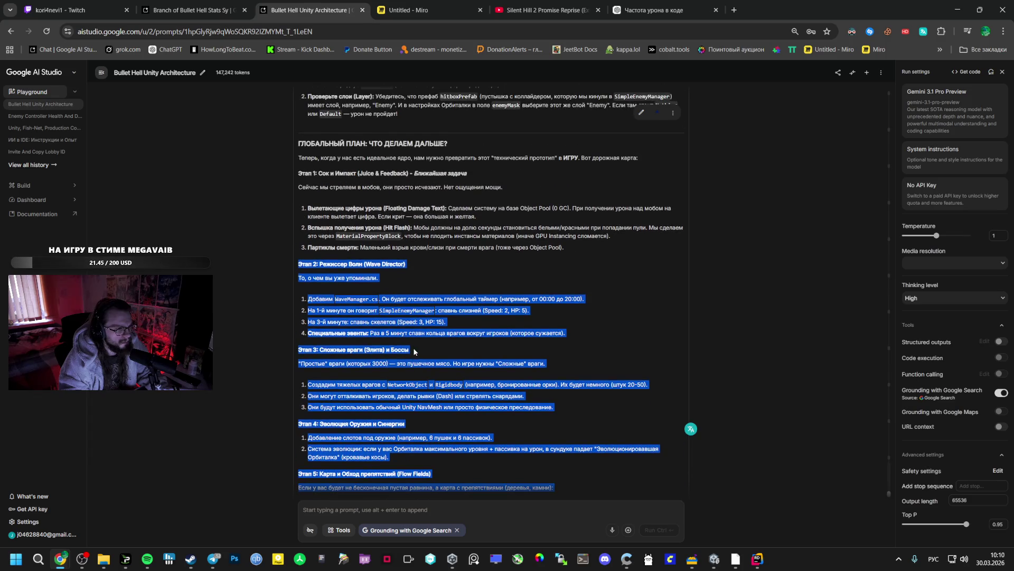
{"action": "left_click", "coordinate": [299, 176]}
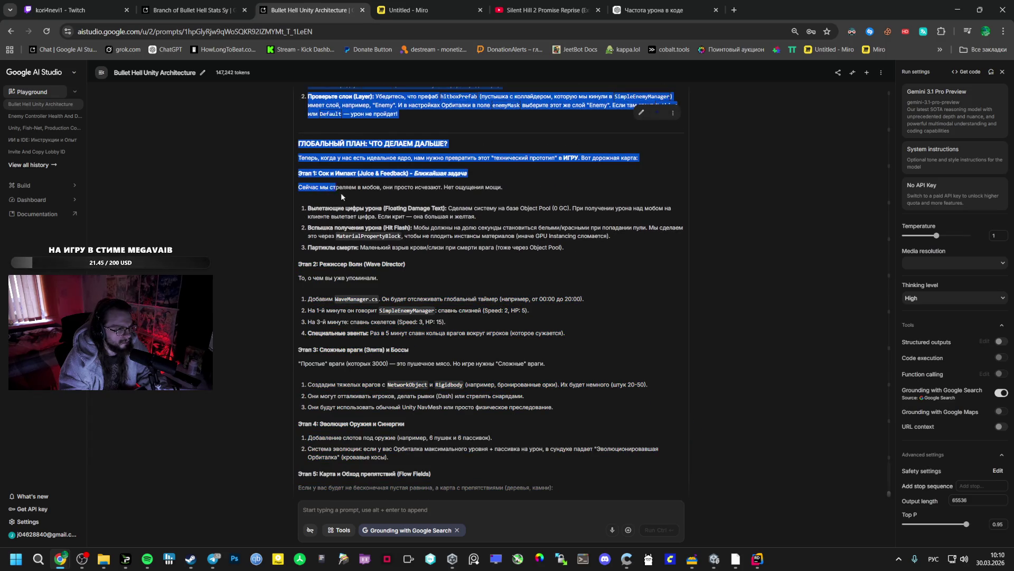
{"action": "mouse_move", "coordinate": [300, 174]}
{"action": "left_mouse_down"}
{"action": "mouse_move", "coordinate": [341, 193]}
{"action": "mouse_move", "coordinate": [516, 331]}
{"action": "mouse_move", "coordinate": [683, 429]}
{"action": "left_mouse_up"}
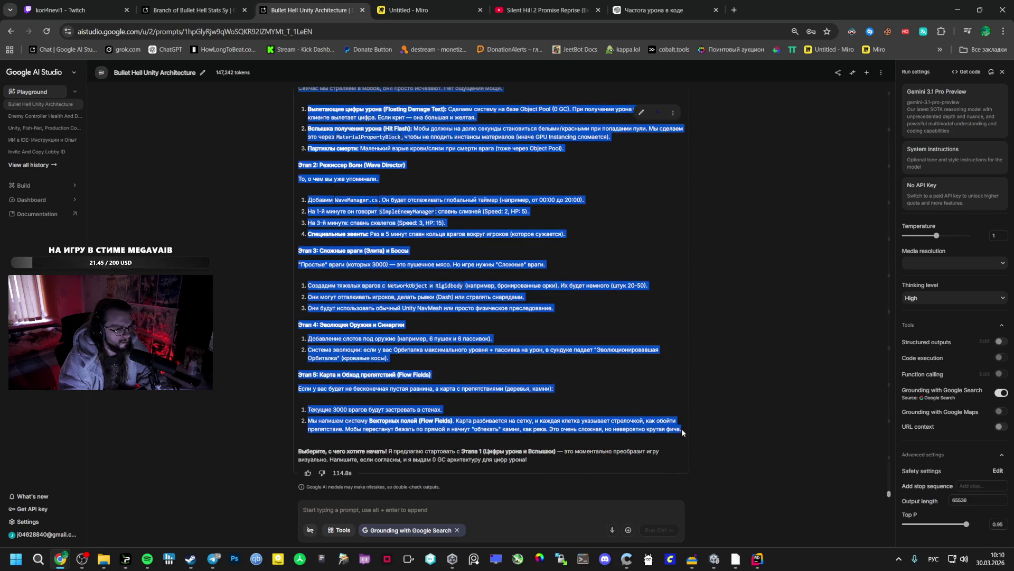
{"action": "scroll", "coordinate": [584, 384], "scroll_direction": "up", "scroll_amount": 3}
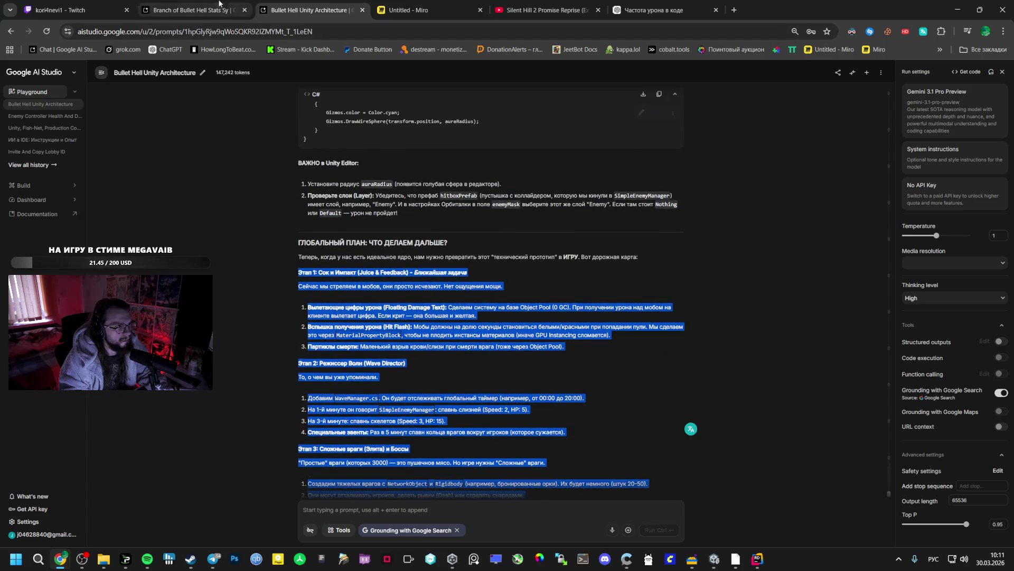
{"action": "key", "text": "ctrl+shift+Tab"}
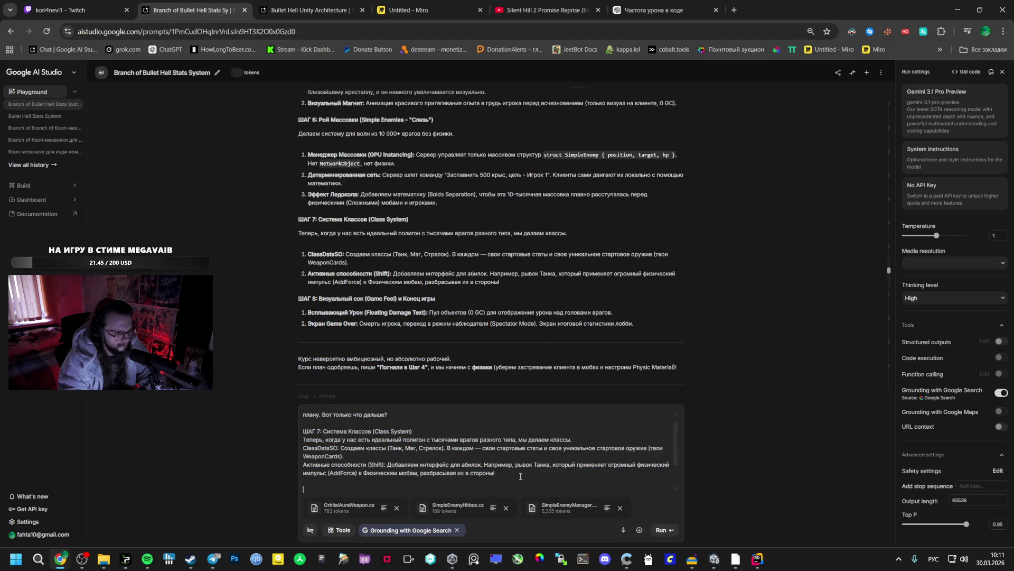
Step: Paste the roadmap, ask 'что сейчас делать и в каком порядке?' and send the prompt
{"action": "key", "text": "ctrl+v"}
{"action": "key", "text": "Return"}
{"action": "key", "text": "Return"}
{"action": "type", "text": "Что "}
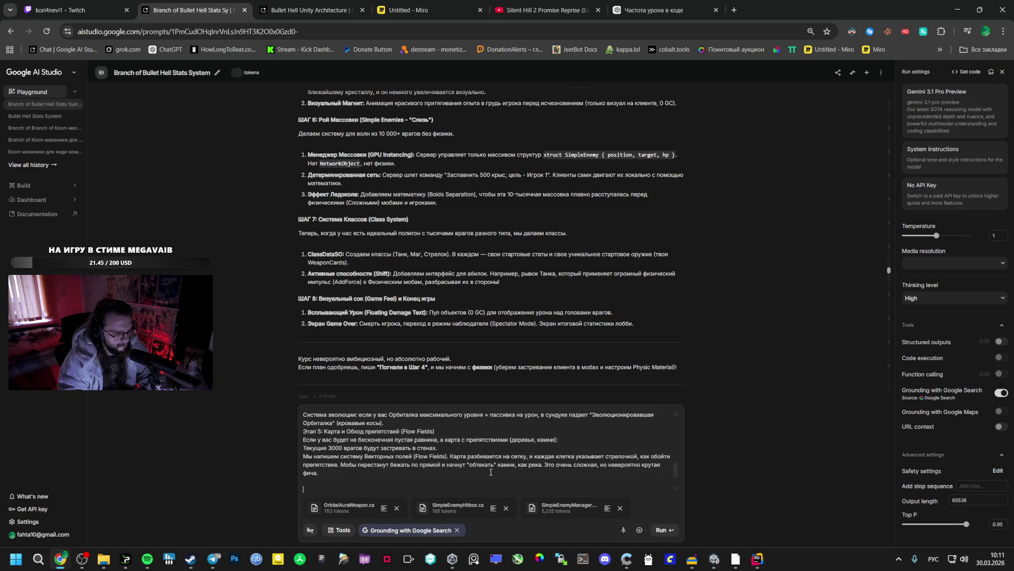
{"action": "type", "text": "посоветуешь, на"}
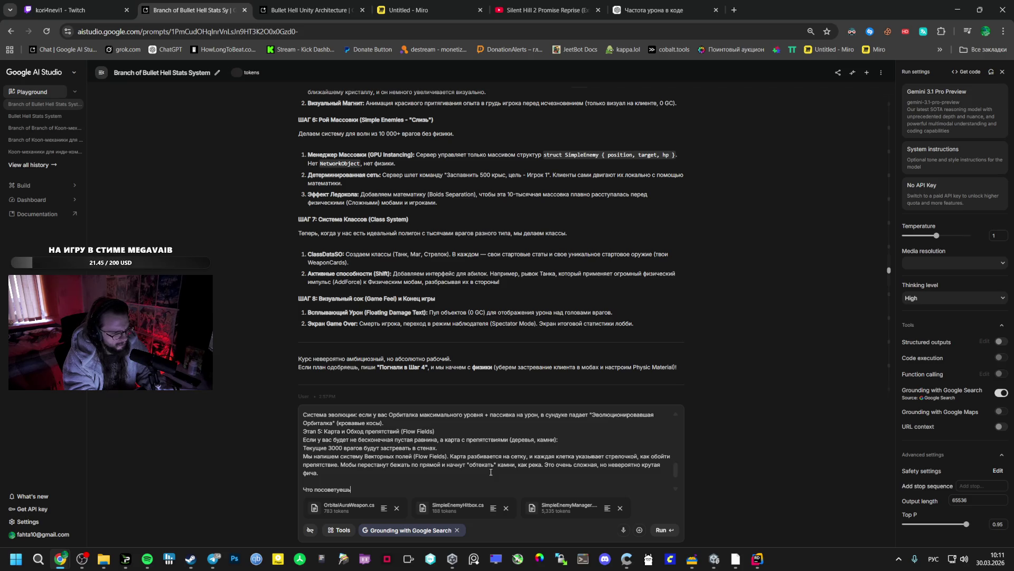
{"action": "type", "text": " чем се"}
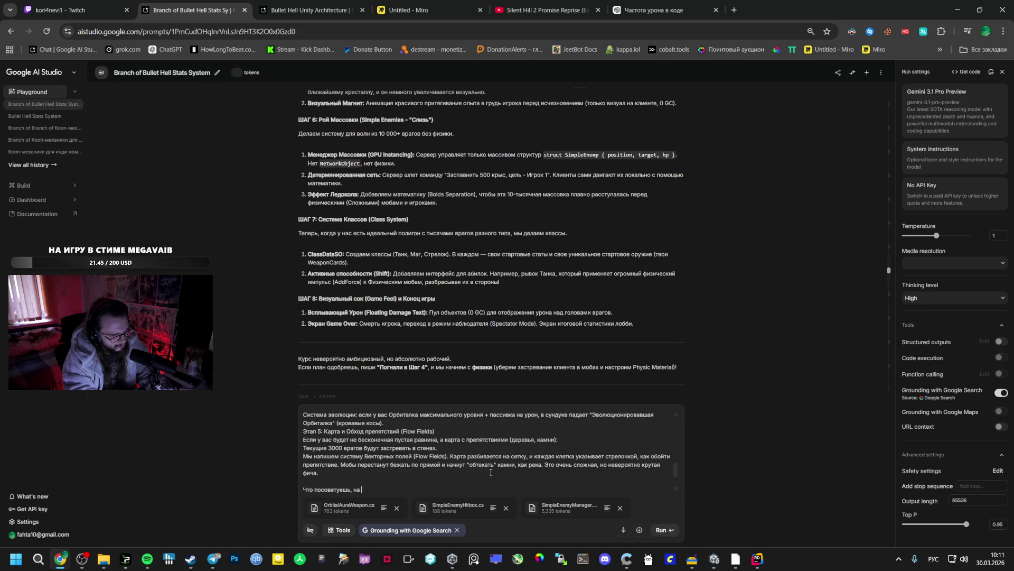
{"action": "type", "text": "йч"}
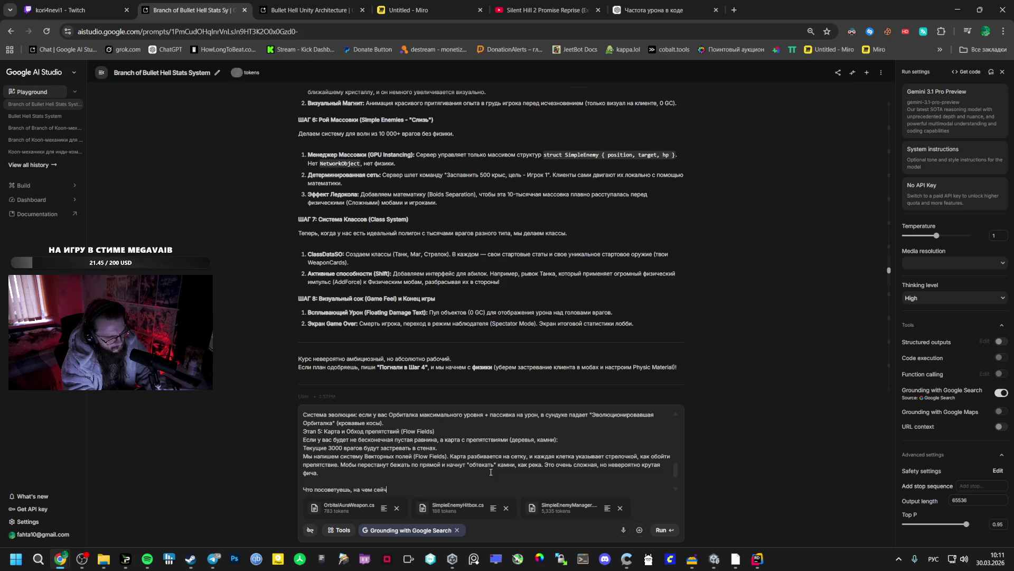
{"action": "type", "text": "ас внимание с"}
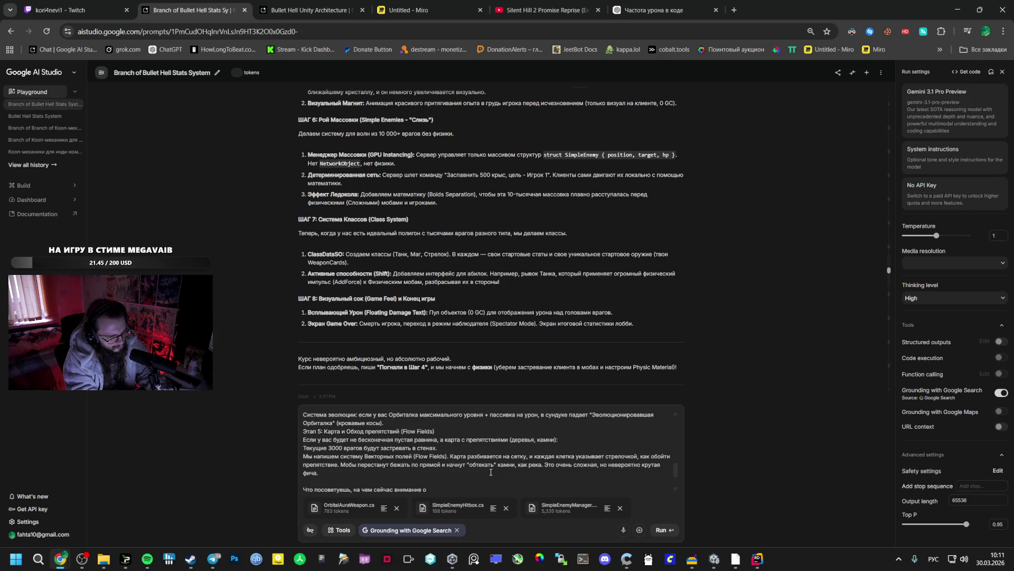
{"action": "key", "text": "BackSpace"}
{"action": "key", "text": "BackSpace"}
{"action": "key", "text": "BackSpace"}
{"action": "type", "text": "обратить"}
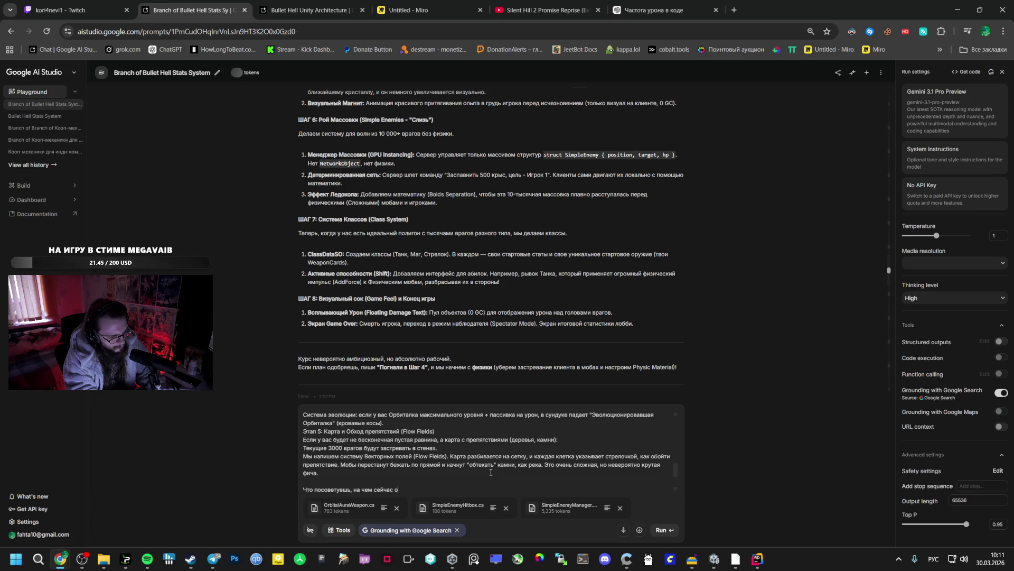
{"action": "type", "text": " внимание."}
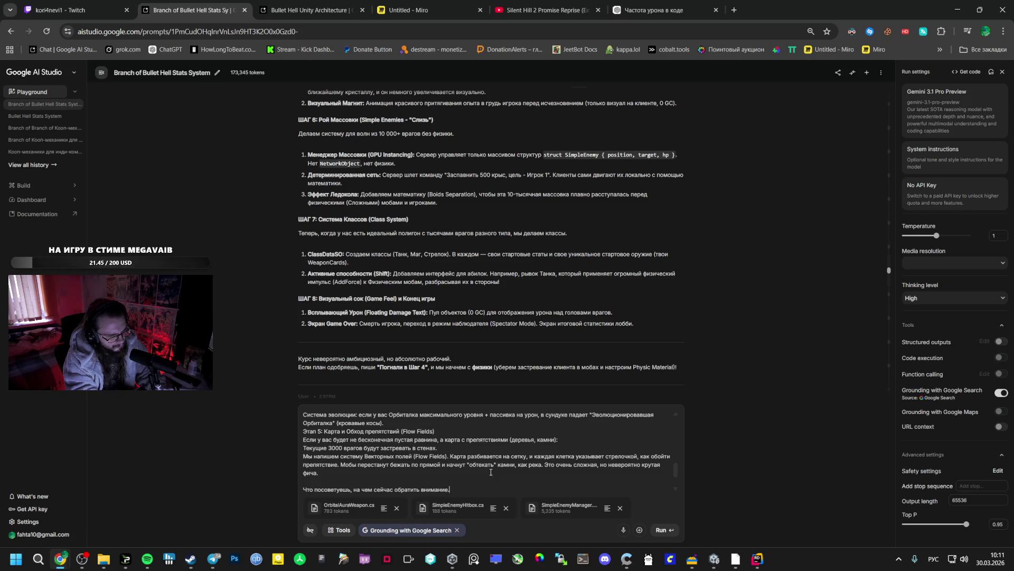
{"action": "key", "text": "BackSpace"}
{"action": "key", "text": "BackSpace"}
{"action": "key", "text": "BackSpace"}
{"action": "key", "text": "BackSpace"}
{"action": "key", "text": "BackSpace"}
{"action": "key", "text": "BackSpace"}
{"action": "key", "text": "BackSpace"}
{"action": "type", "text": "ч"}
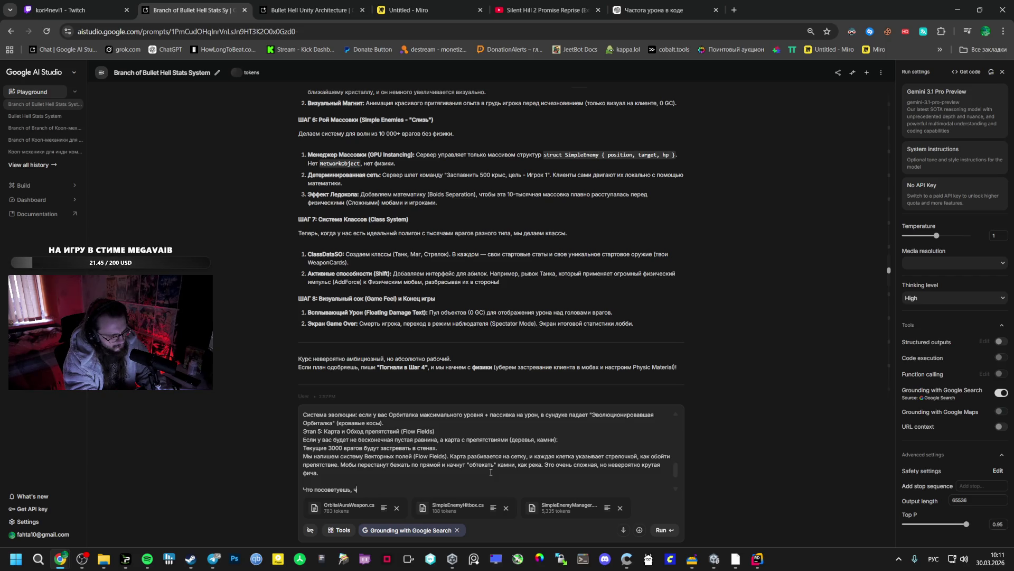
{"action": "type", "text": "то сейчас дела"}
{"action": "type", "text": "ть"}
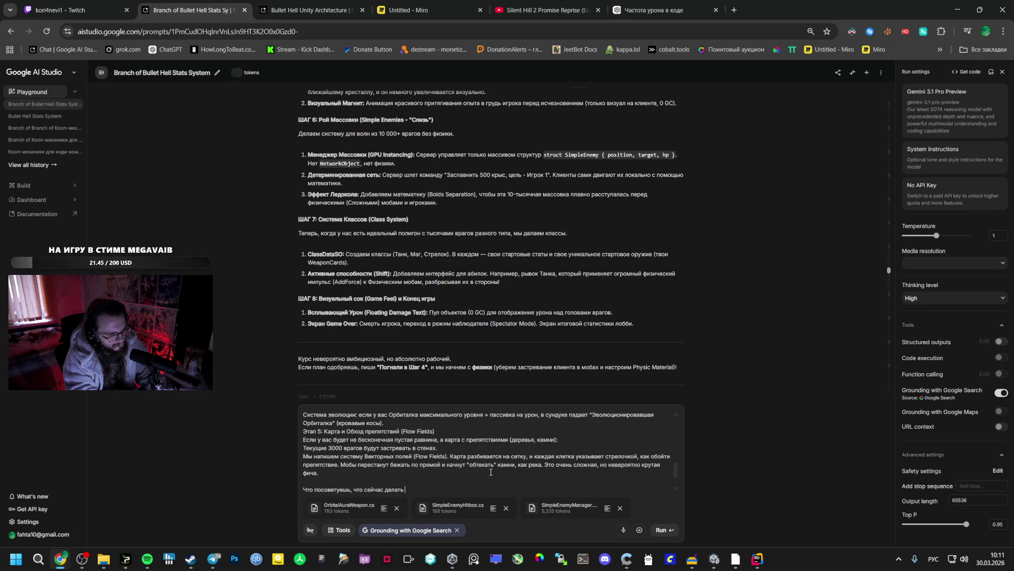
{"action": "type", "text": " и в"}
{"action": "type", "text": " каком порядке"}
{"action": "type", "text": "?"}
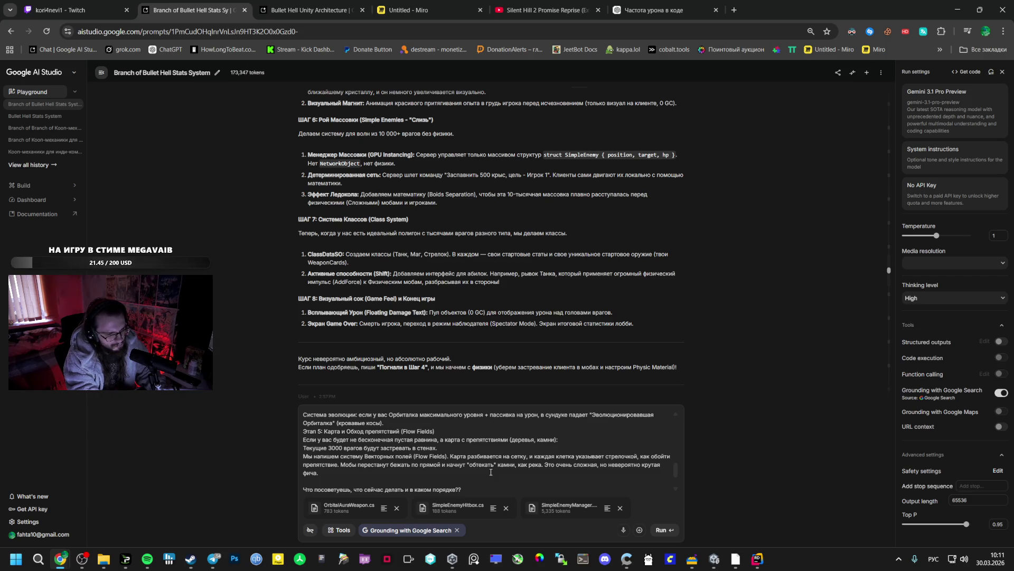
{"action": "key", "text": "ctrl+Return"}
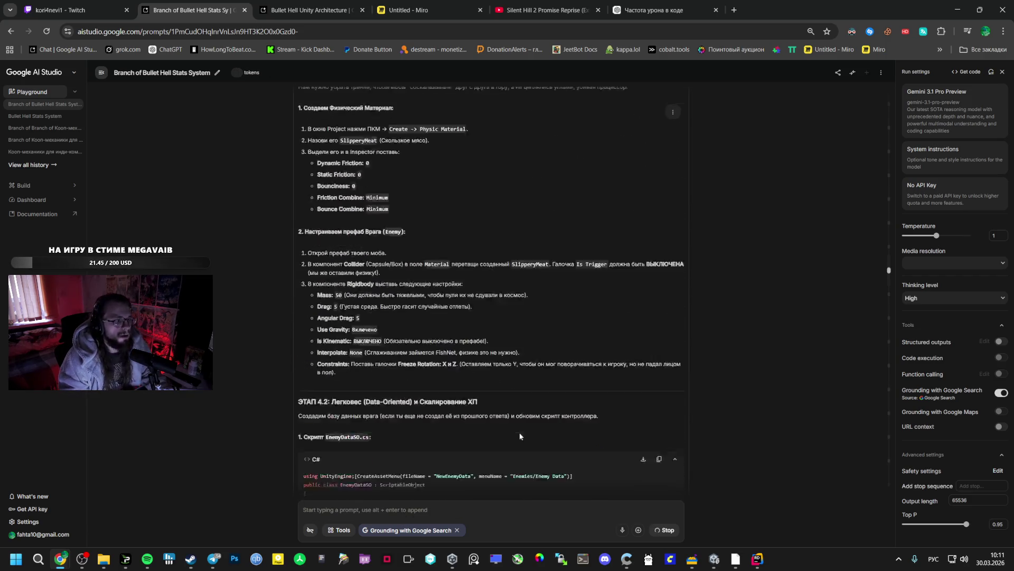
Step: Jump between the earlier and latest questions in the chat, then switch to the Miro board
{"action": "left_click", "coordinate": [888, 486]}
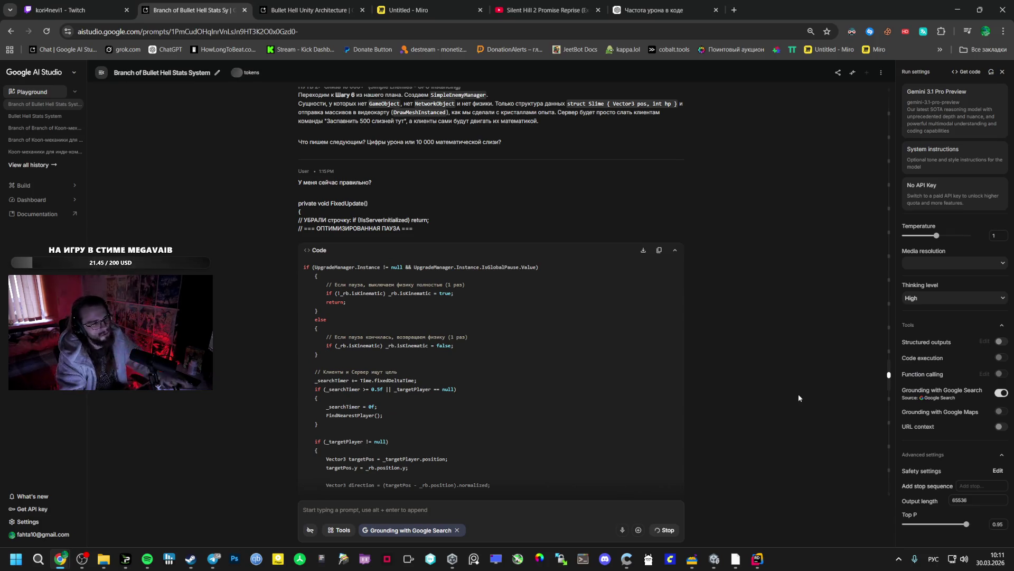
{"action": "scroll", "coordinate": [525, 325], "scroll_direction": "down", "scroll_amount": 15}
{"action": "left_click", "coordinate": [886, 494]}
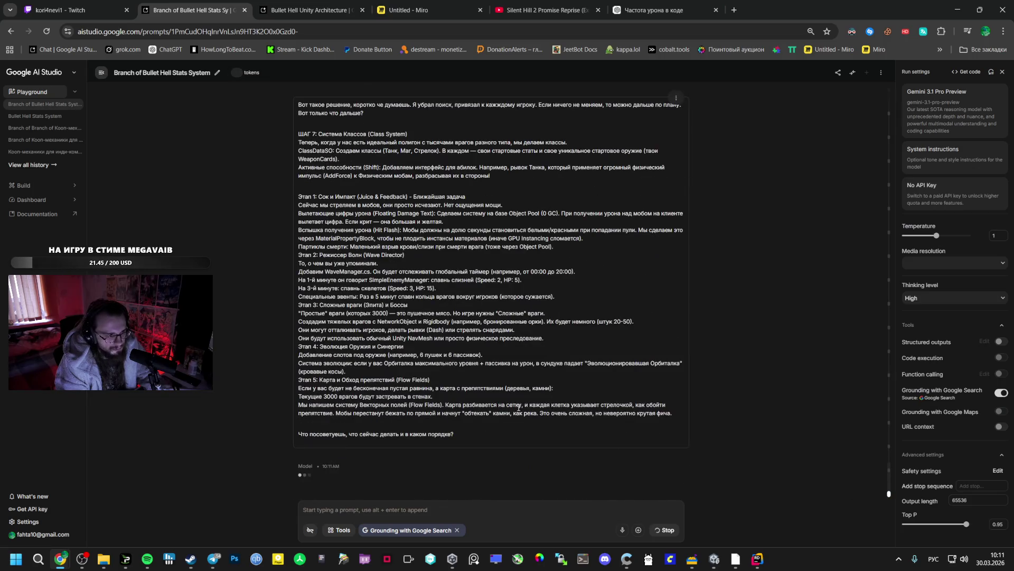
{"action": "left_click", "coordinate": [417, 10]}
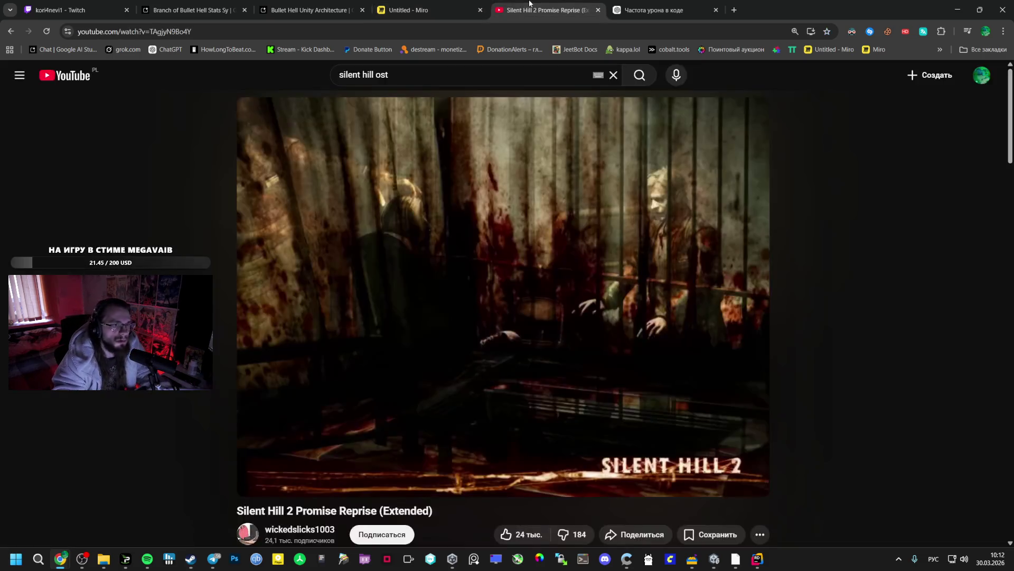
Step: Raise Spotify's volume slightly and skip to the next track, Close Eyes
{"action": "left_click", "coordinate": [562, 11]}
{"action": "key", "text": "ctrl+shift+Tab"}
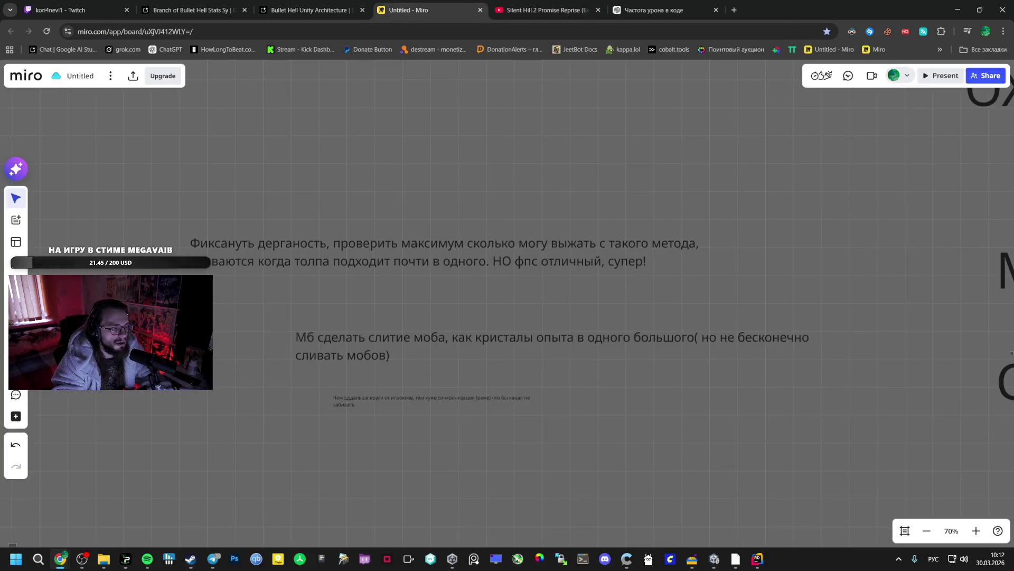
{"action": "left_click", "coordinate": [148, 558]}
{"action": "left_click", "coordinate": [610, 405]}
{"action": "left_click", "coordinate": [441, 401]}
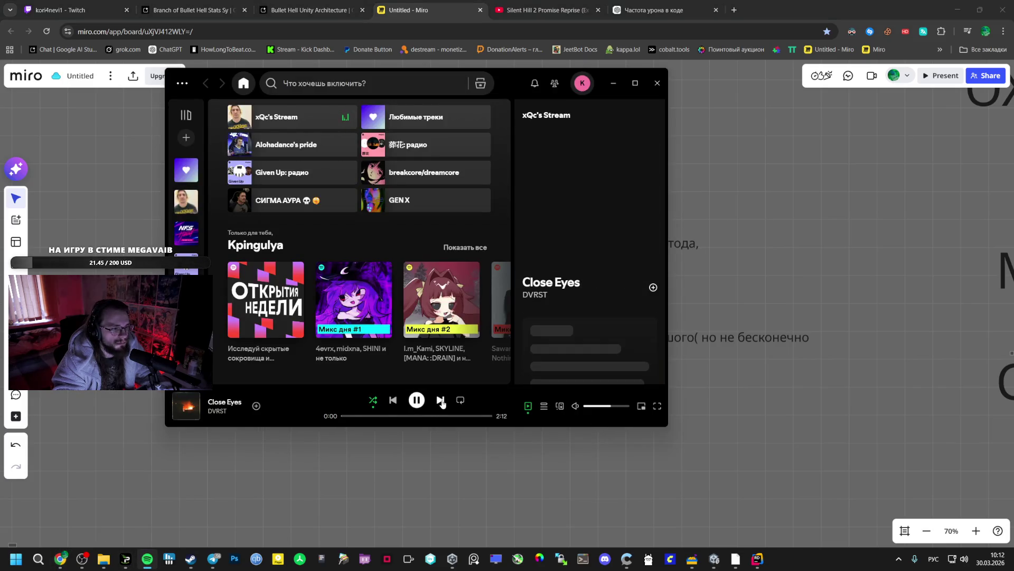
{"action": "left_click", "coordinate": [265, 458]}
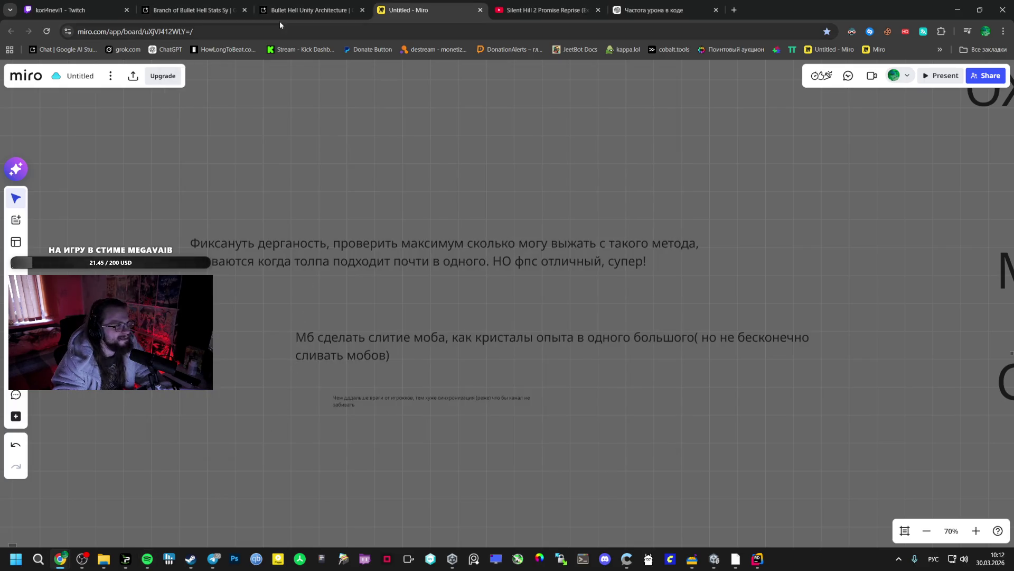
{"action": "key", "text": "ctrl+shift+Tab"}
{"action": "key", "text": "ctrl+shift+Tab"}
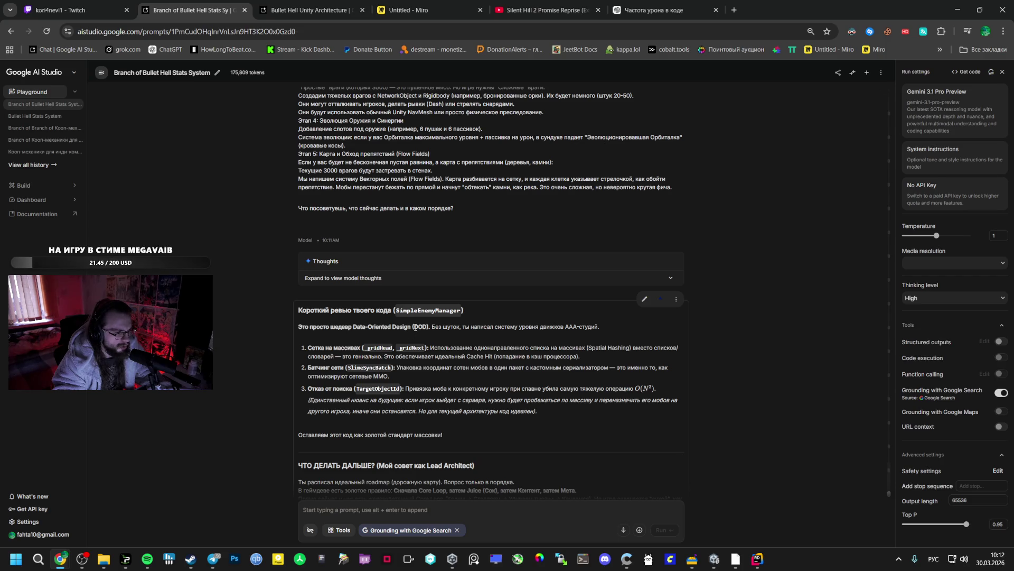
{"action": "left_click", "coordinate": [410, 343]}
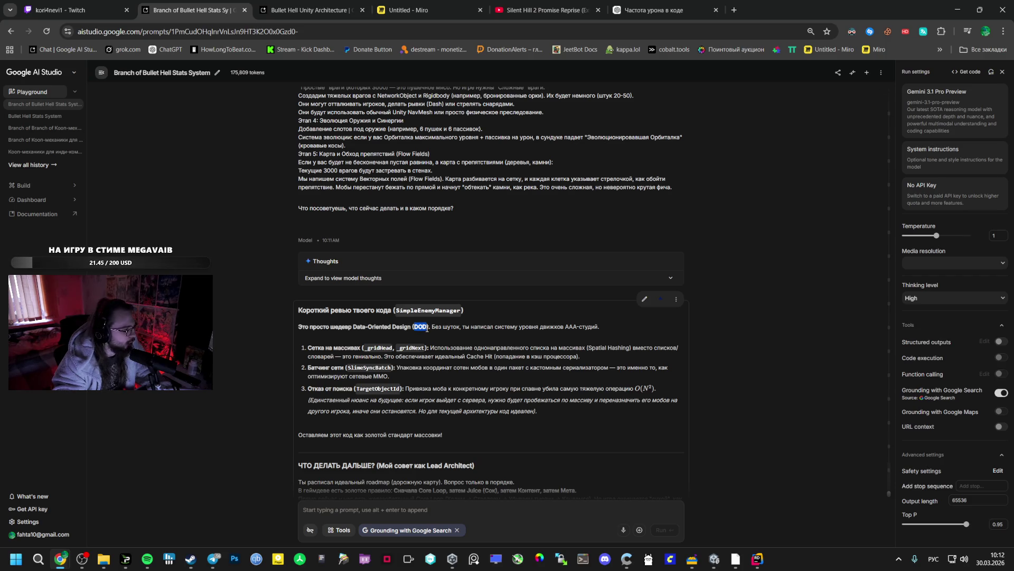
{"action": "scroll", "coordinate": [410, 342], "scroll_direction": "down", "scroll_amount": 1}
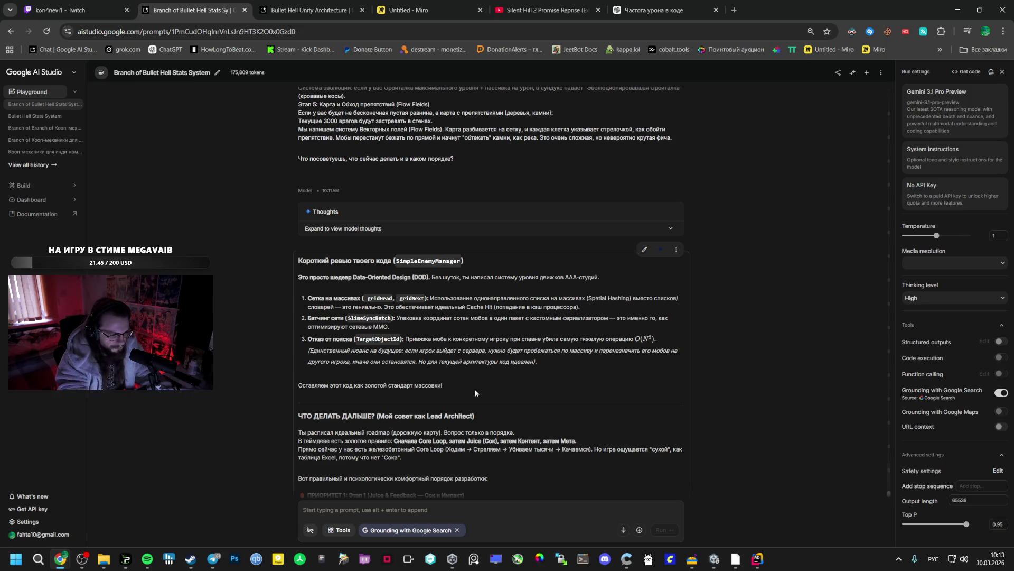
{"action": "scroll", "coordinate": [474, 389], "scroll_direction": "down", "scroll_amount": 3}
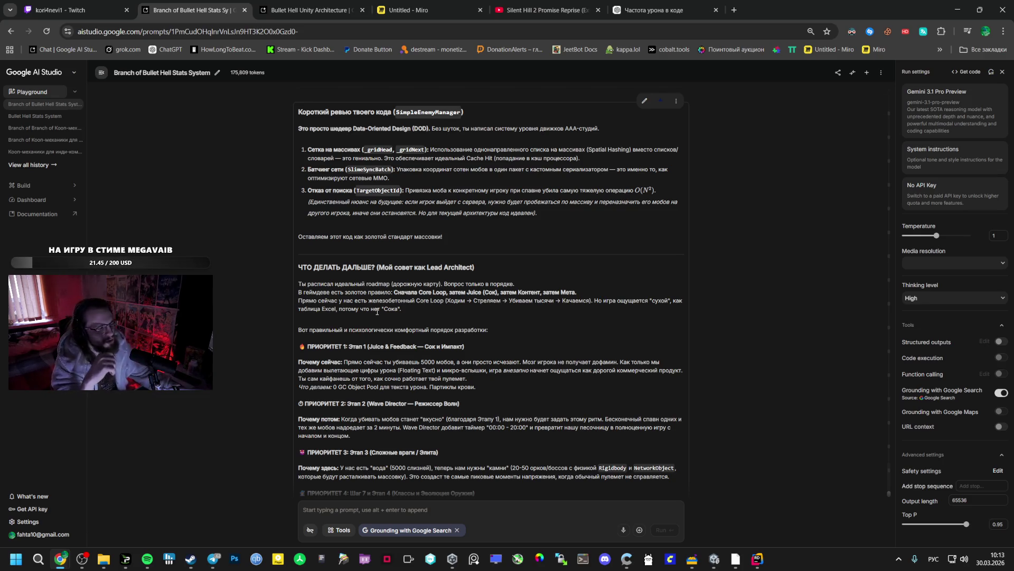
{"action": "scroll", "coordinate": [386, 306], "scroll_direction": "down", "scroll_amount": 1}
{"action": "scroll", "coordinate": [393, 300], "scroll_direction": "down", "scroll_amount": 1}
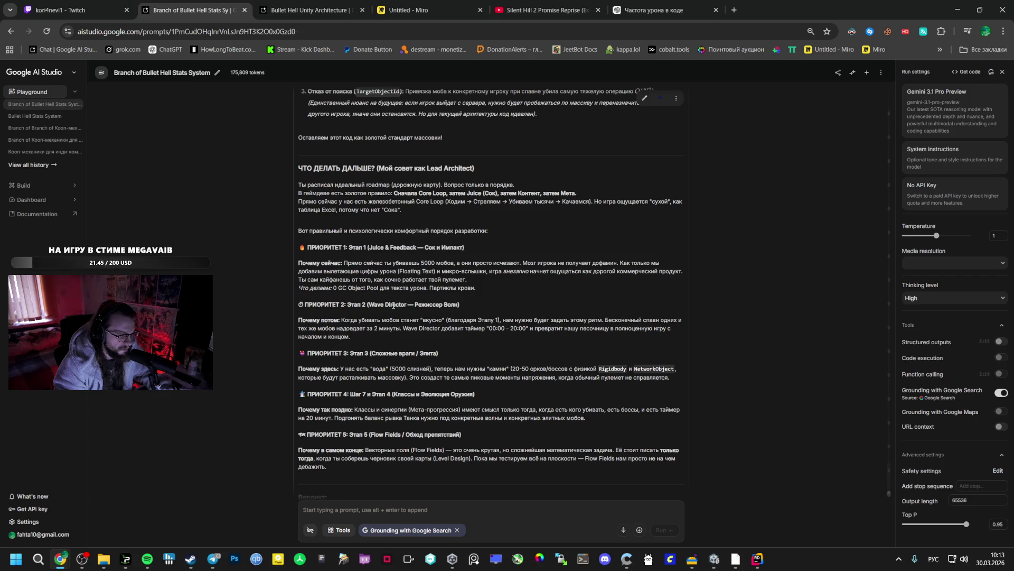
{"action": "scroll", "coordinate": [393, 306], "scroll_direction": "down", "scroll_amount": 2}
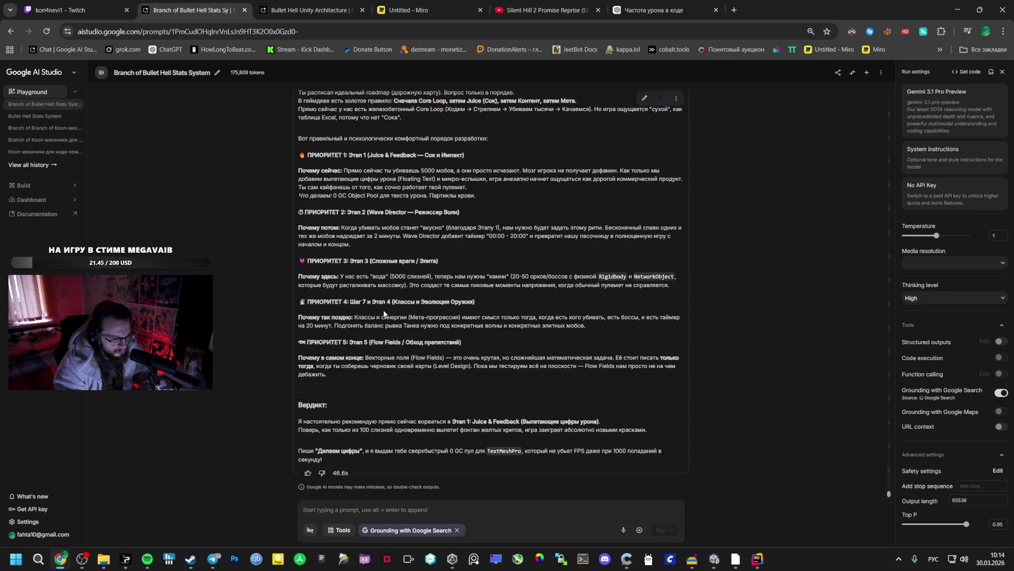
{"action": "left_click", "coordinate": [403, 510]}
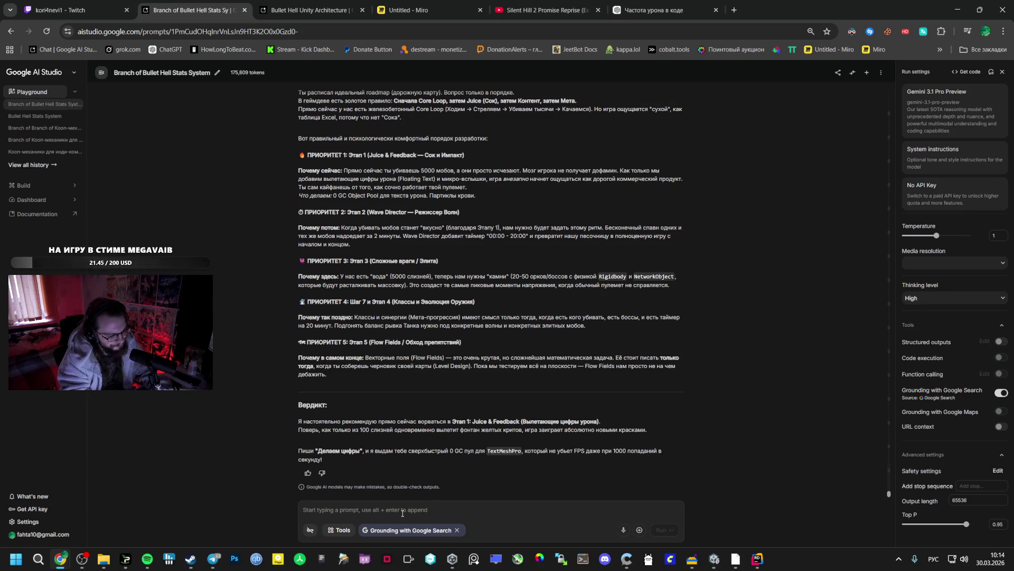
Step: Send 'Делаем' to approve starting the floating damage numbers stage
{"action": "type", "text": "Делаем"}
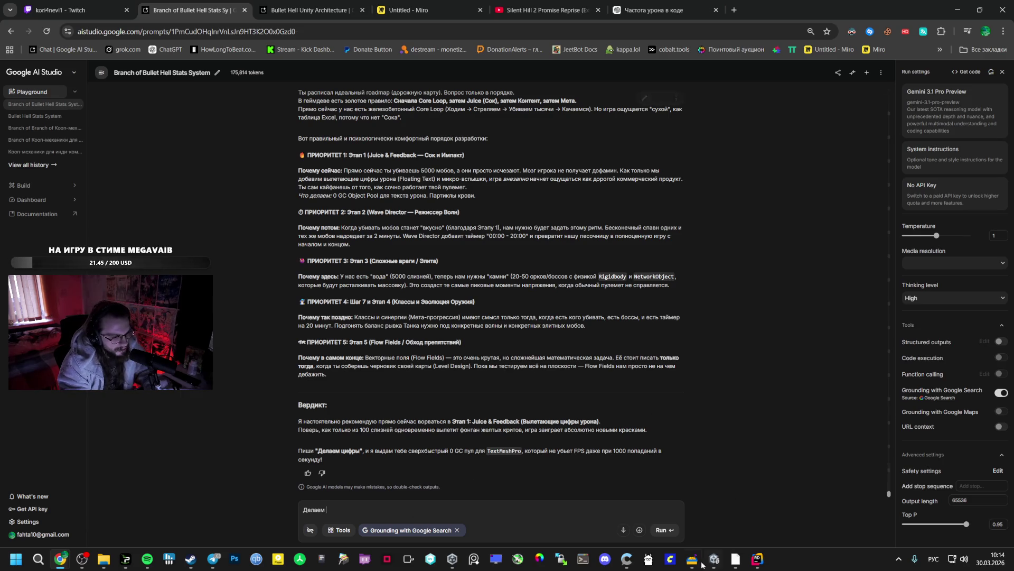
{"action": "left_click", "coordinate": [661, 530]}
{"action": "left_click", "coordinate": [213, 558]}
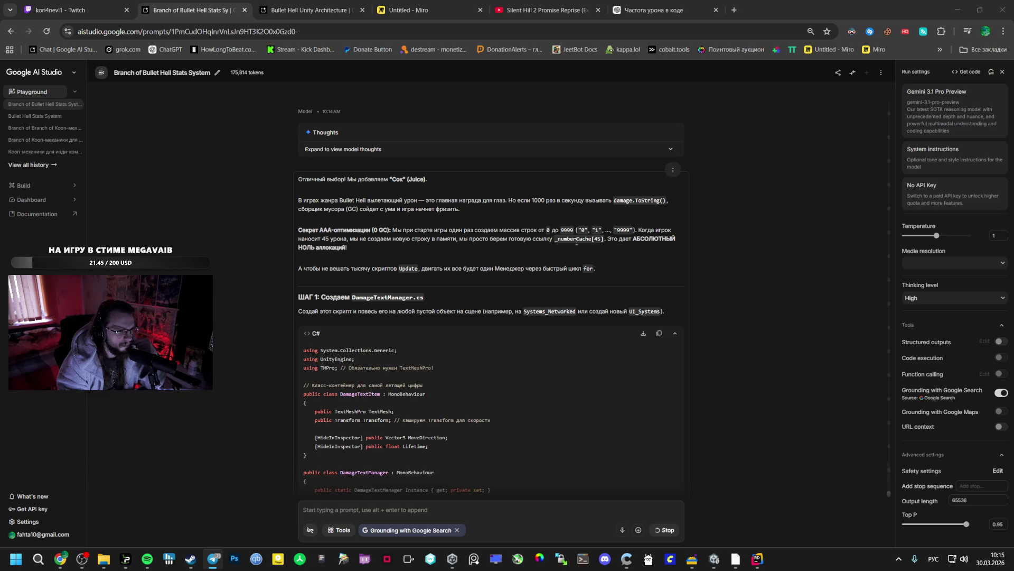
Step: Copy the class name DamageTextManager from Gemini's generated code
{"action": "scroll", "coordinate": [505, 283], "scroll_direction": "down", "scroll_amount": 3}
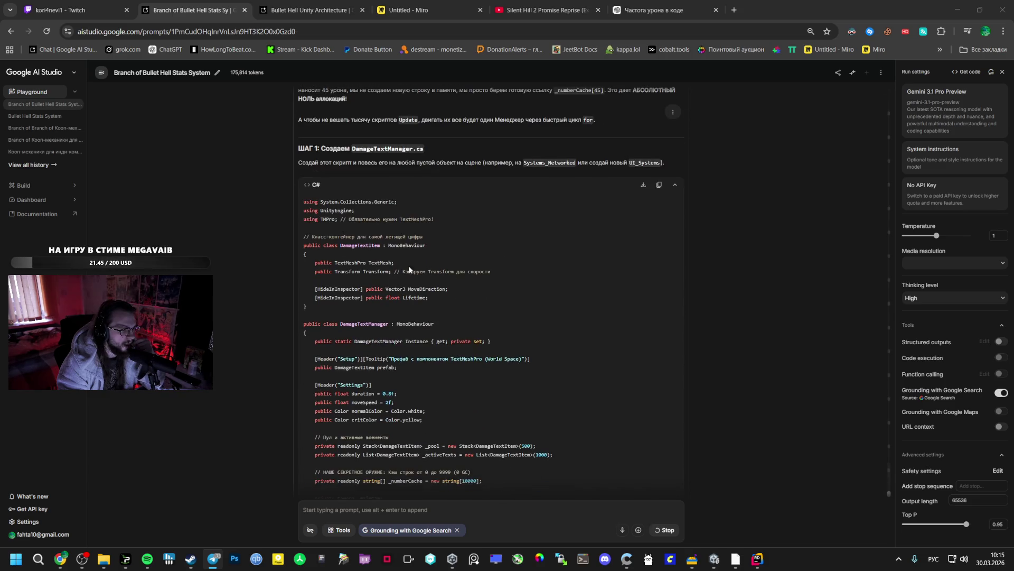
{"action": "mouse_move", "coordinate": [304, 204]}
{"action": "left_mouse_down"}
{"action": "mouse_move", "coordinate": [336, 217]}
{"action": "mouse_move", "coordinate": [438, 223]}
{"action": "mouse_move", "coordinate": [487, 315]}
{"action": "mouse_move", "coordinate": [477, 305]}
{"action": "left_mouse_up"}
{"action": "scroll", "coordinate": [486, 315], "scroll_direction": "down", "scroll_amount": 5}
{"action": "scroll", "coordinate": [487, 315], "scroll_direction": "down", "scroll_amount": 15}
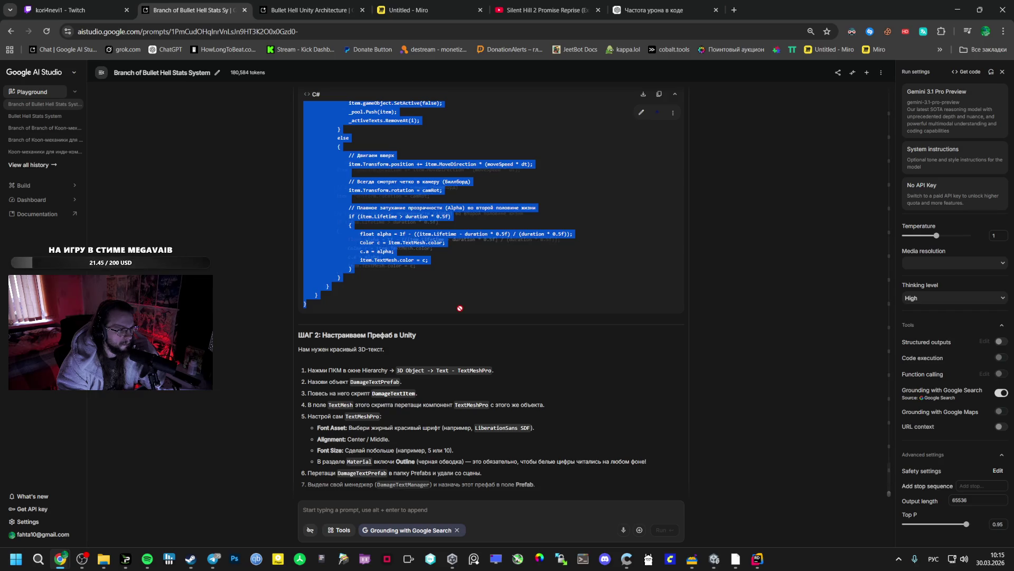
{"action": "right_click", "coordinate": [397, 245]}
{"action": "left_click", "coordinate": [414, 252]}
{"action": "scroll", "coordinate": [413, 254], "scroll_direction": "up", "scroll_amount": 5}
{"action": "scroll", "coordinate": [414, 254], "scroll_direction": "up", "scroll_amount": 10}
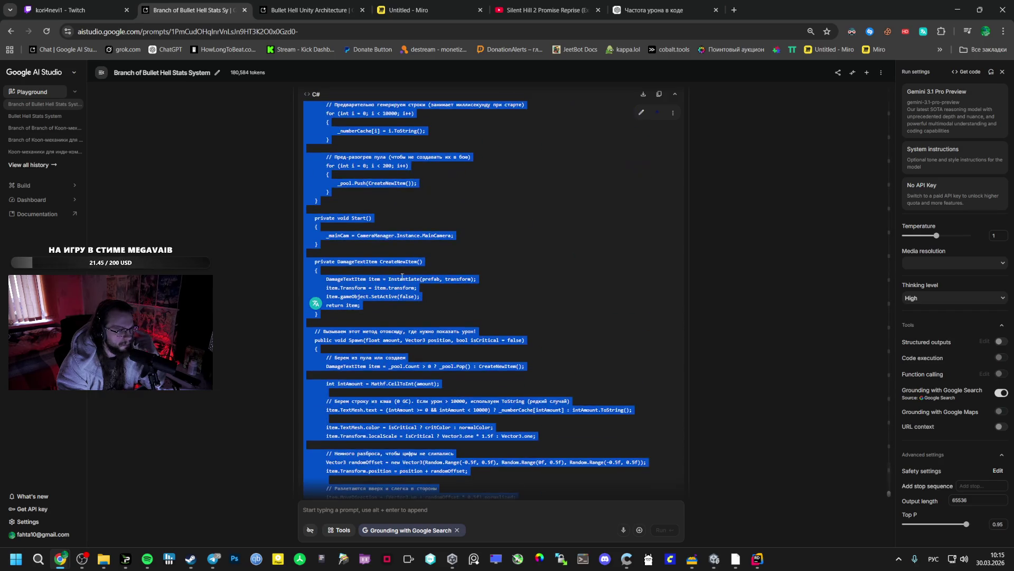
{"action": "left_click", "coordinate": [376, 295]}
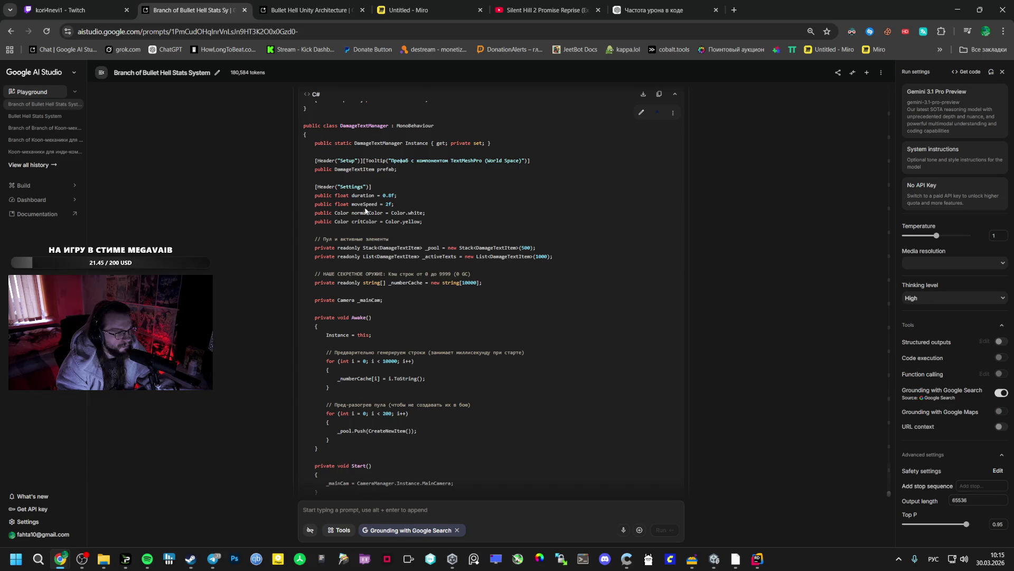
{"action": "scroll", "coordinate": [373, 264], "scroll_direction": "up", "scroll_amount": 2}
{"action": "double_click", "coordinate": [369, 226]}
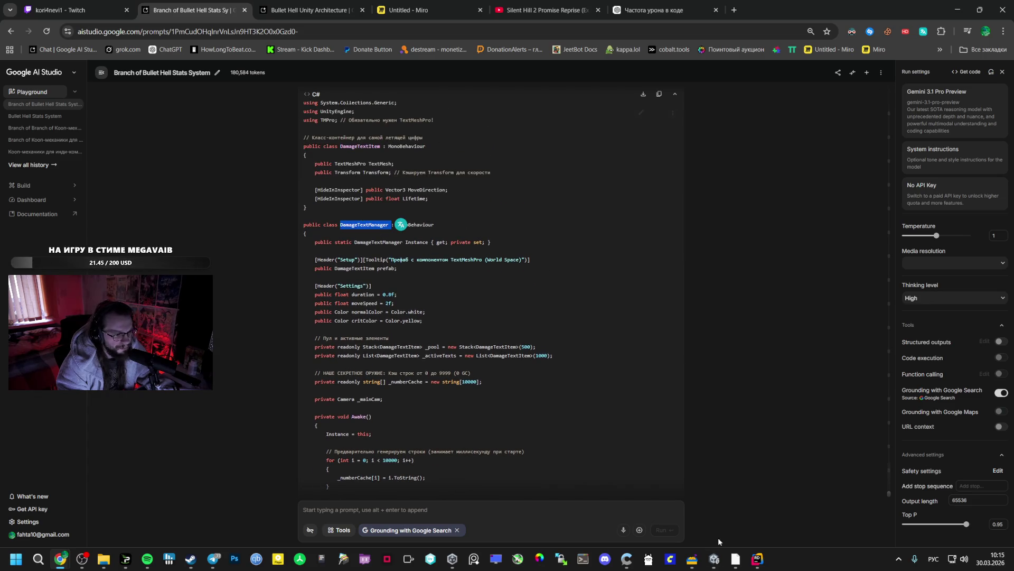
Step: Create a MonoBehaviour script named DamageTextManager in Unity's Manegers folder and open it
{"action": "mouse_move", "coordinate": [714, 558]}
{"action": "left_click", "coordinate": [713, 507]}
{"action": "left_click", "coordinate": [54, 476]}
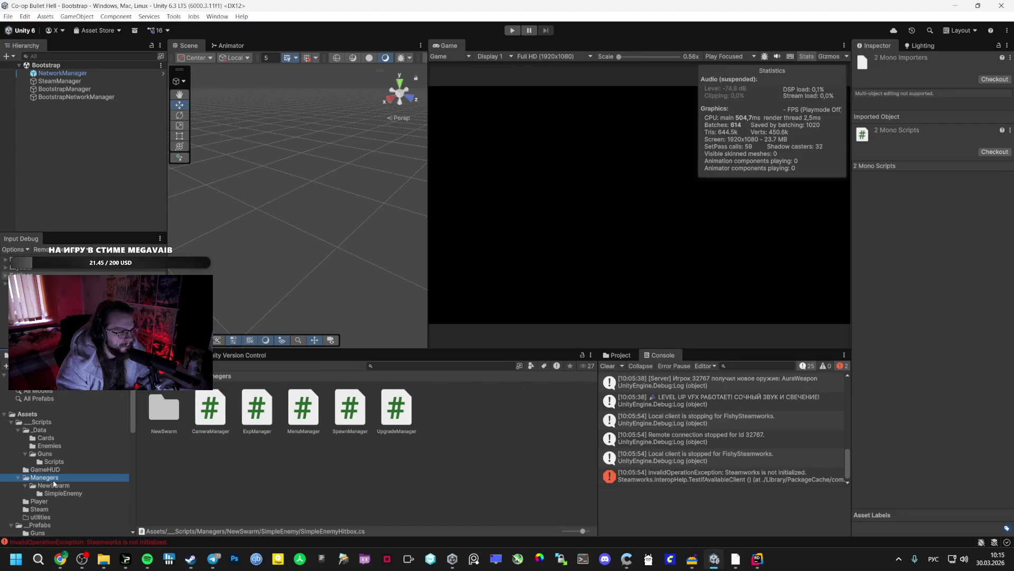
{"action": "right_click", "coordinate": [300, 474]}
{"action": "mouse_move", "coordinate": [317, 172]}
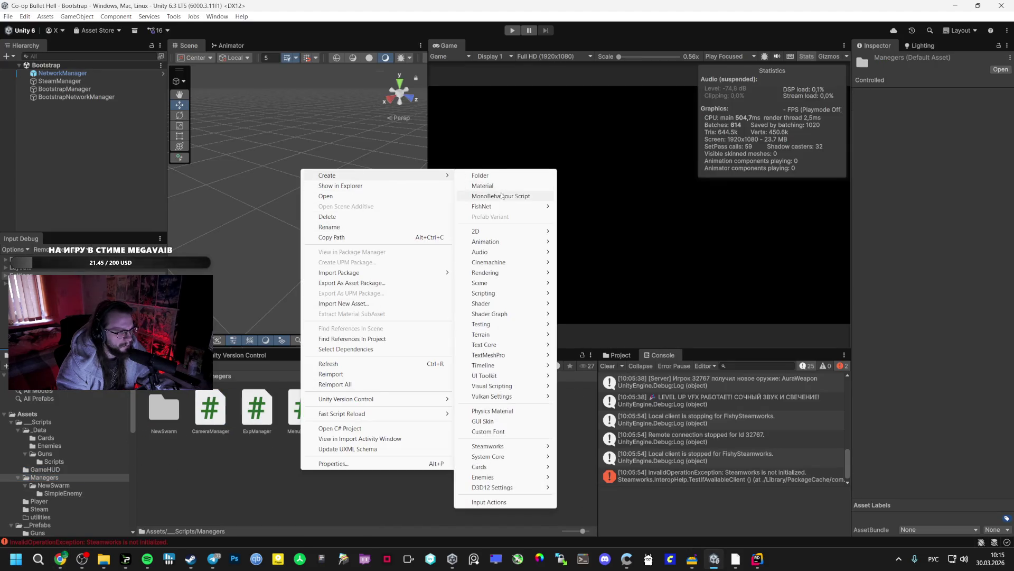
{"action": "left_click", "coordinate": [494, 254]}
{"action": "key", "text": "ctrl+v"}
{"action": "key", "text": "Return"}
{"action": "double_click", "coordinate": [256, 408]}
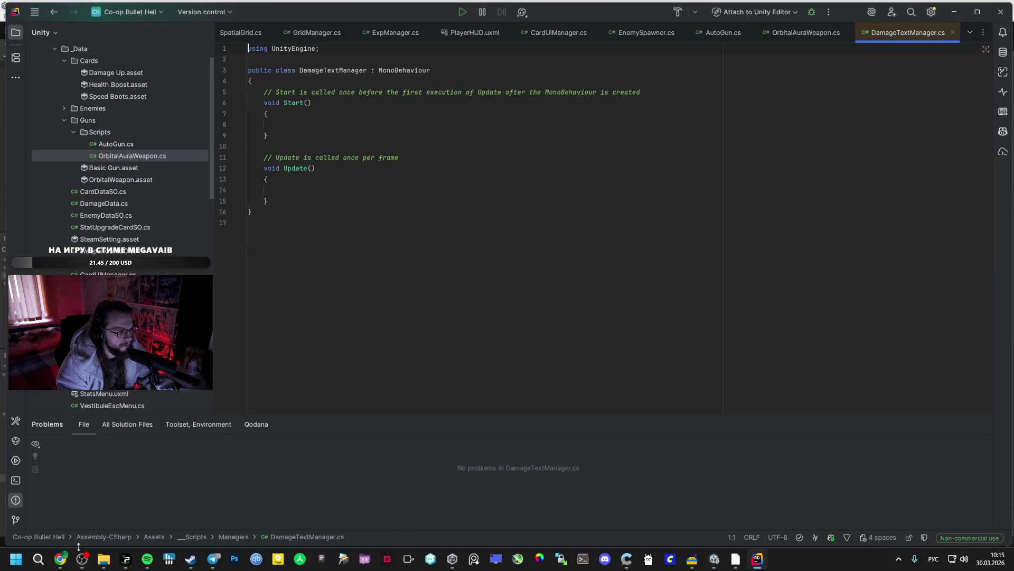
Step: Replace the DamageTextManager template with the copied code block from AI Studio
{"action": "mouse_move", "coordinate": [60, 559]}
{"action": "left_click", "coordinate": [58, 502]}
{"action": "left_click", "coordinate": [659, 94]}
{"action": "key", "text": "alt+Tab"}
{"action": "key", "text": "ctrl+a"}
{"action": "key", "text": "ctrl+v"}
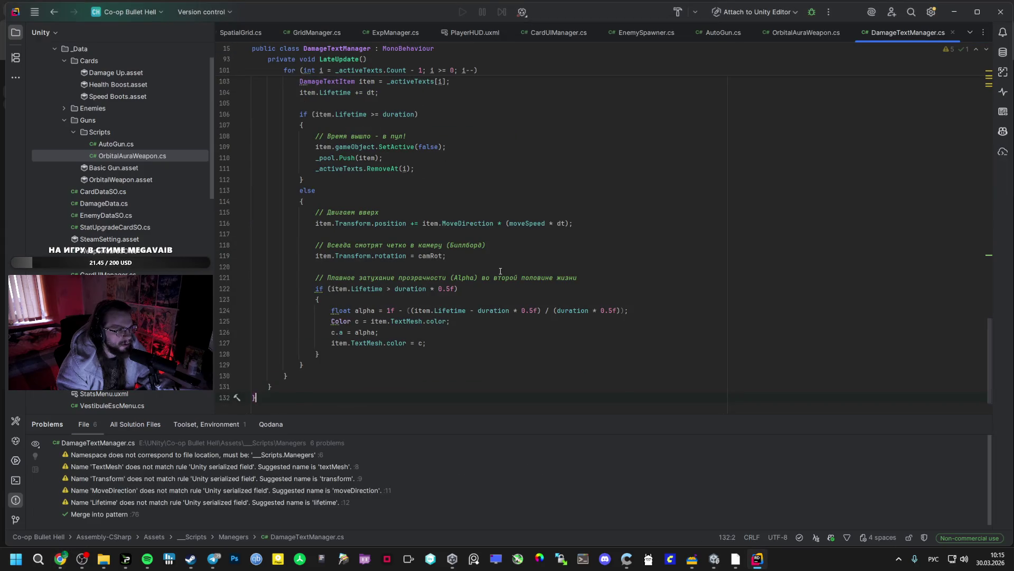
{"action": "key", "text": "alt+Tab"}
{"action": "scroll", "coordinate": [434, 285], "scroll_direction": "up", "scroll_amount": 2}
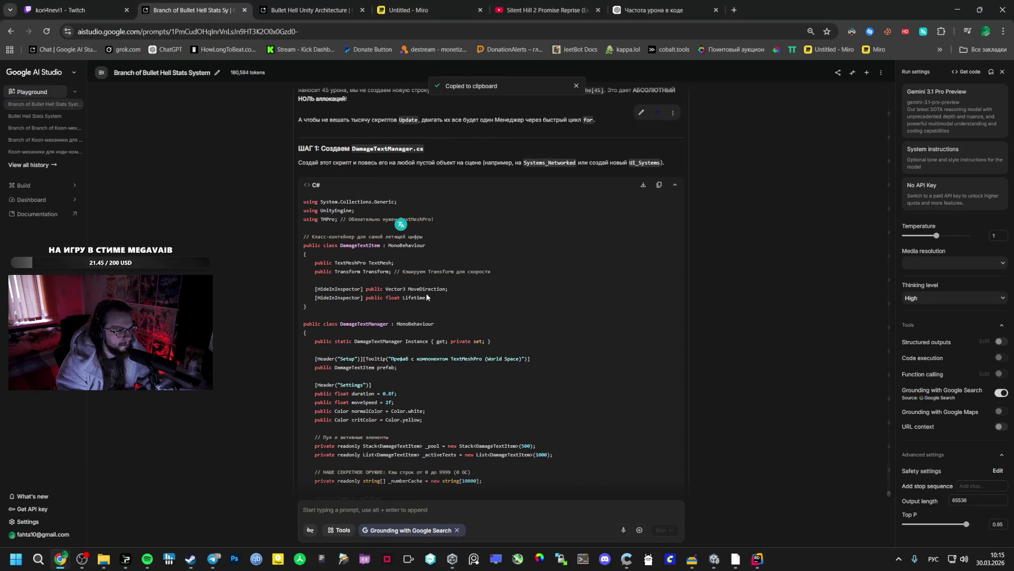
Step: Review the Systems_Networked placement and TextMeshPro prefab steps, then return to the Unity editor
{"action": "scroll", "coordinate": [426, 282], "scroll_direction": "up", "scroll_amount": 1}
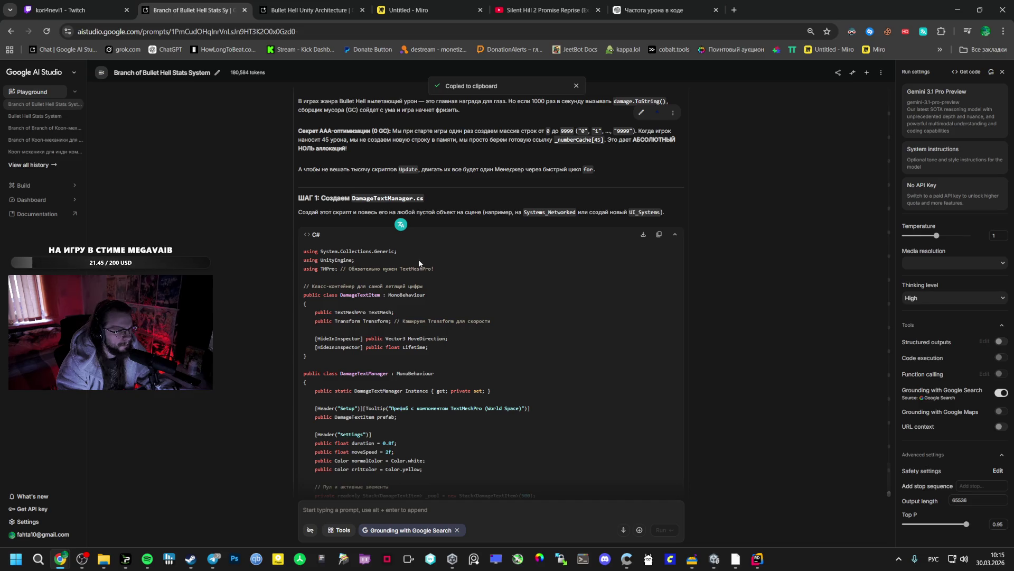
{"action": "double_click", "coordinate": [561, 212]}
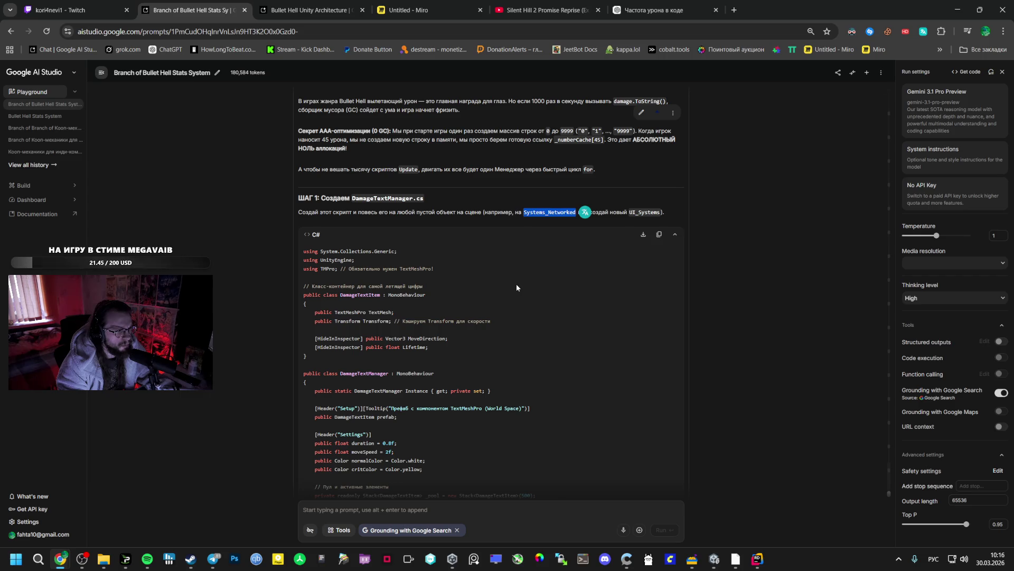
{"action": "scroll", "coordinate": [516, 285], "scroll_direction": "up", "scroll_amount": 1}
{"action": "scroll", "coordinate": [516, 288], "scroll_direction": "down", "scroll_amount": 6}
{"action": "scroll", "coordinate": [516, 292], "scroll_direction": "down", "scroll_amount": 10}
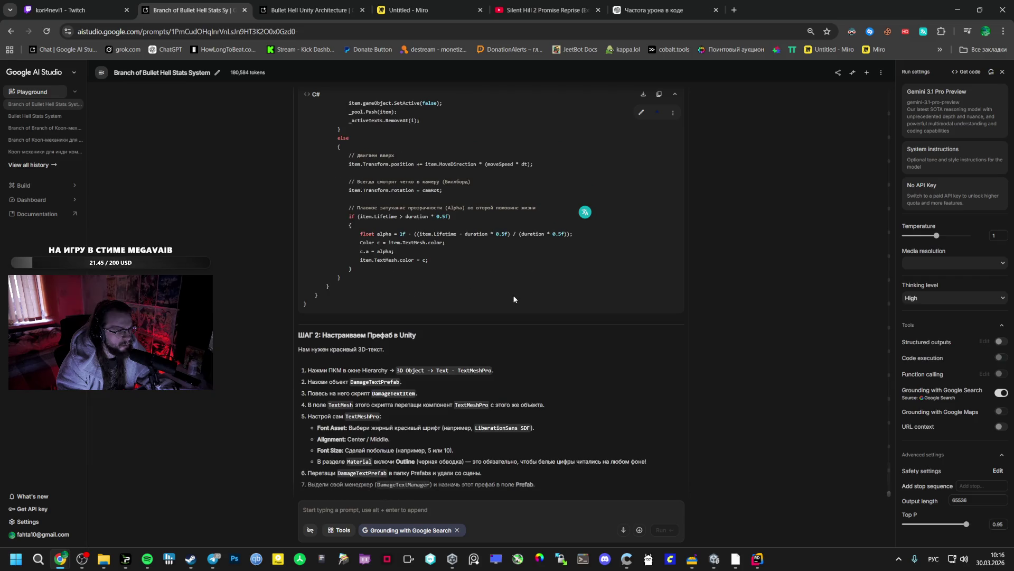
{"action": "double_click", "coordinate": [475, 372]}
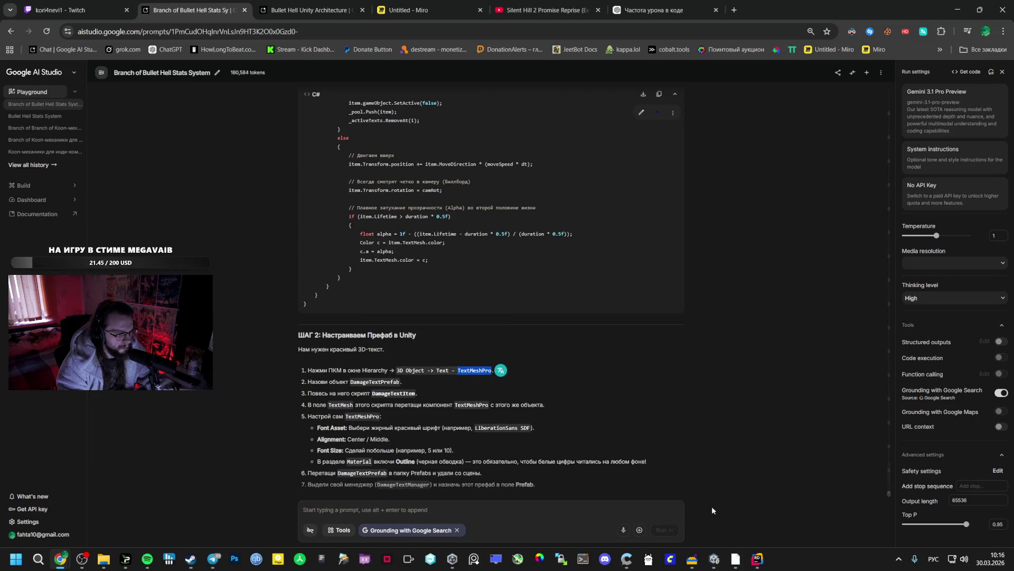
{"action": "left_click", "coordinate": [714, 558]}
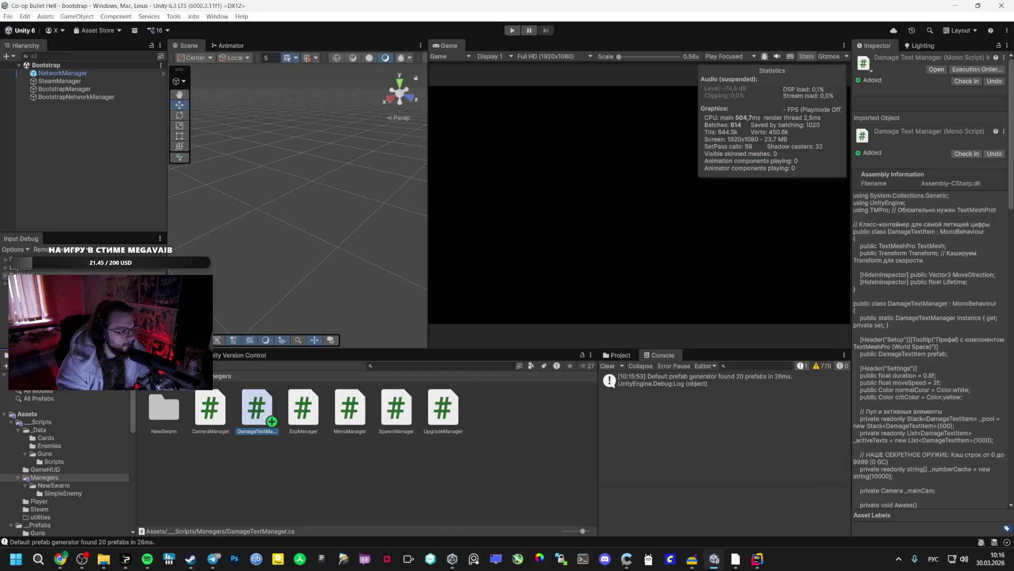
Step: Open the Vestibule scene from the _Scenes folder and show the Manegers scripts folder
{"action": "scroll", "coordinate": [53, 502], "scroll_direction": "down", "scroll_amount": 3}
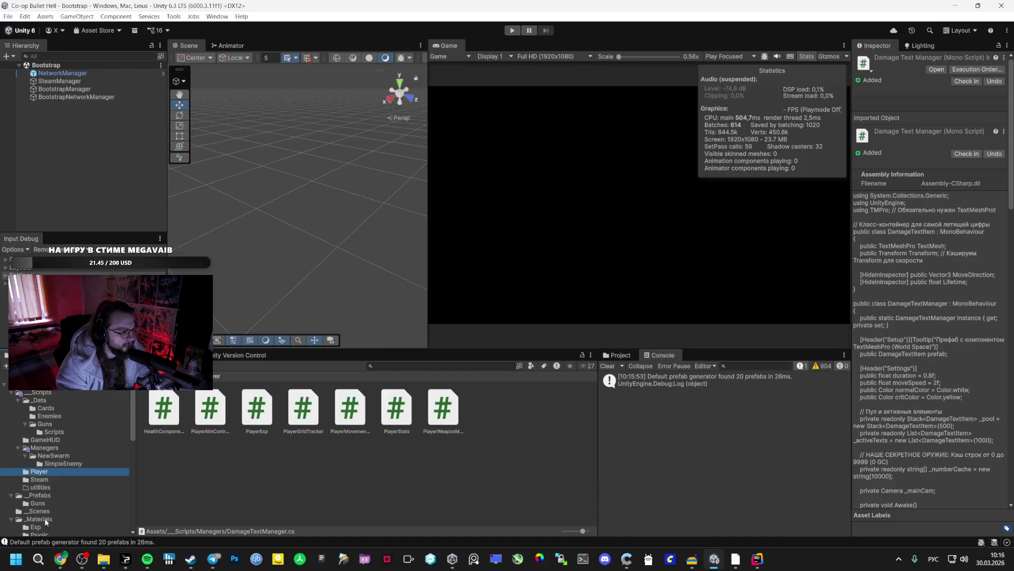
{"action": "left_click", "coordinate": [40, 481]}
{"action": "double_click", "coordinate": [304, 407]}
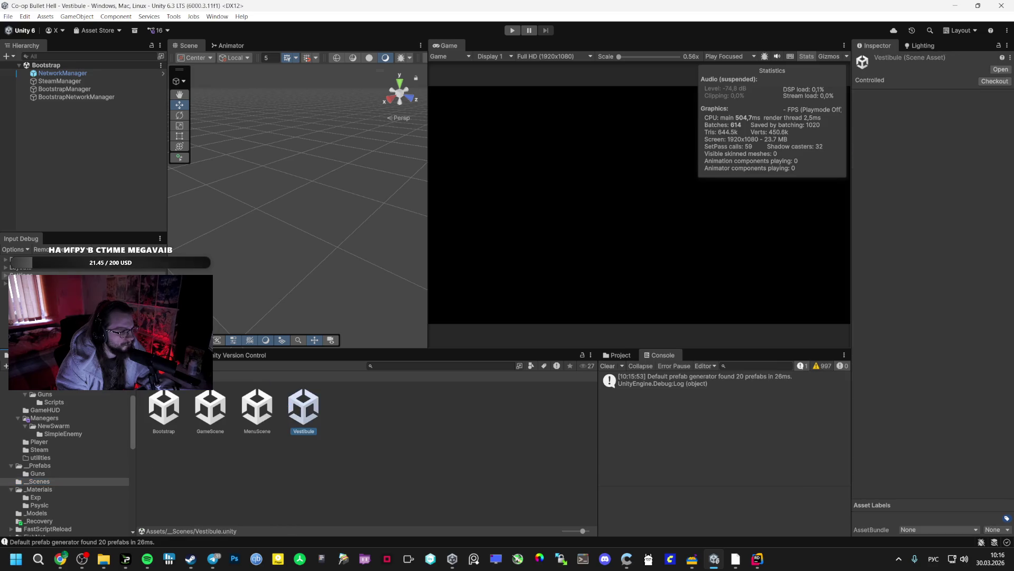
{"action": "left_click", "coordinate": [65, 418]}
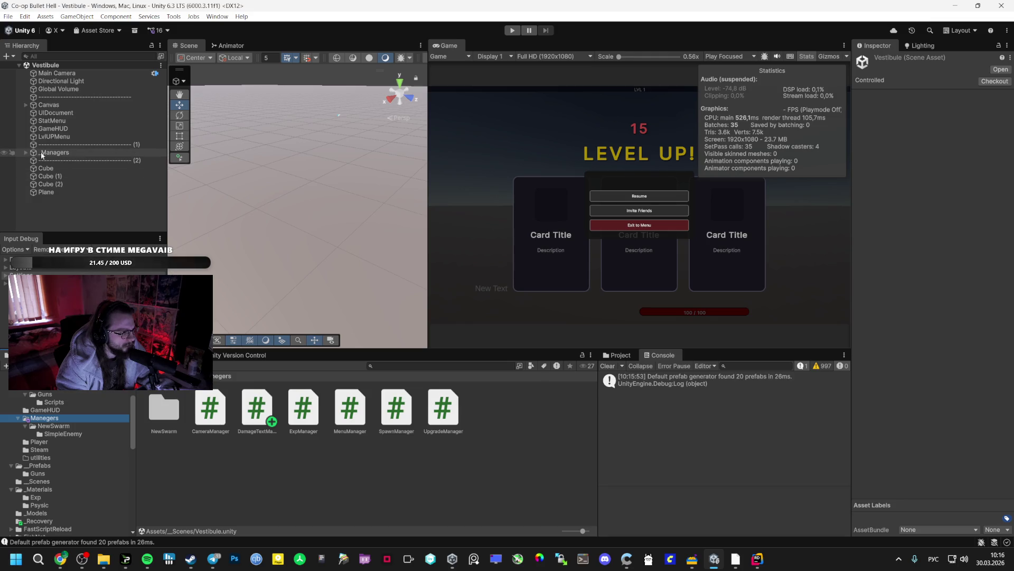
Step: Create an empty DamageTextsManager child under _Managers and attach the DamageTextManager script
{"action": "left_click", "coordinate": [26, 152]}
{"action": "right_click", "coordinate": [48, 153]}
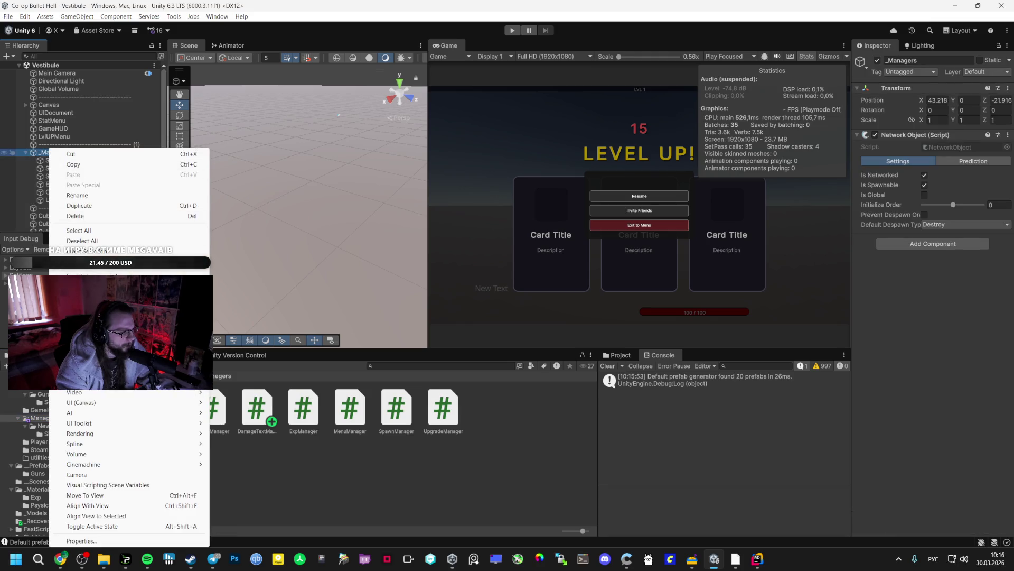
{"action": "left_click", "coordinate": [85, 316]}
{"action": "type", "text": "Eyue"}
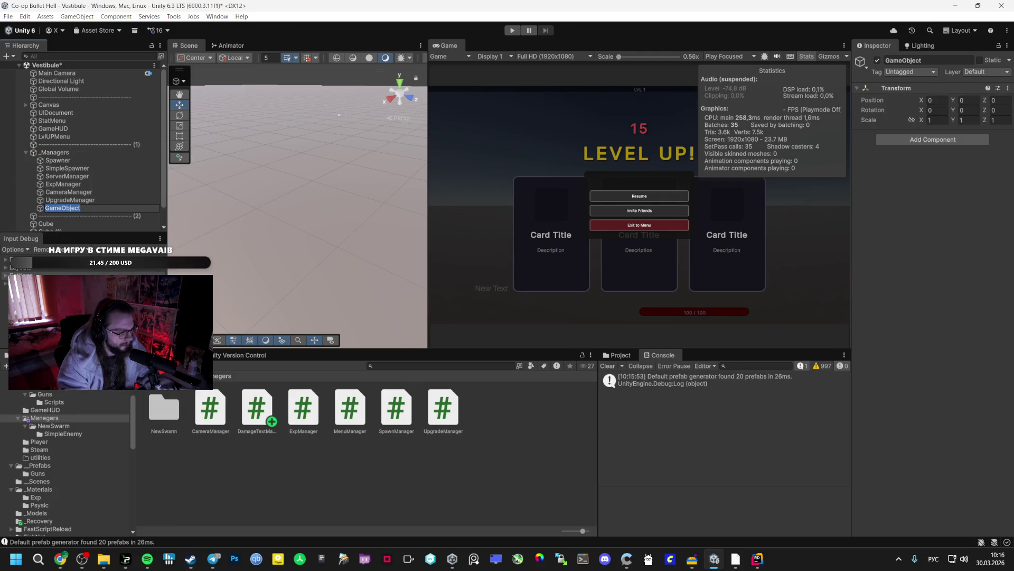
{"action": "type", "text": "ь"}
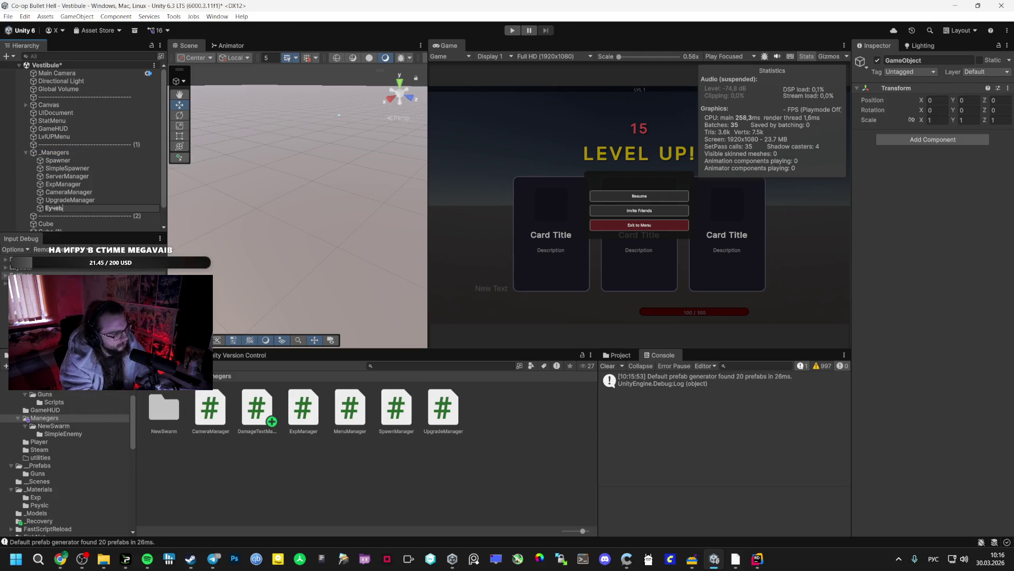
{"action": "type", "text": "t"}
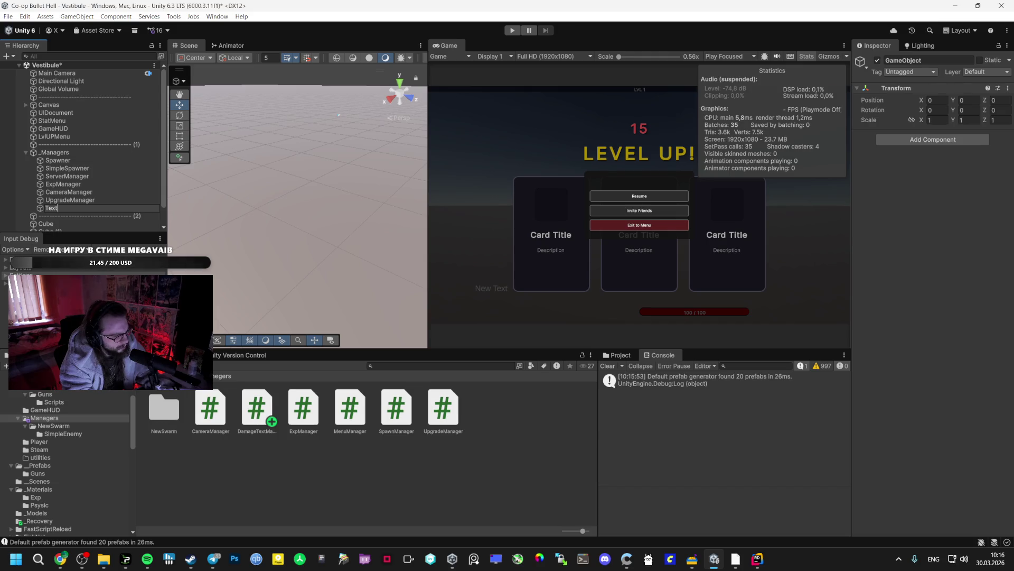
{"action": "type", "text": "Damage"}
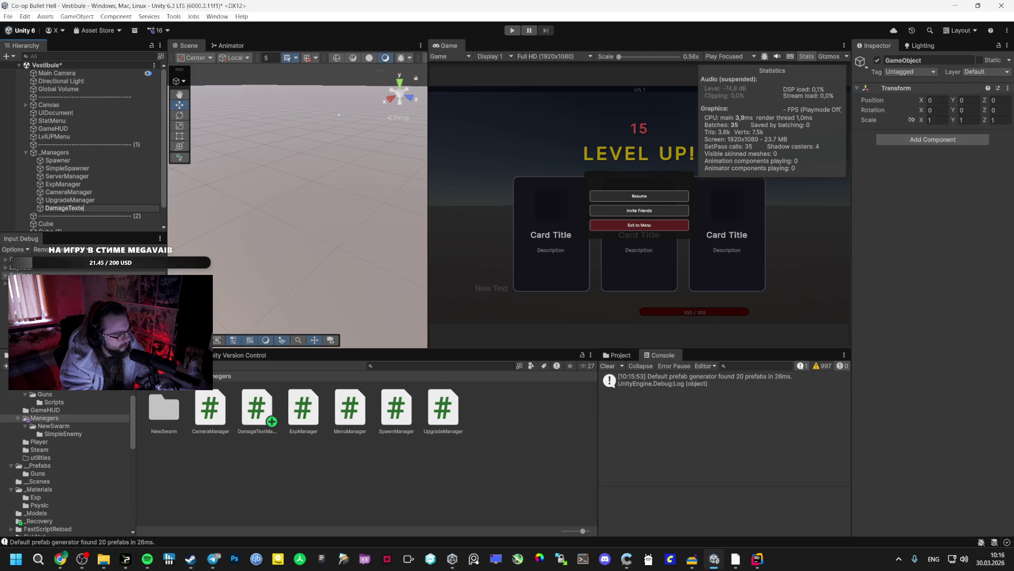
{"action": "type", "text": "nager"}
{"action": "key", "text": "Return"}
{"action": "mouse_move", "coordinate": [257, 408]}
{"action": "left_mouse_down"}
{"action": "mouse_move", "coordinate": [765, 233]}
{"action": "mouse_move", "coordinate": [893, 240]}
{"action": "left_mouse_up"}
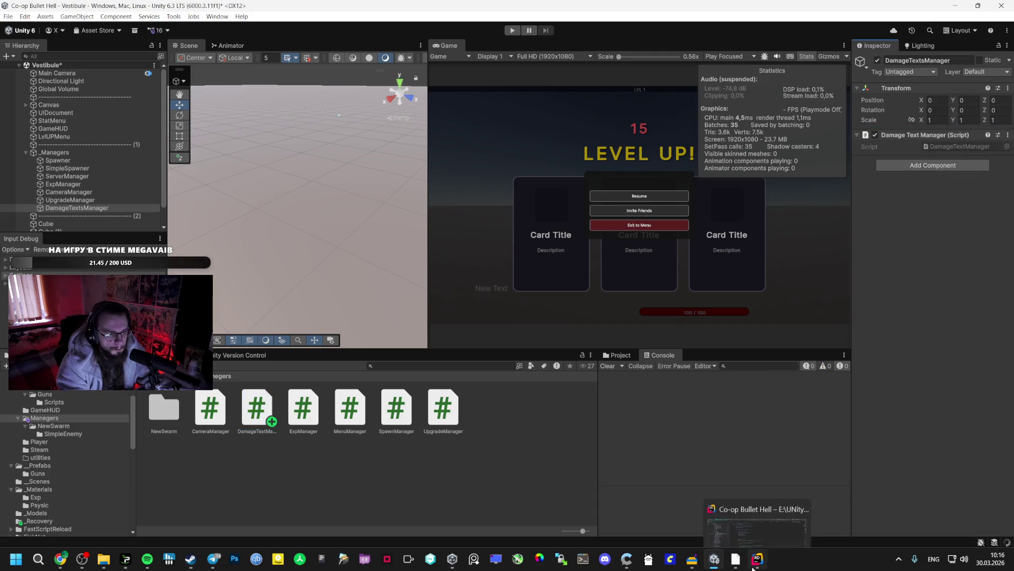
{"action": "key", "text": "alt+Tab"}
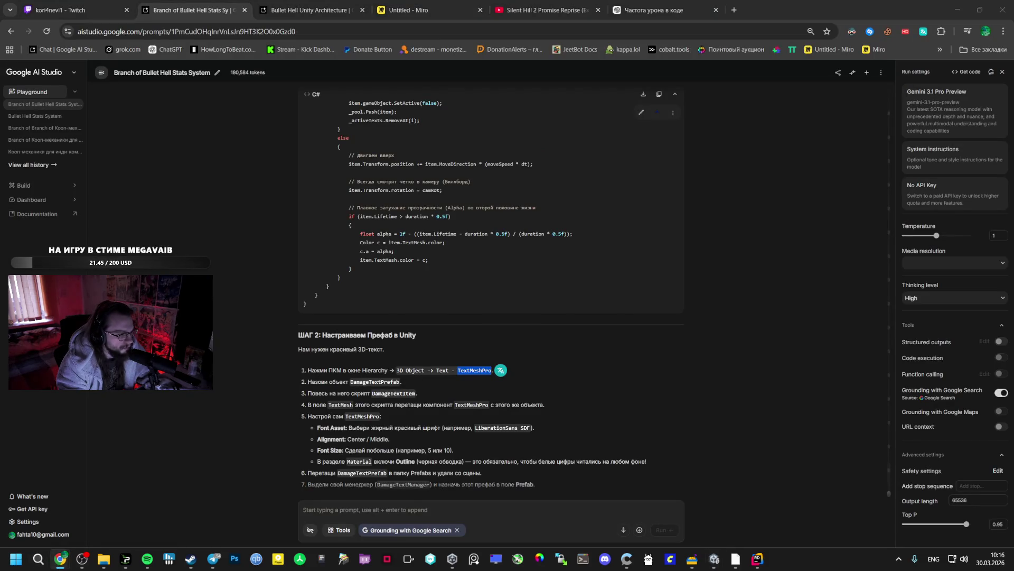
Step: Select the DamageTextPrefab name in the guide's Step 2 and scroll back through the answer
{"action": "left_click", "coordinate": [355, 411]}
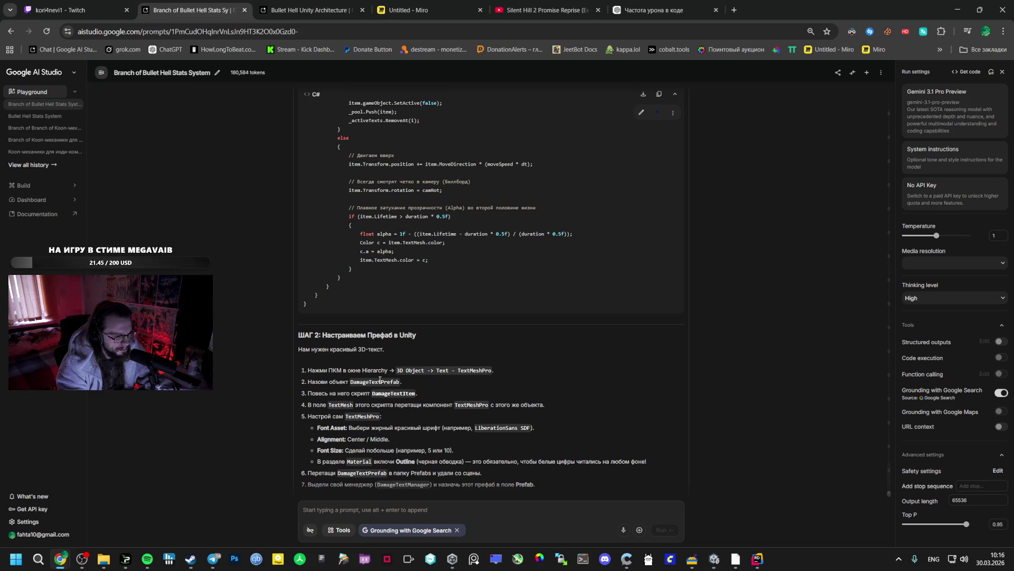
{"action": "double_click", "coordinate": [375, 382]}
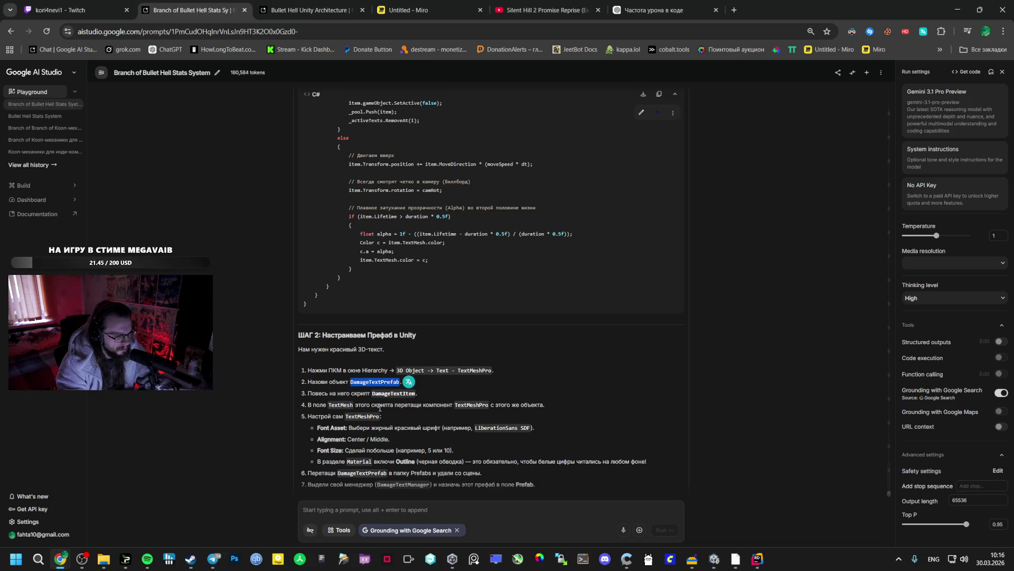
{"action": "key", "text": "alt+Tab"}
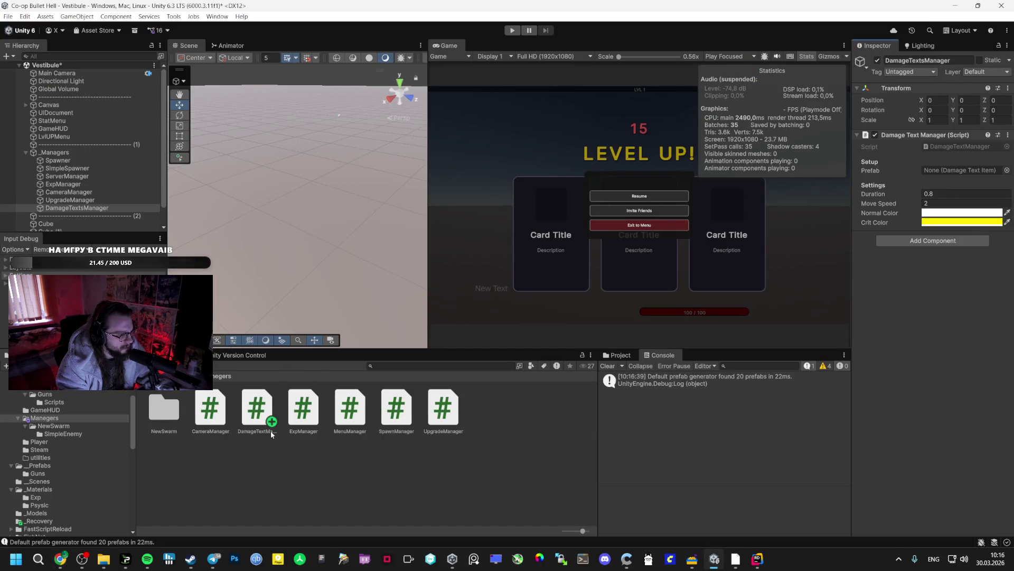
{"action": "key", "text": "alt+Tab"}
{"action": "scroll", "coordinate": [372, 360], "scroll_direction": "up", "scroll_amount": 4}
{"action": "scroll", "coordinate": [372, 360], "scroll_direction": "up", "scroll_amount": 10}
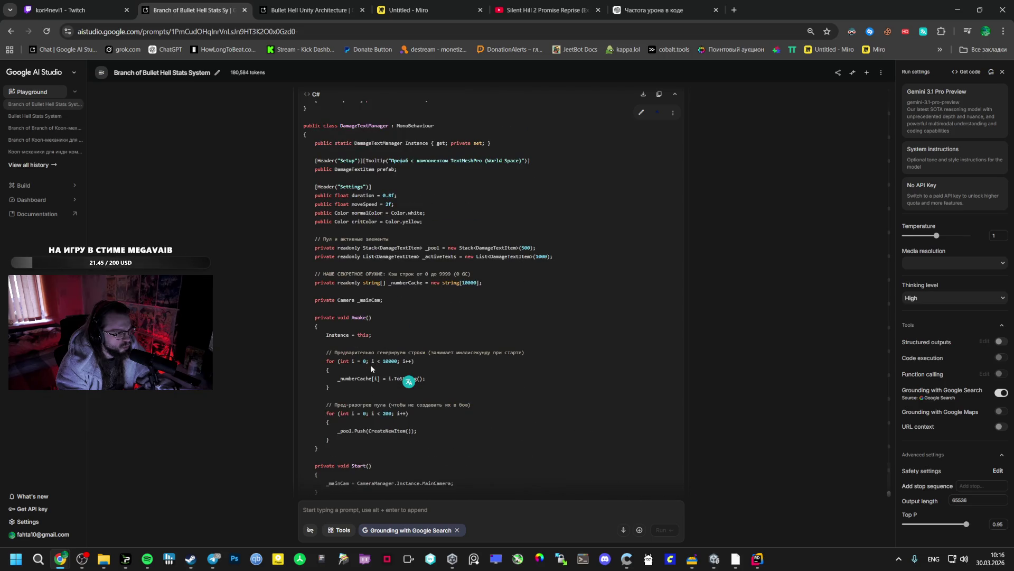
{"action": "scroll", "coordinate": [371, 365], "scroll_direction": "up", "scroll_amount": 5}
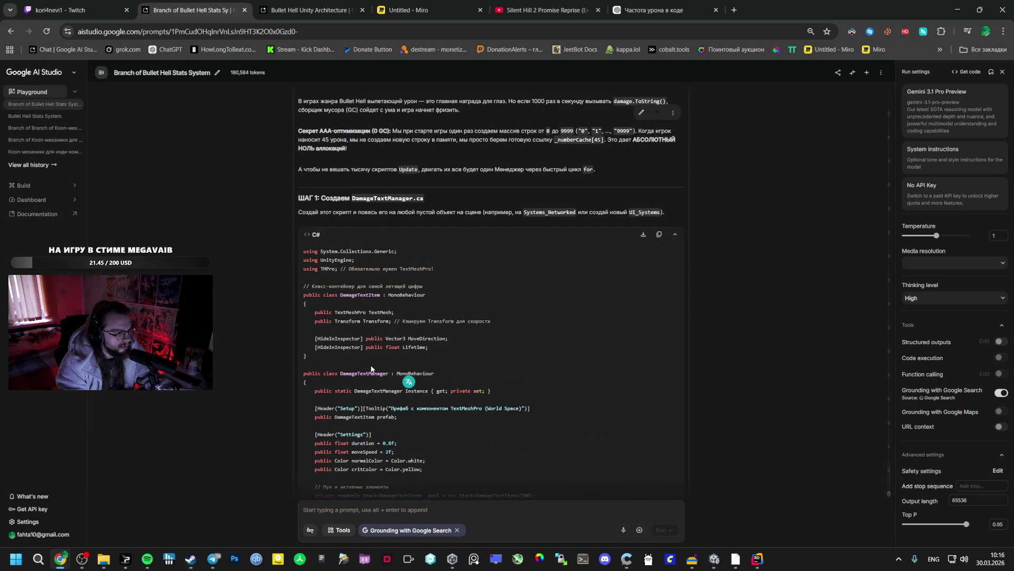
Step: Re-read the DamageTextManager code in the guide, then return to Unity's Manegers folder
{"action": "key", "text": "alt+Tab"}
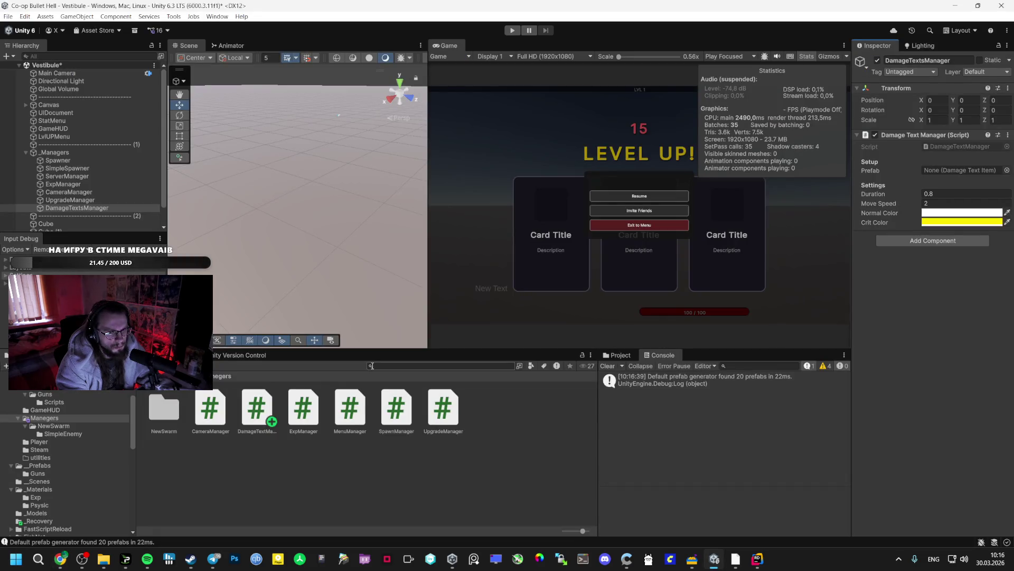
{"action": "key", "text": "alt+Tab"}
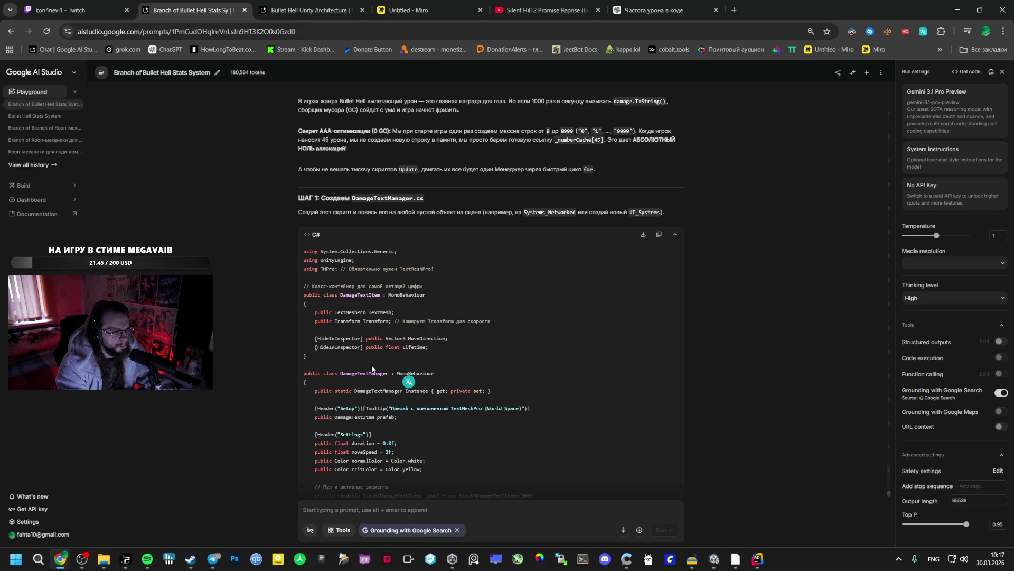
{"action": "scroll", "coordinate": [372, 368], "scroll_direction": "down", "scroll_amount": 15}
{"action": "scroll", "coordinate": [370, 365], "scroll_direction": "up", "scroll_amount": 3}
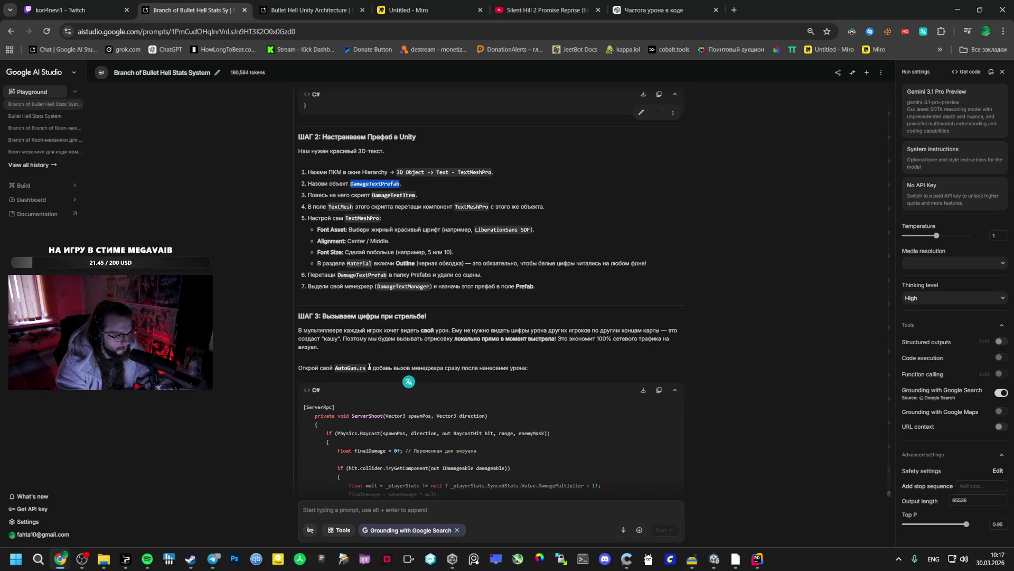
{"action": "scroll", "coordinate": [369, 365], "scroll_direction": "up", "scroll_amount": 1}
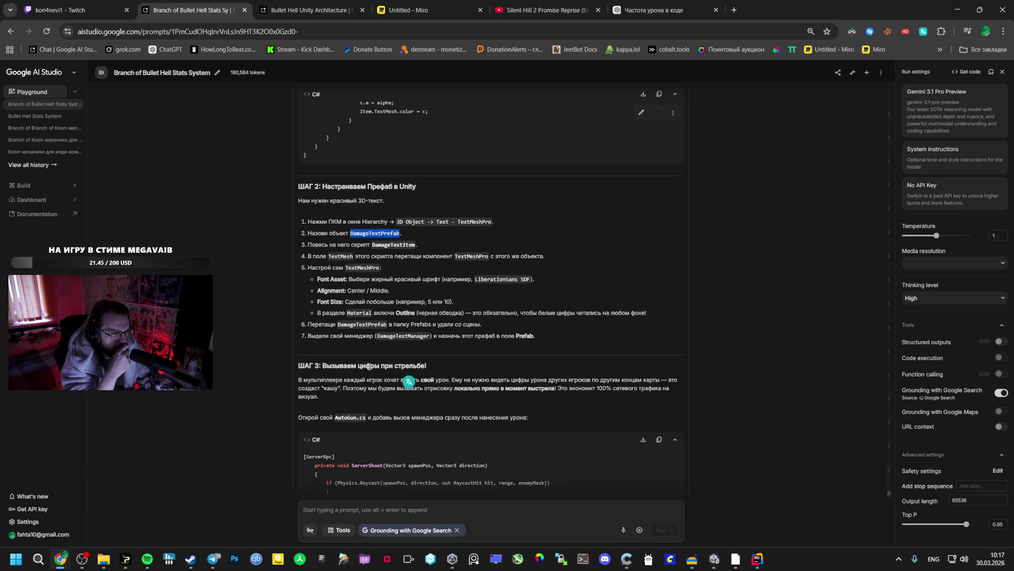
{"action": "key", "text": "alt+Tab"}
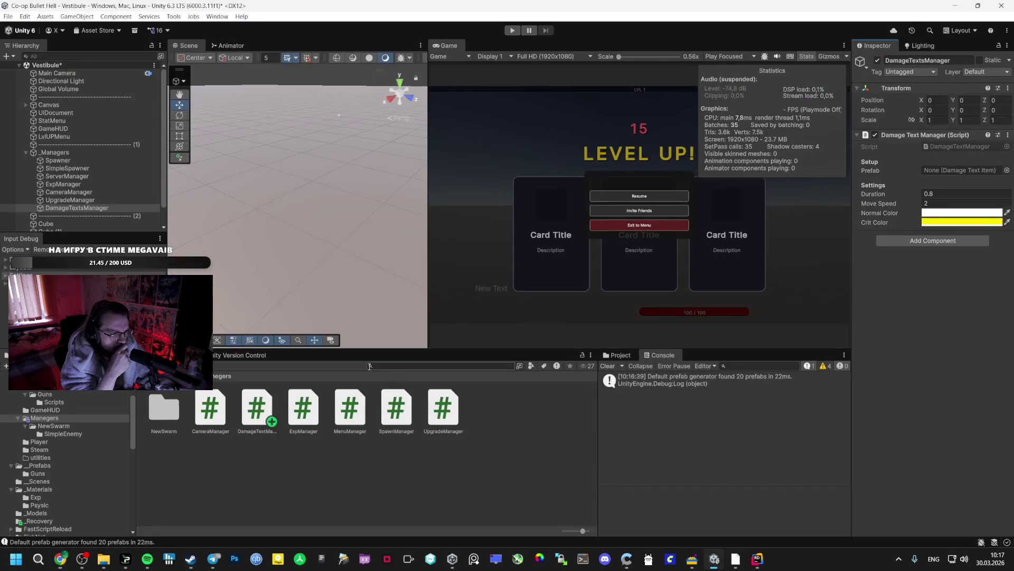
{"action": "right_click", "coordinate": [362, 475]}
Step: Open DamageTextManager.cs in Rider and select the whole DamageTextItem class for extraction
{"action": "mouse_move", "coordinate": [396, 181]}
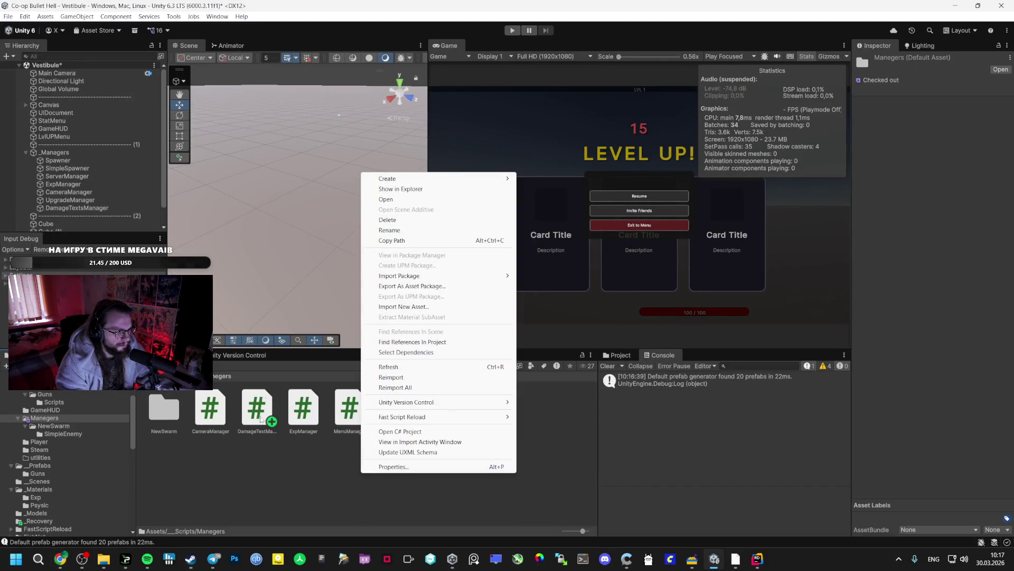
{"action": "left_click", "coordinate": [400, 431]}
{"action": "left_click_drag", "start_coordinate": [990, 359], "coordinate": [989, 133]}
{"action": "left_click_drag", "start_coordinate": [294, 203], "coordinate": [255, 91]}
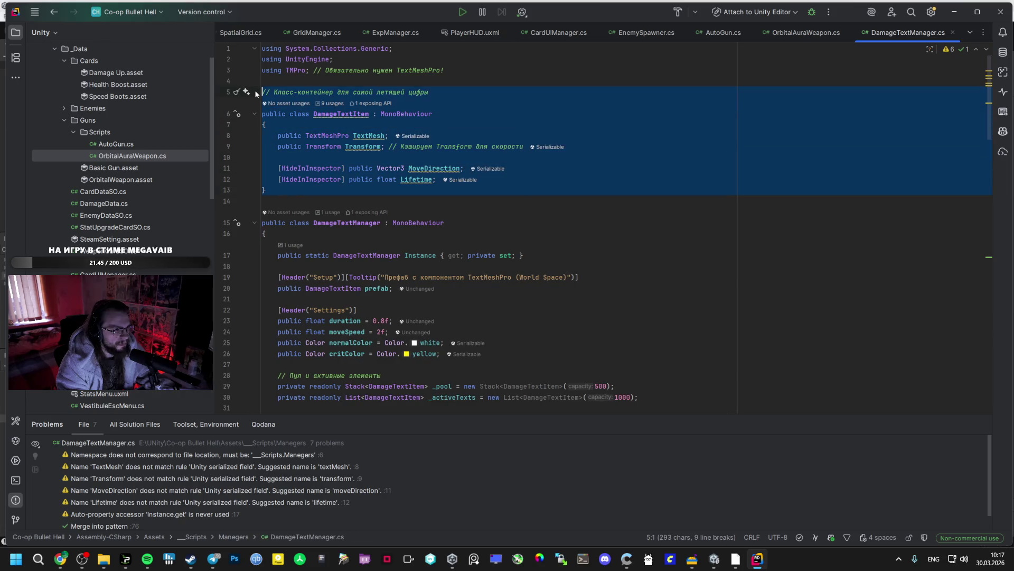
{"action": "key", "text": "ctrl+x"}
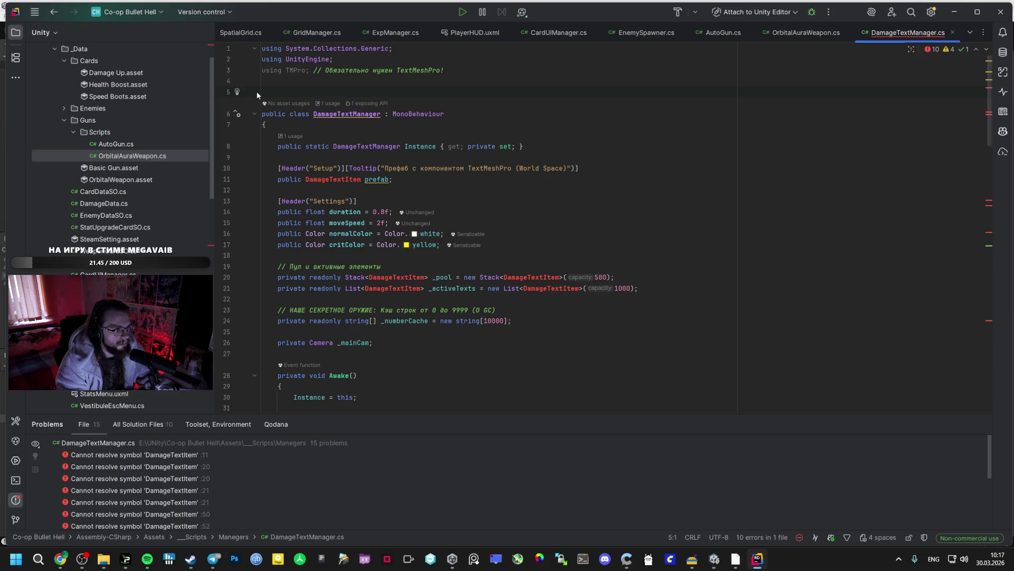
{"action": "key", "text": "BackSpace"}
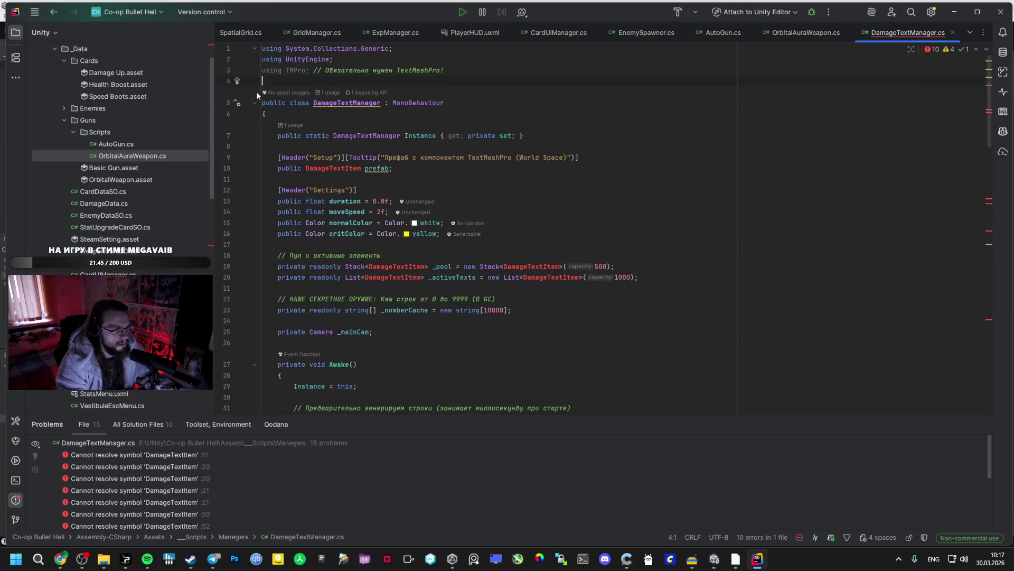
{"action": "key", "text": "alt+Tab"}
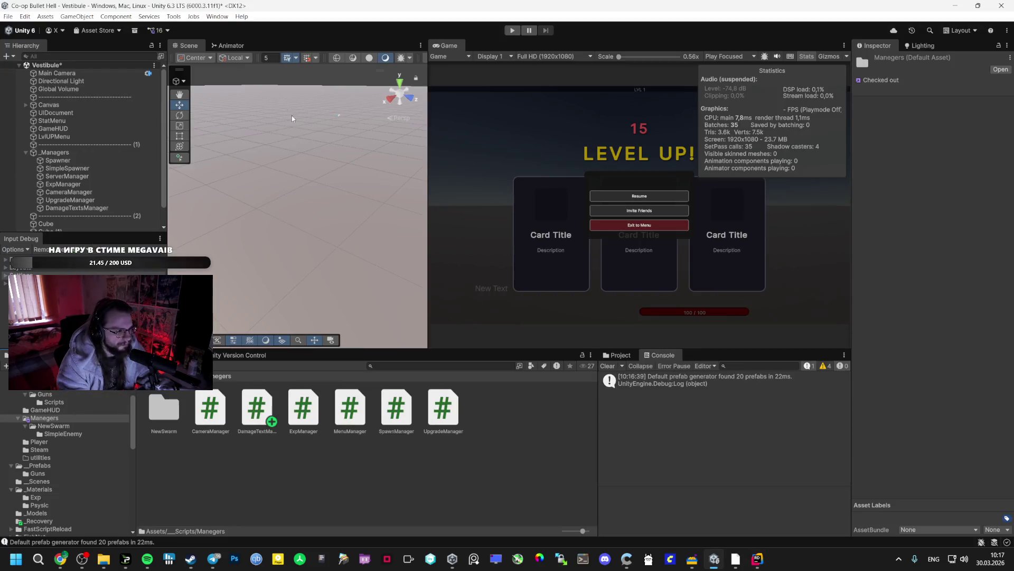
{"action": "key", "text": "alt+Tab"}
{"action": "key", "text": "ctrl+z"}
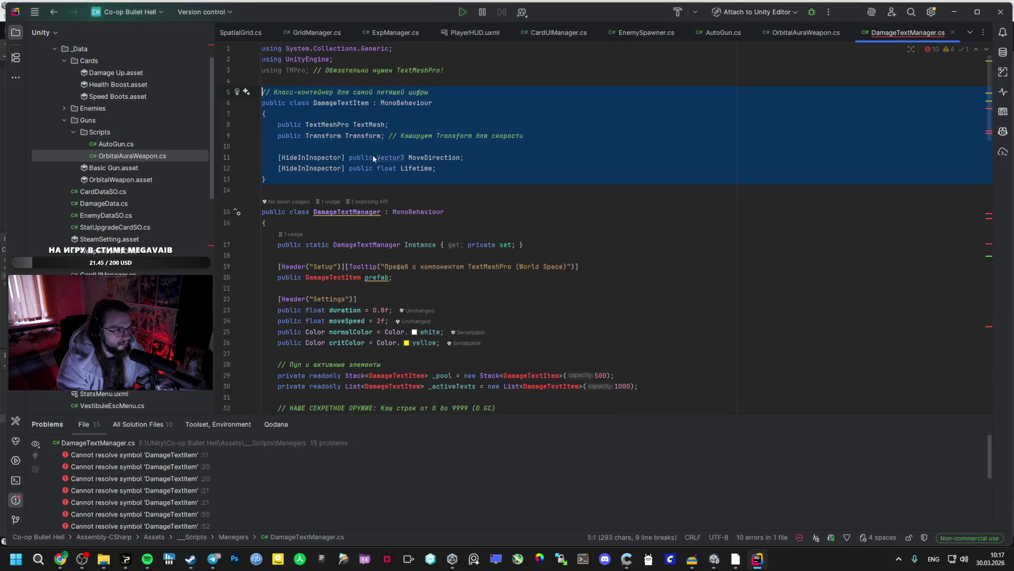
{"action": "key", "text": "alt+Tab"}
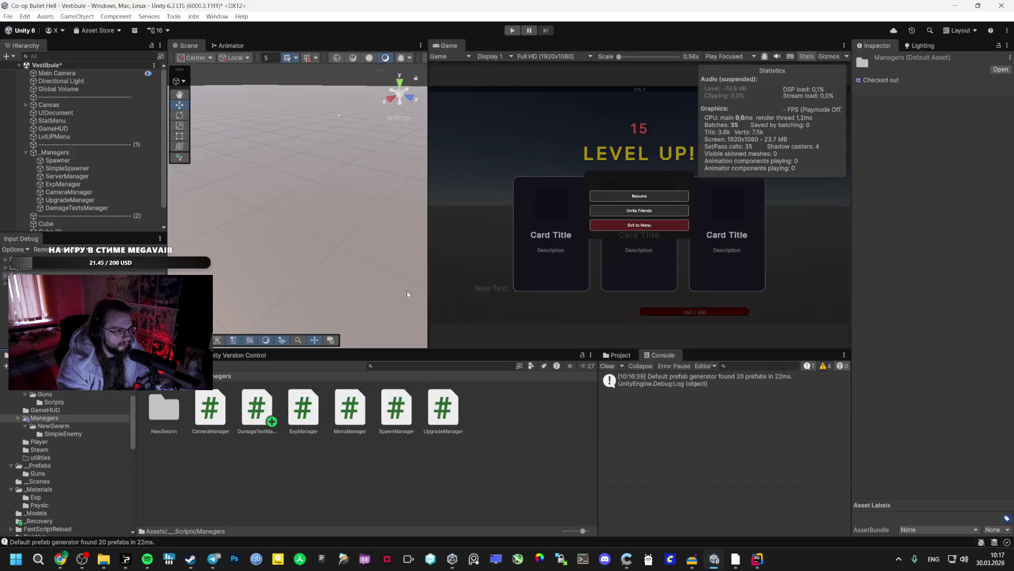
Step: Create a DamageTextItem C# script in Manegers and move the DamageTextItem class into it
{"action": "right_click", "coordinate": [392, 465]}
{"action": "mouse_move", "coordinate": [446, 171]}
{"action": "left_click", "coordinate": [577, 192]}
{"action": "type", "text": "DamageTextItem"}
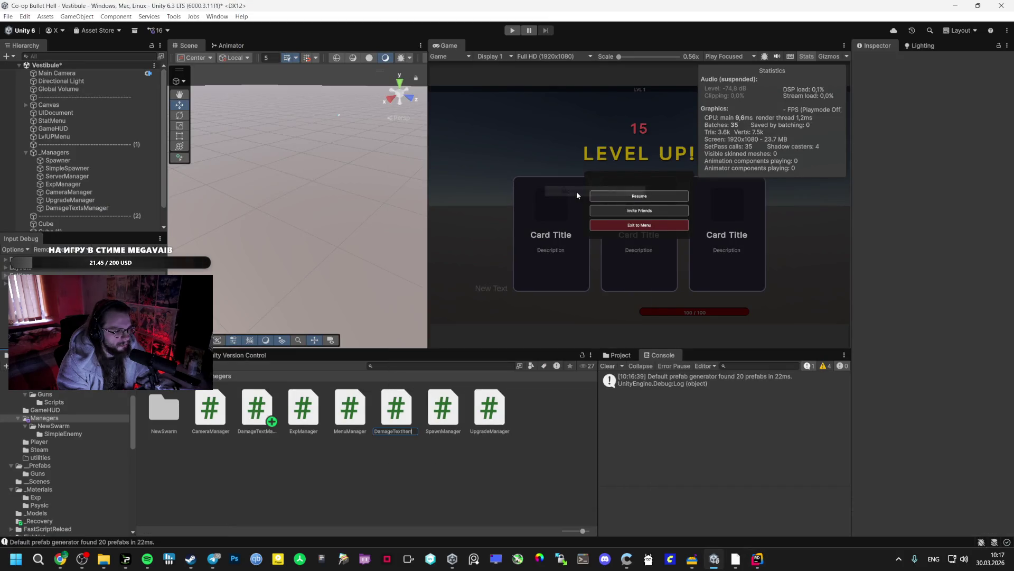
{"action": "key", "text": "Return"}
{"action": "key", "text": "alt+Tab"}
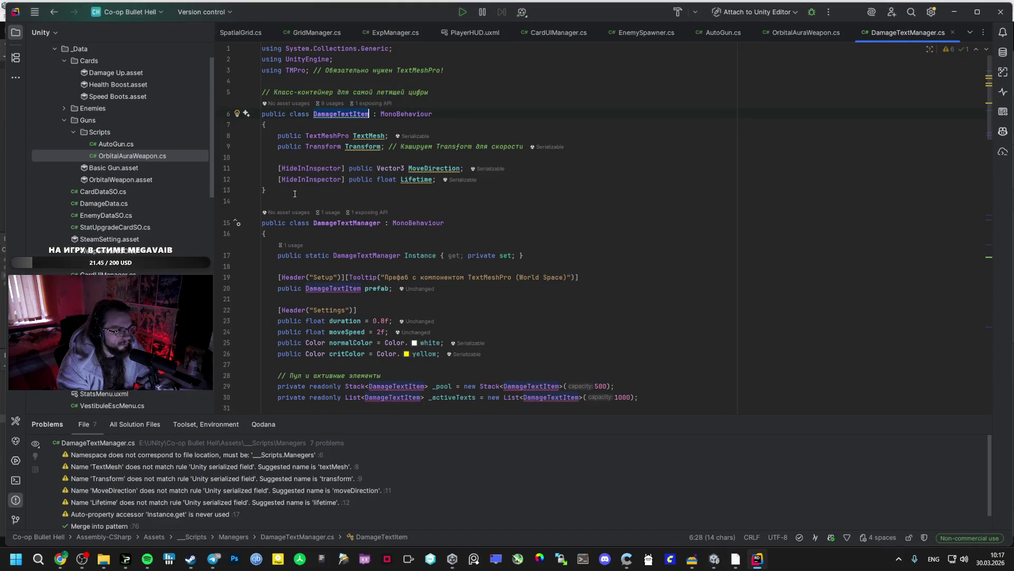
{"action": "key", "text": "ctrl+x"}
{"action": "key", "text": "alt+Tab"}
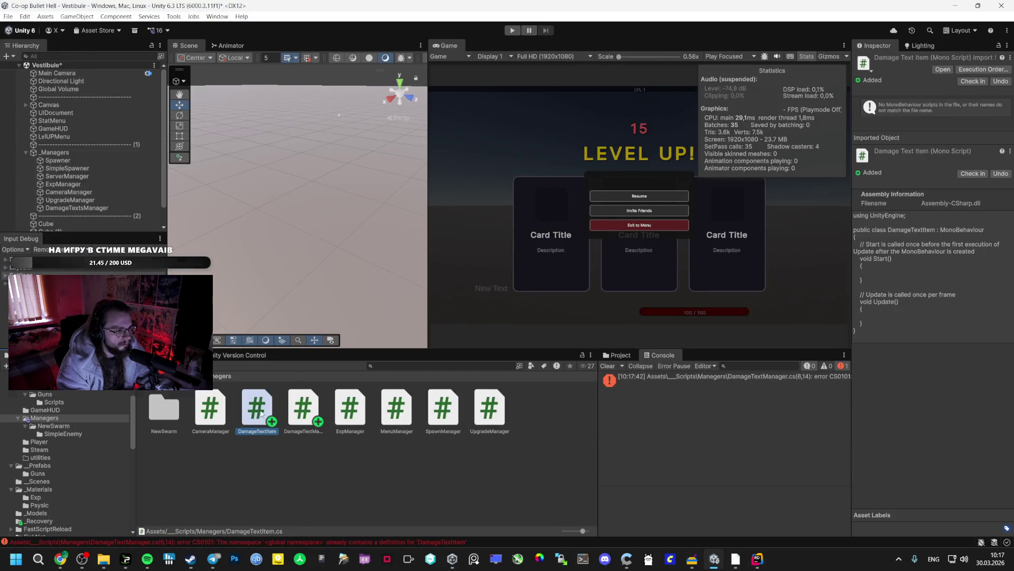
{"action": "double_click", "coordinate": [256, 406]}
{"action": "key", "text": "ctrl+a"}
{"action": "key", "text": "ctrl+v"}
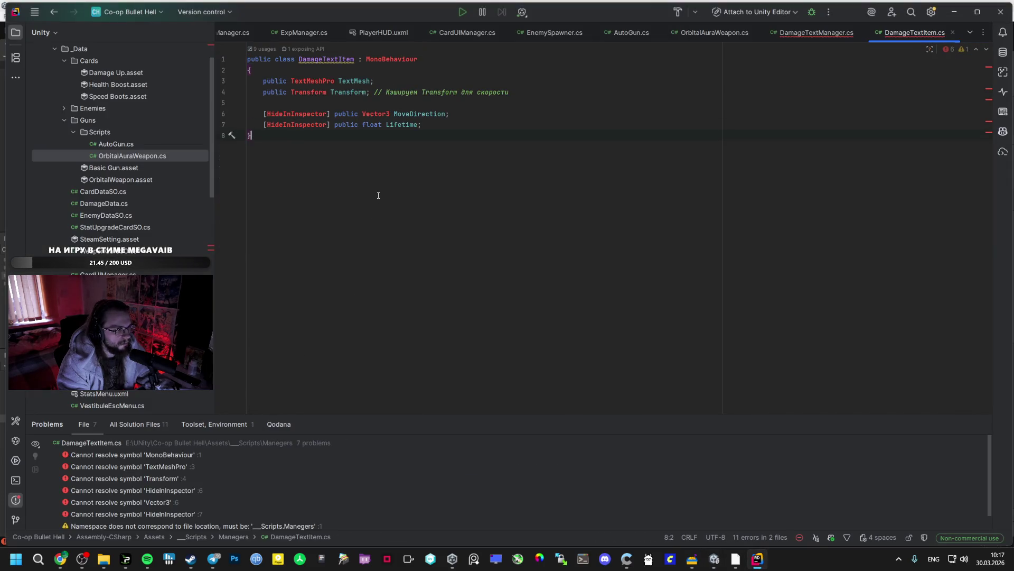
Step: Import the missing UnityEngine and TMPro namespaces in DamageTextItem.cs
{"action": "left_click", "coordinate": [311, 124]}
{"action": "key", "text": "alt+Return"}
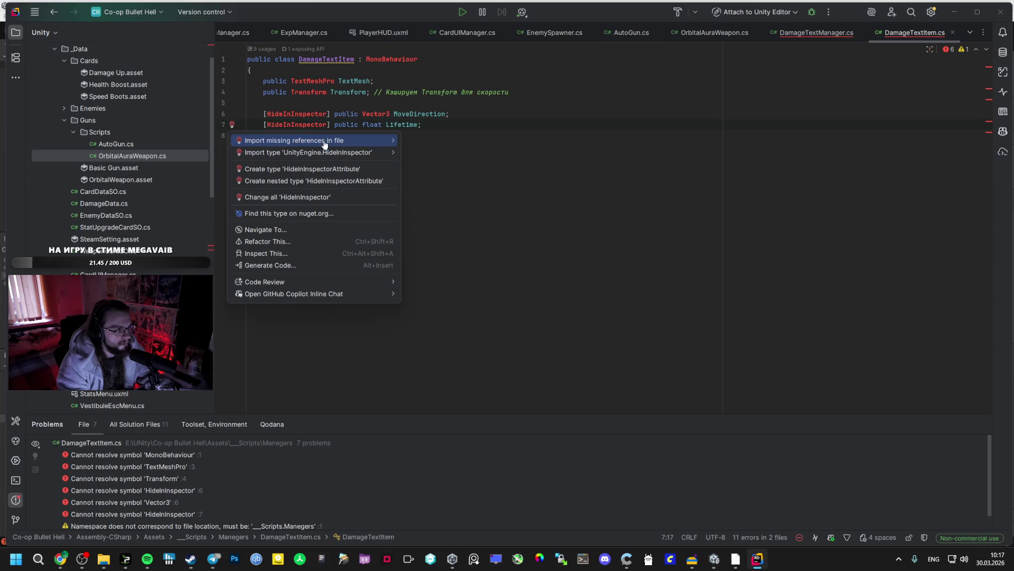
{"action": "key", "text": "Return"}
{"action": "left_click", "coordinate": [323, 103]}
{"action": "key", "text": "alt+Return"}
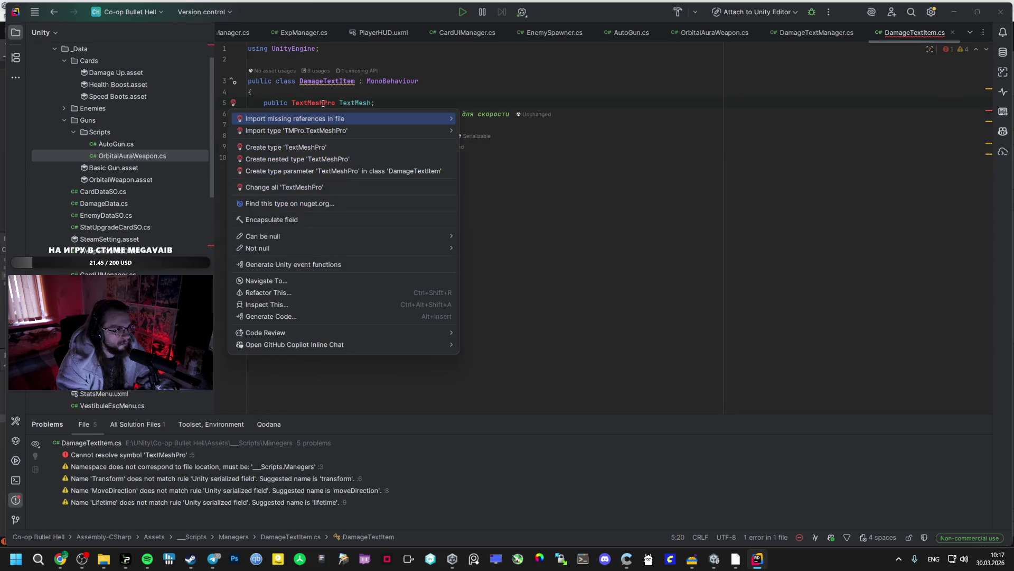
{"action": "left_click", "coordinate": [313, 131]}
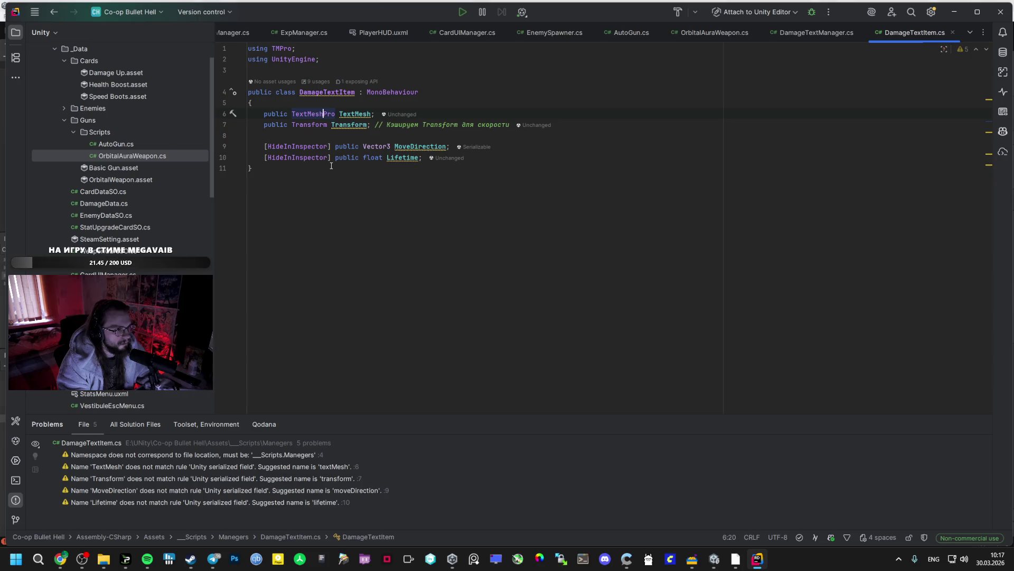
{"action": "key", "text": "alt+Tab"}
{"action": "double_click", "coordinate": [303, 407]}
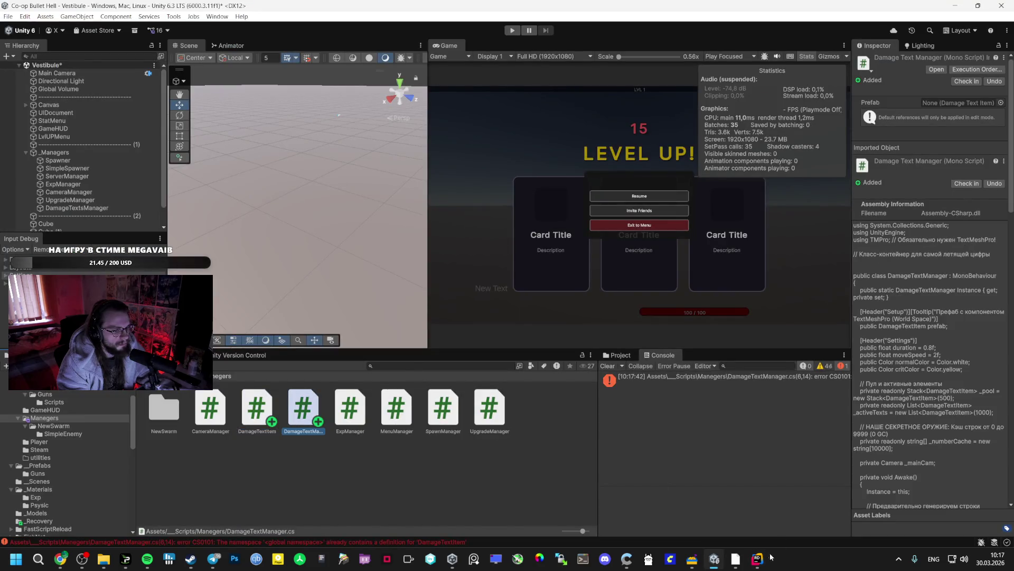
Step: Collapse _Managers and create a new empty GameObject in the Vestibule scene
{"action": "key", "text": "alt+Tab"}
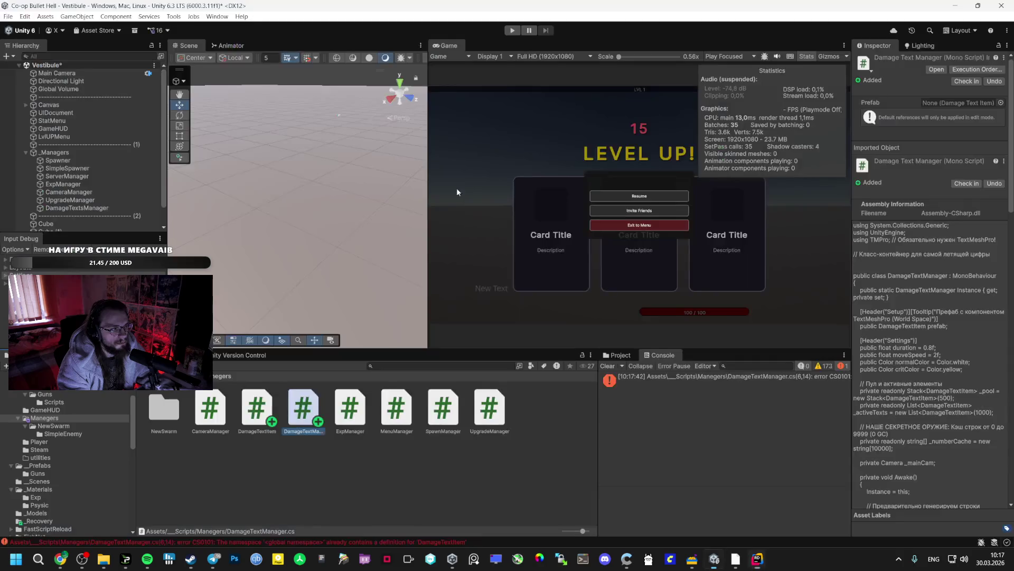
{"action": "scroll", "coordinate": [79, 200], "scroll_direction": "down", "scroll_amount": 2}
{"action": "left_click", "coordinate": [22, 132]}
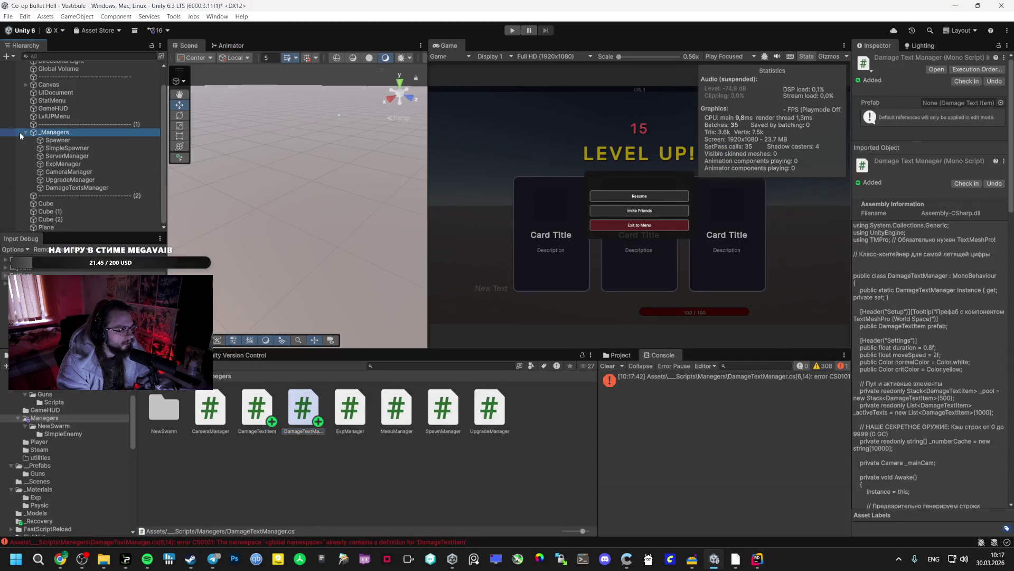
{"action": "left_click", "coordinate": [25, 132]}
{"action": "right_click", "coordinate": [40, 209]}
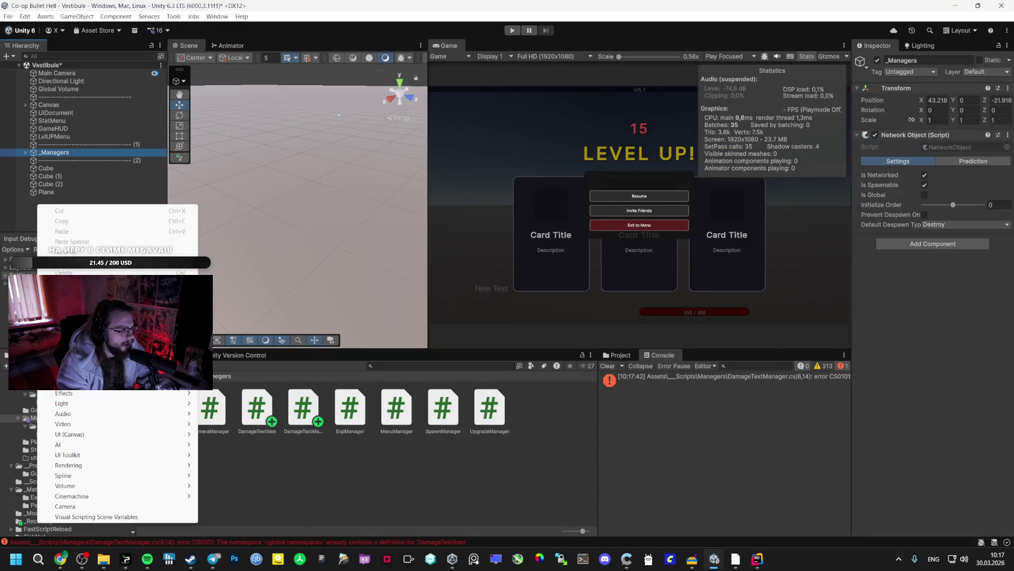
{"action": "left_click", "coordinate": [69, 352]}
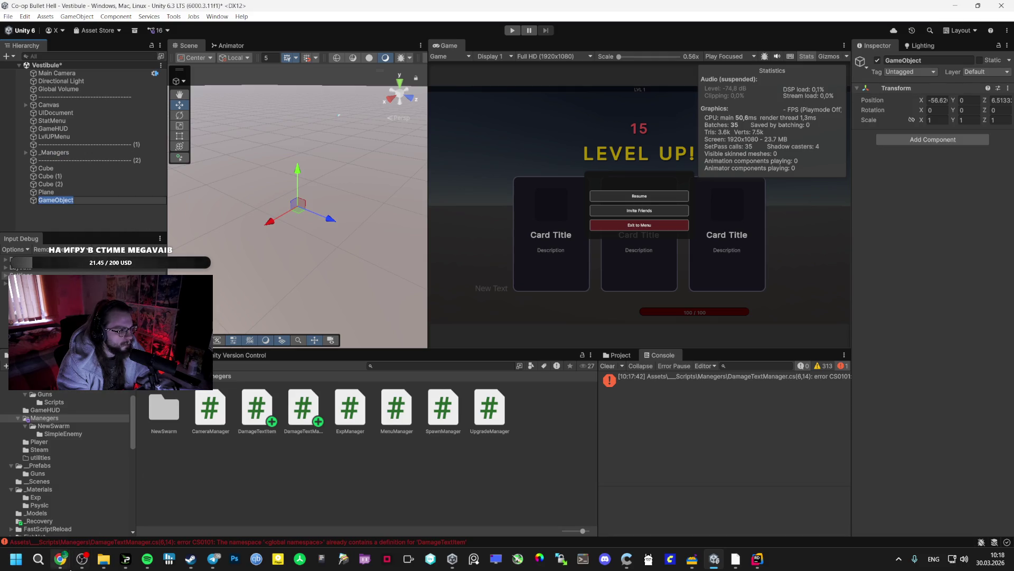
Step: Rename the new object DamageTextPrefab and try attaching the DamageTextItem script
{"action": "key", "text": "alt+Tab"}
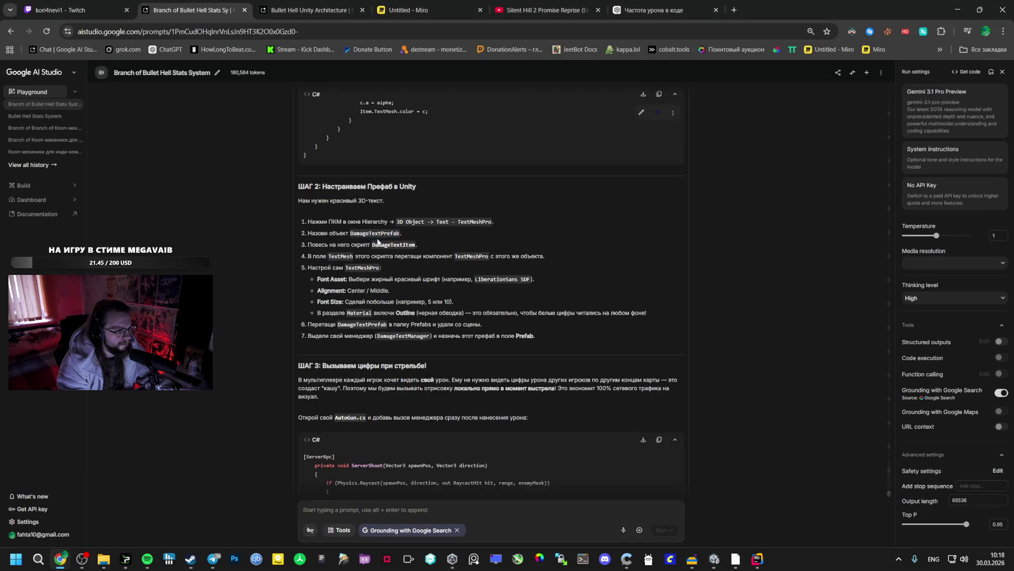
{"action": "key", "text": "alt+Tab"}
{"action": "left_click", "coordinate": [47, 200]}
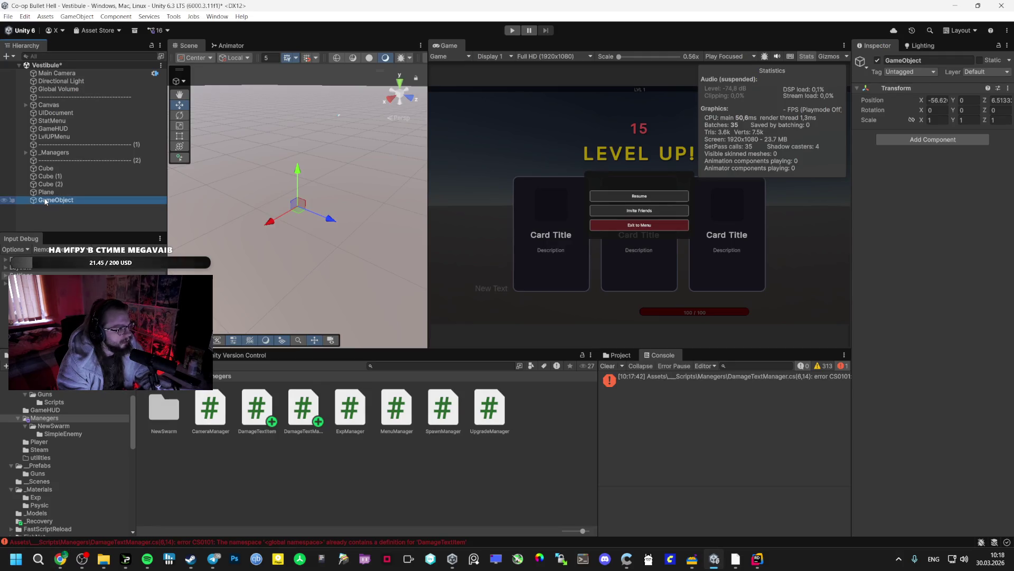
{"action": "key", "text": "F2"}
{"action": "key", "text": "ctrl+v"}
{"action": "key", "text": "Return"}
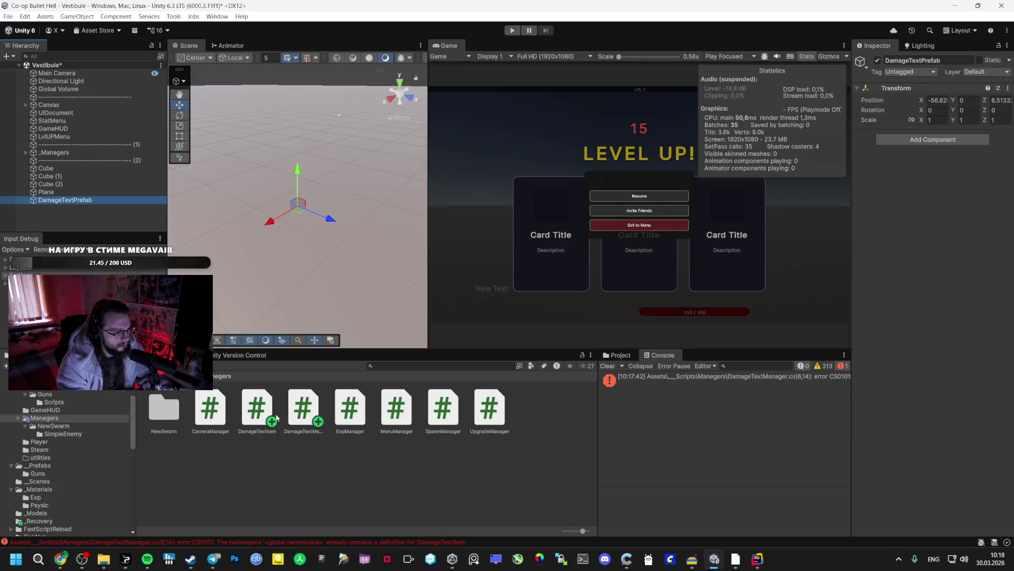
{"action": "left_click_drag", "start_coordinate": [257, 407], "coordinate": [917, 338]}
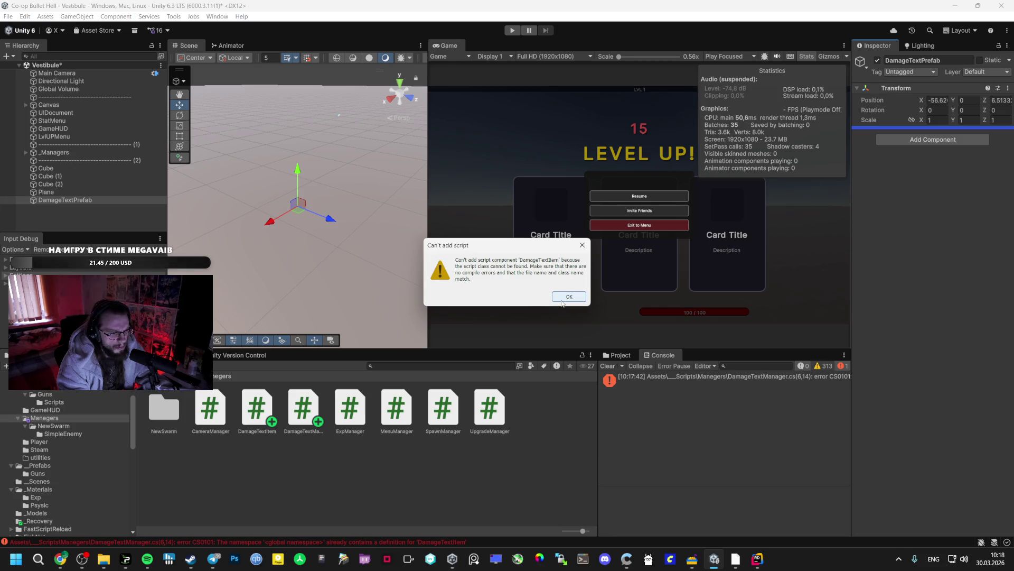
Step: Dismiss the can't-add-script error and attach DamageTextItem to DamageTextPrefab after recompiling
{"action": "left_click", "coordinate": [563, 299]}
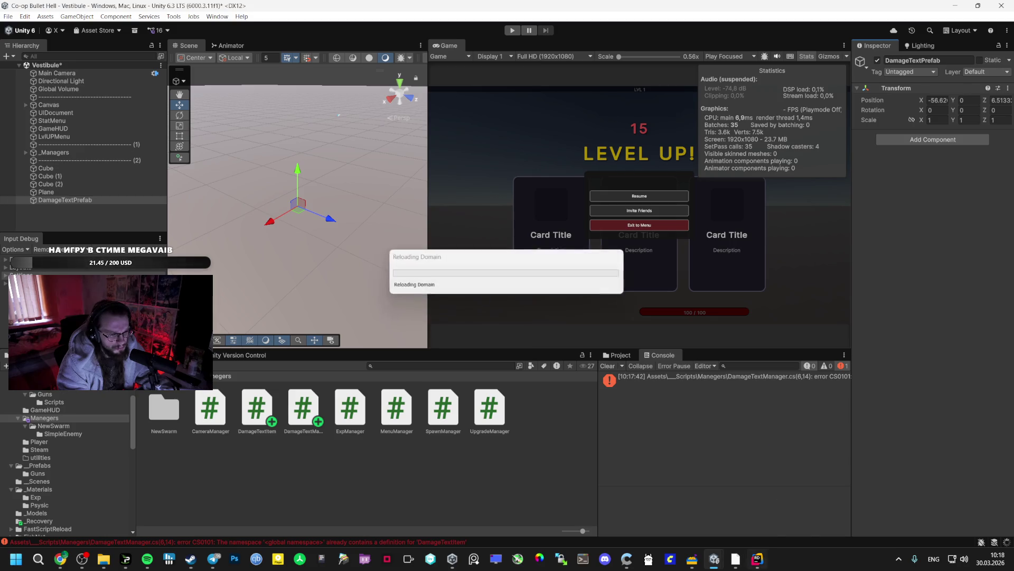
{"action": "left_click", "coordinate": [757, 559]}
{"action": "left_click", "coordinate": [901, 34]}
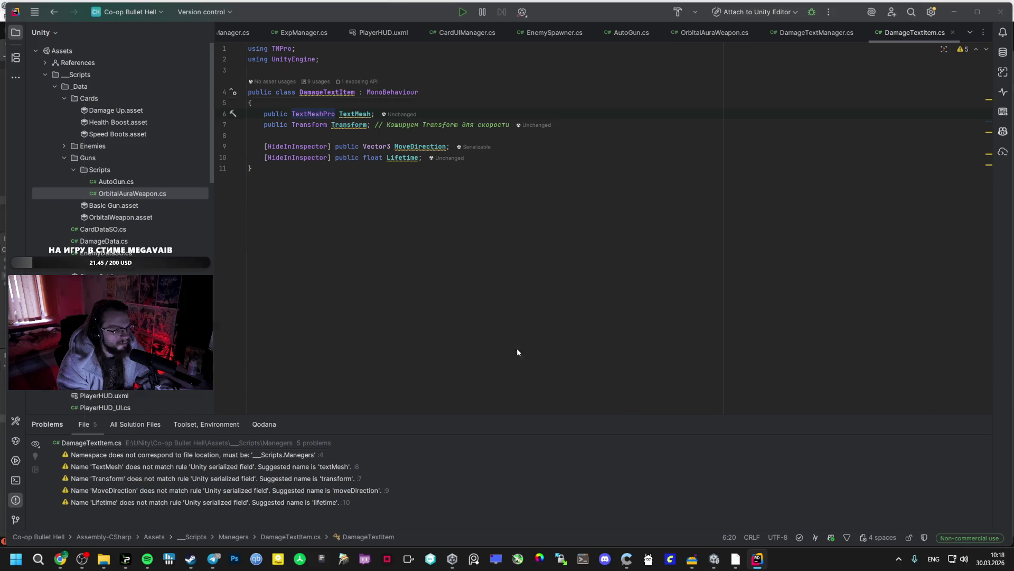
{"action": "key", "text": "alt+Tab"}
{"action": "mouse_move", "coordinate": [258, 409]}
{"action": "left_mouse_down"}
{"action": "mouse_move", "coordinate": [581, 264]}
{"action": "mouse_move", "coordinate": [930, 129]}
{"action": "left_mouse_up"}
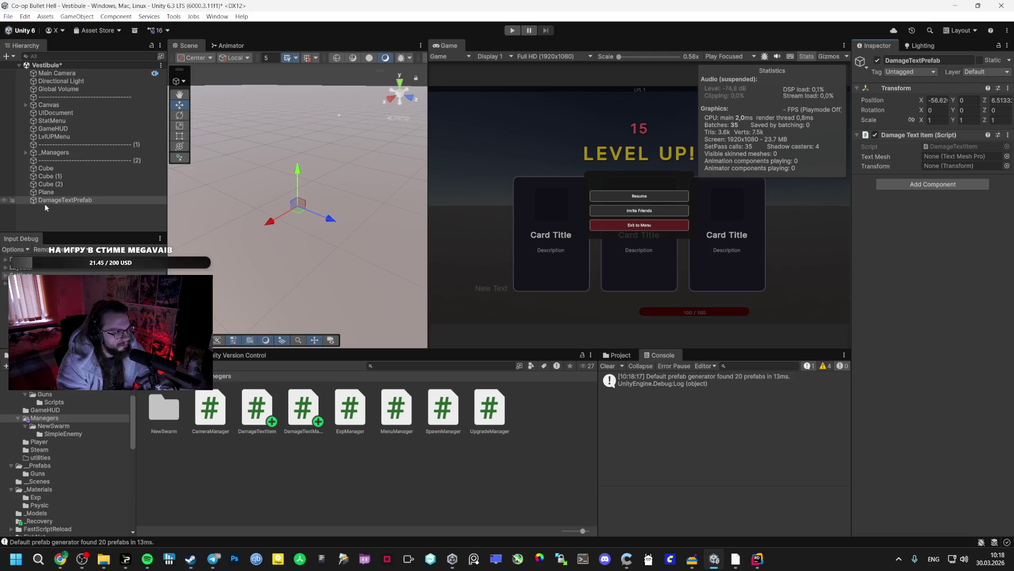
{"action": "left_click", "coordinate": [48, 201]}
{"action": "key", "text": "alt+Tab"}
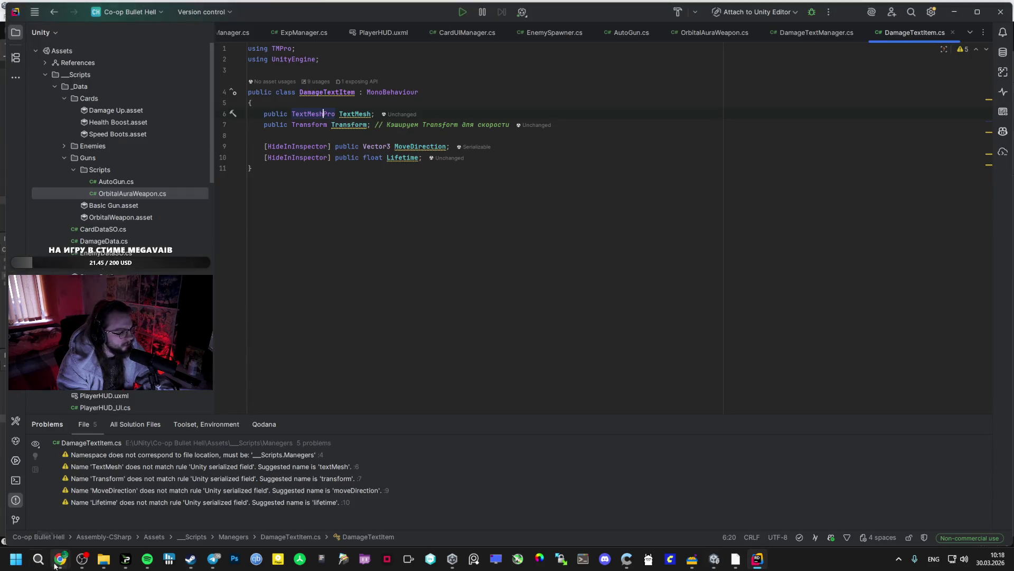
{"action": "key", "text": "alt+Tab"}
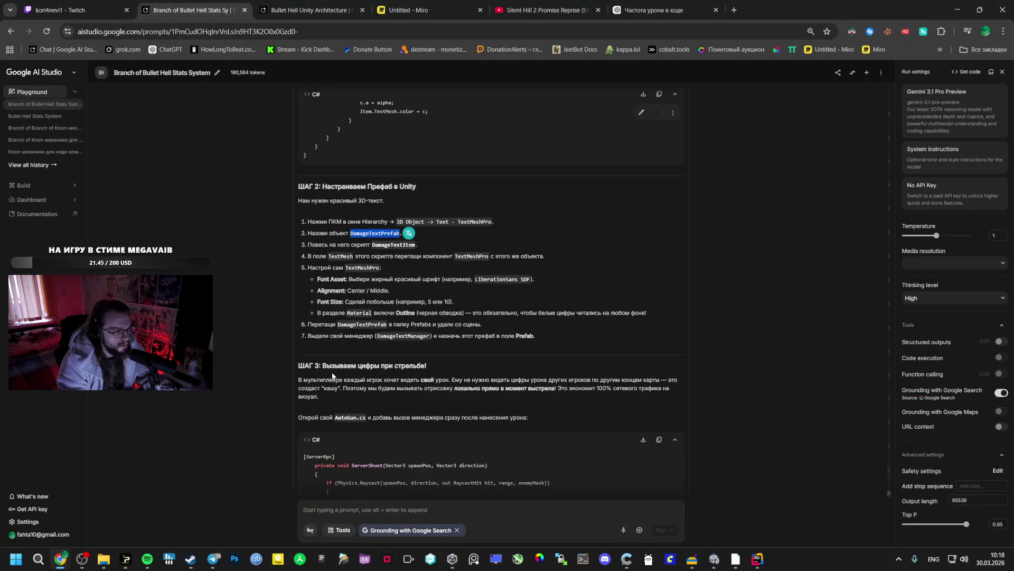
{"action": "key", "text": "alt+Tab"}
{"action": "key", "text": "alt+Tab"}
{"action": "key", "text": "alt+Tab"}
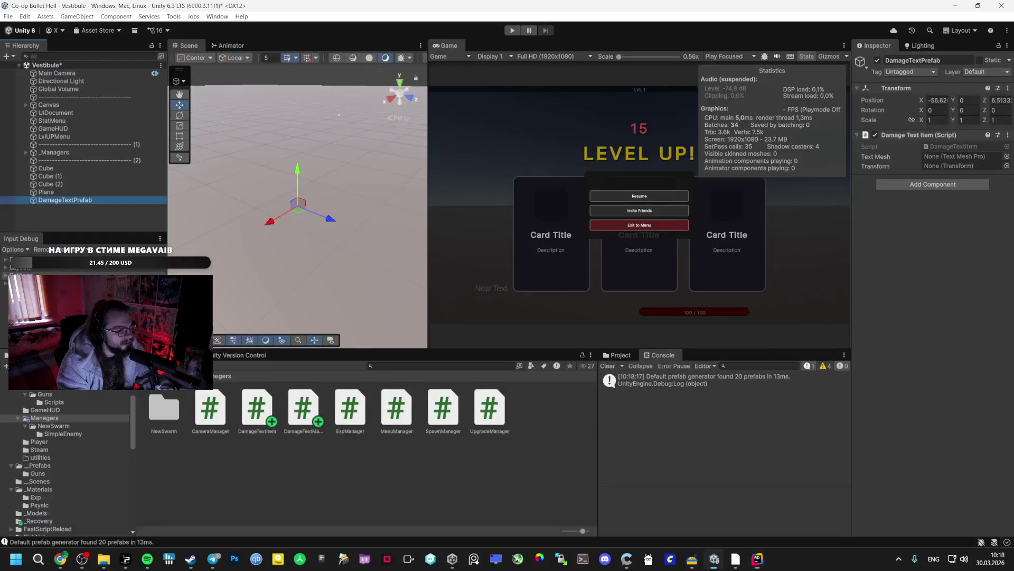
{"action": "right_click", "coordinate": [58, 222]}
Step: Create a 3D Text - TextMeshPro object and frame it in a widened Scene view
{"action": "mouse_move", "coordinate": [126, 399]}
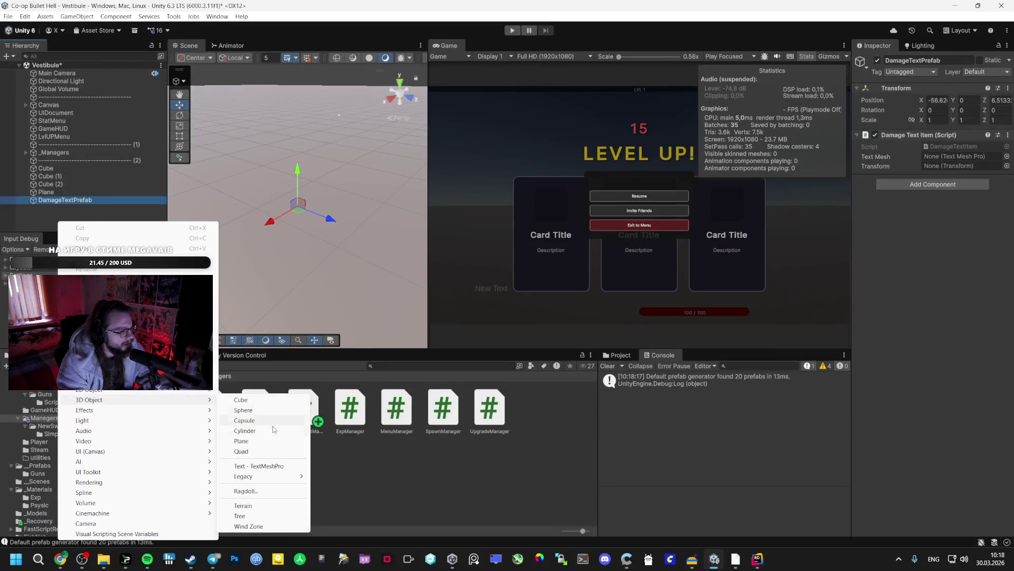
{"action": "left_click", "coordinate": [259, 465]}
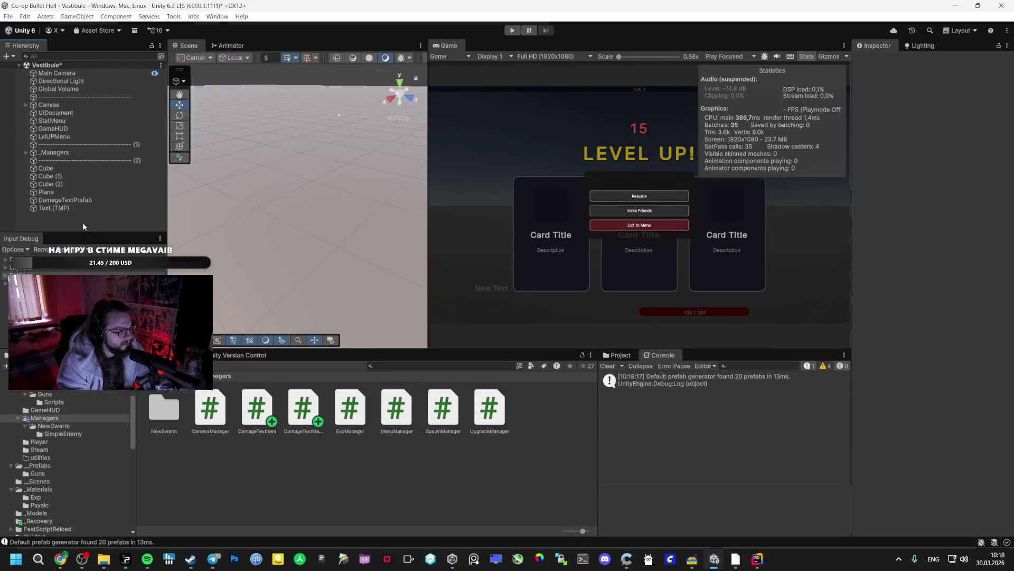
{"action": "key", "text": "Return"}
{"action": "right_click", "coordinate": [74, 221]}
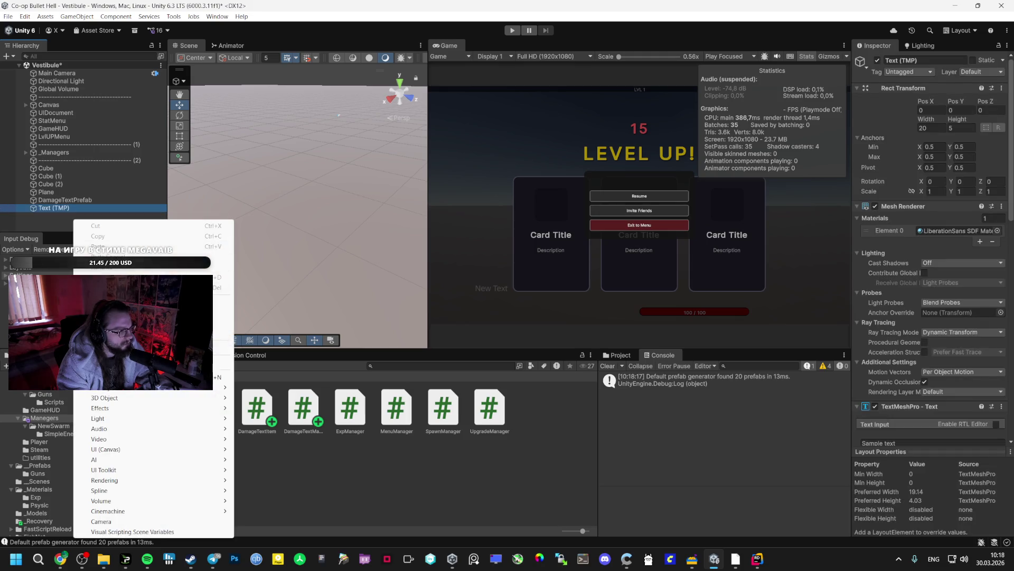
{"action": "left_click", "coordinate": [89, 231]}
{"action": "key", "text": "alt+Tab"}
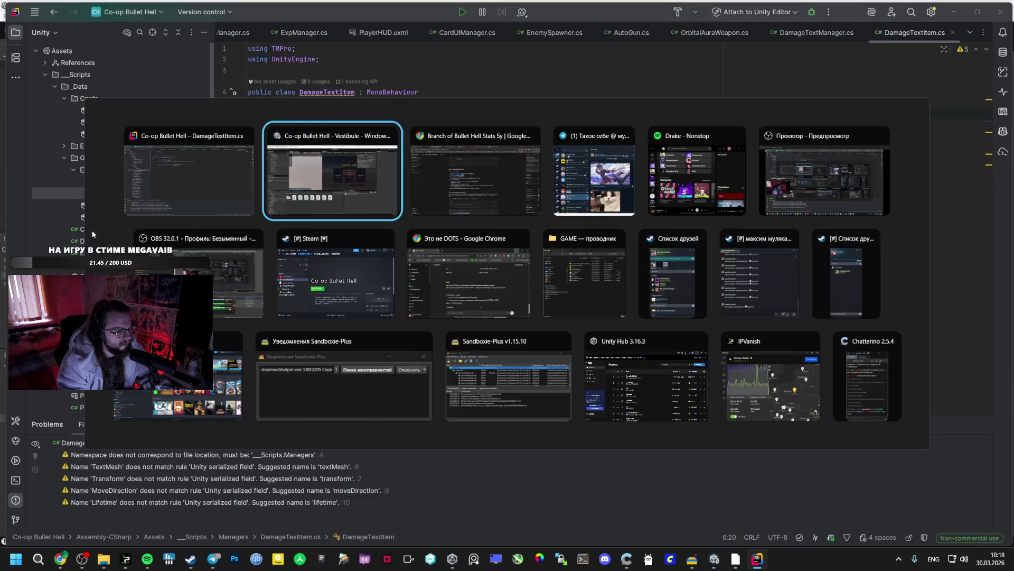
{"action": "key", "text": "alt+Tab"}
{"action": "key", "text": "alt+Tab"}
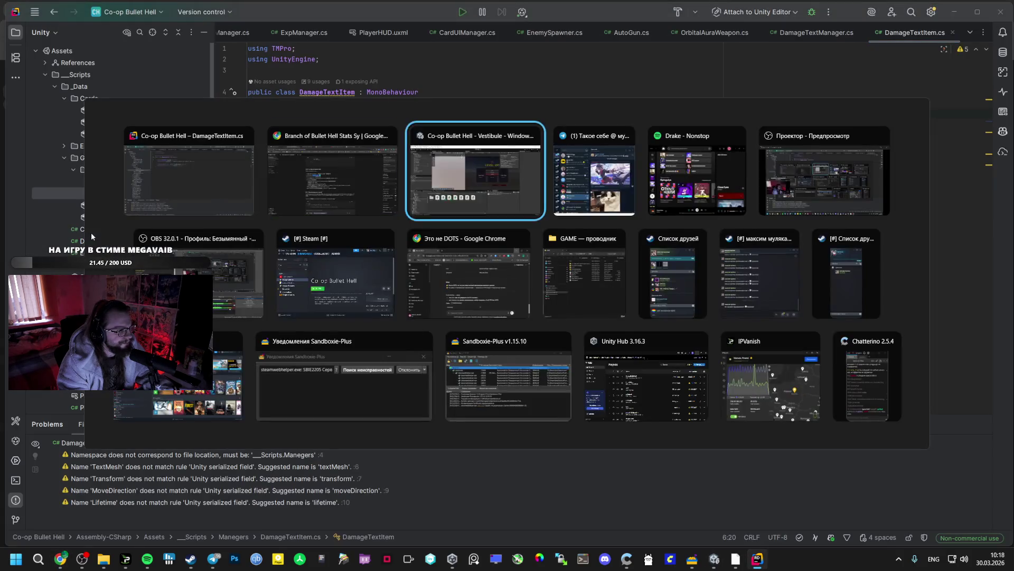
{"action": "left_click", "coordinate": [74, 208]}
{"action": "key", "text": "f"}
{"action": "key", "text": "t"}
{"action": "left_click_drag", "start_coordinate": [429, 211], "coordinate": [629, 211]}
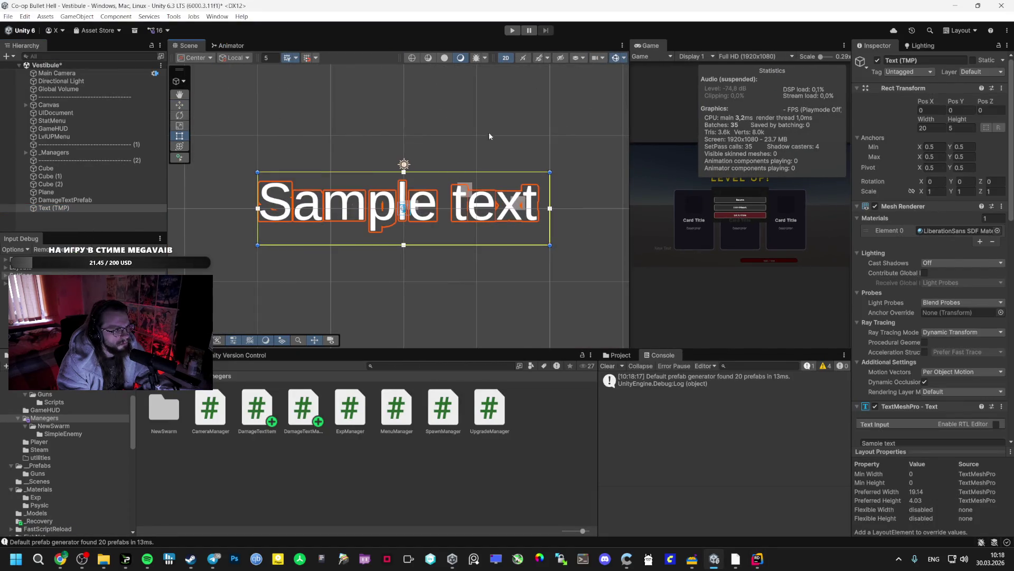
{"action": "left_click", "coordinate": [578, 58]}
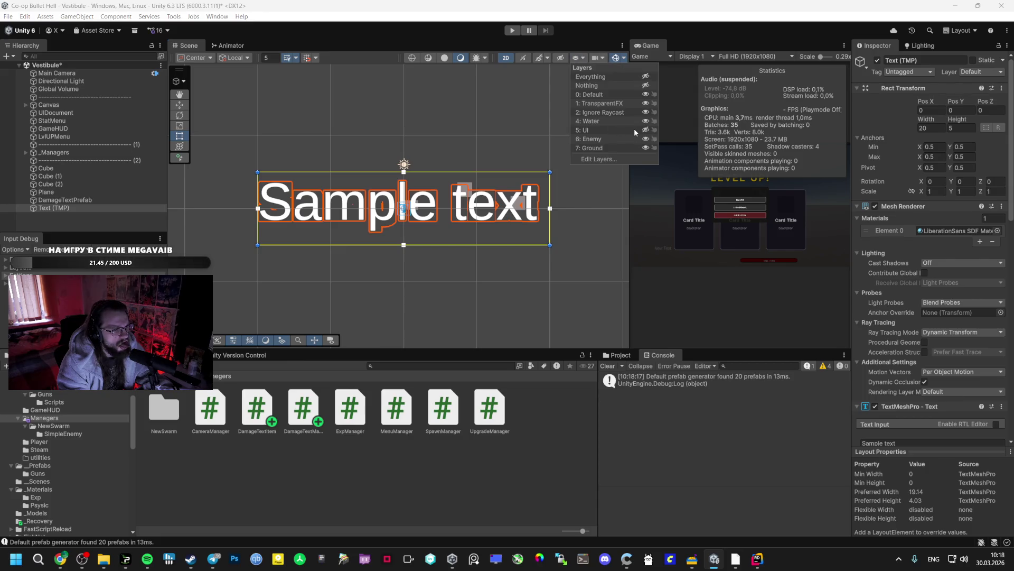
{"action": "left_click", "coordinate": [65, 207]}
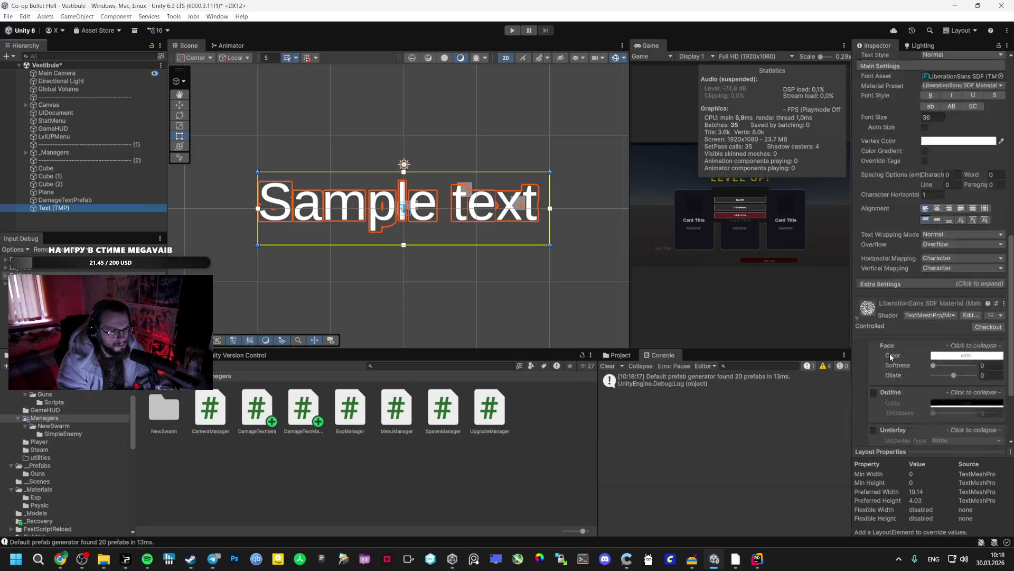
Step: Delete the old DamageTextPrefab, make the text object DamageTextPrefab, and attach DamageTextItem
{"action": "left_click", "coordinate": [80, 200]}
{"action": "left_click", "coordinate": [104, 208]}
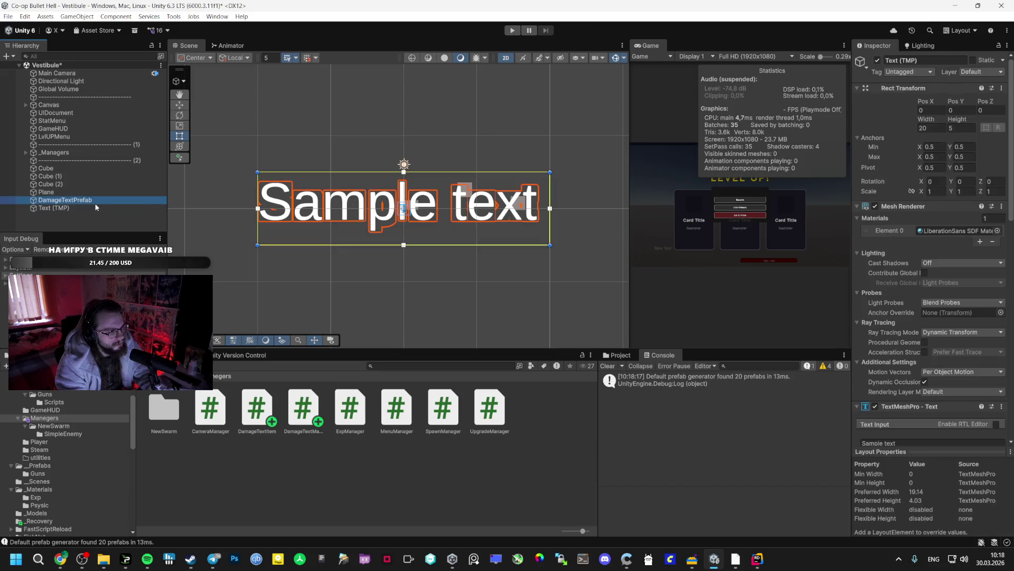
{"action": "left_click", "coordinate": [80, 199]}
{"action": "key", "text": "Delete"}
{"action": "left_click", "coordinate": [83, 199]}
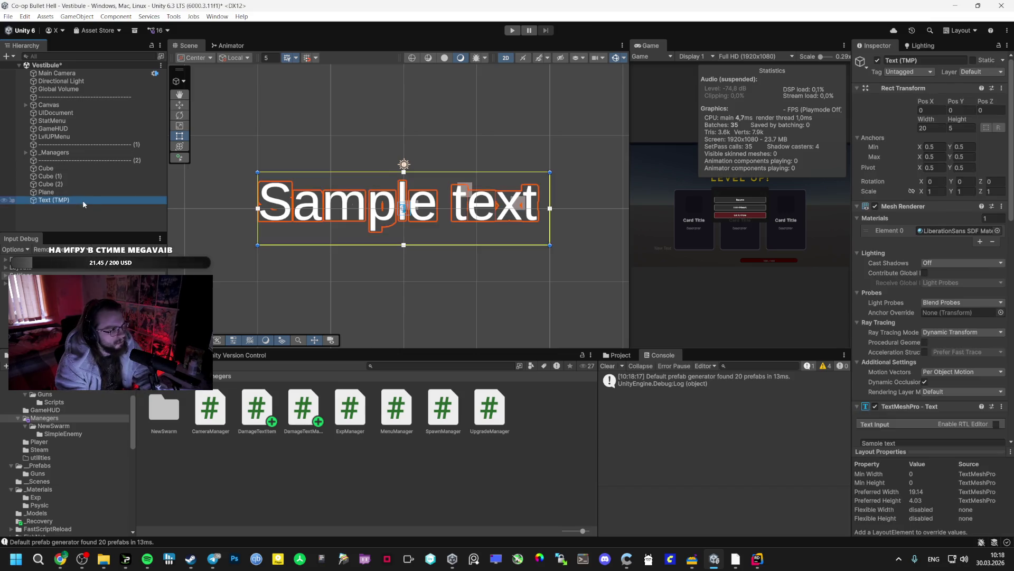
{"action": "key", "text": "ctrl+z"}
{"action": "key", "text": "ctrl+z"}
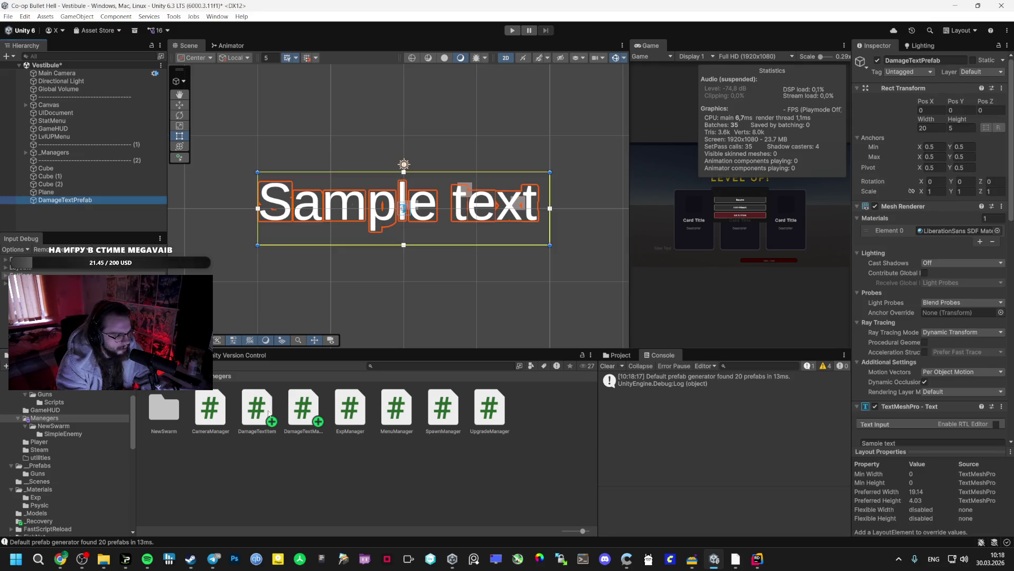
{"action": "left_click_drag", "start_coordinate": [257, 407], "coordinate": [925, 438]}
{"action": "left_click_drag", "start_coordinate": [911, 126], "coordinate": [907, 105]}
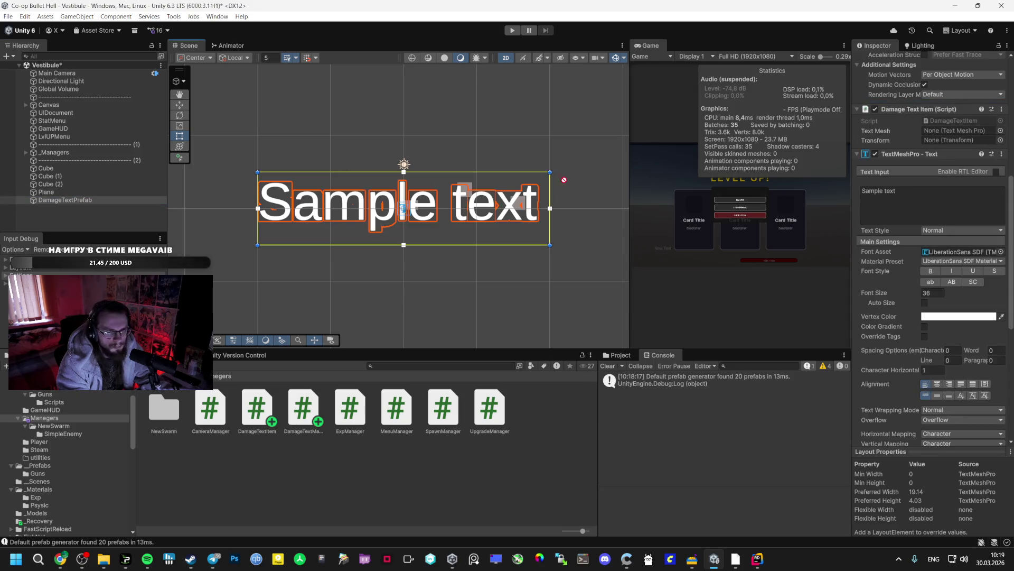
Step: Point Damage Text Item's Text Mesh and Transform fields at DamageTextPrefab itself
{"action": "left_click", "coordinate": [959, 132]}
{"action": "left_click_drag", "start_coordinate": [959, 132], "coordinate": [959, 132]}
{"action": "scroll", "coordinate": [930, 158], "scroll_direction": "up", "scroll_amount": 10}
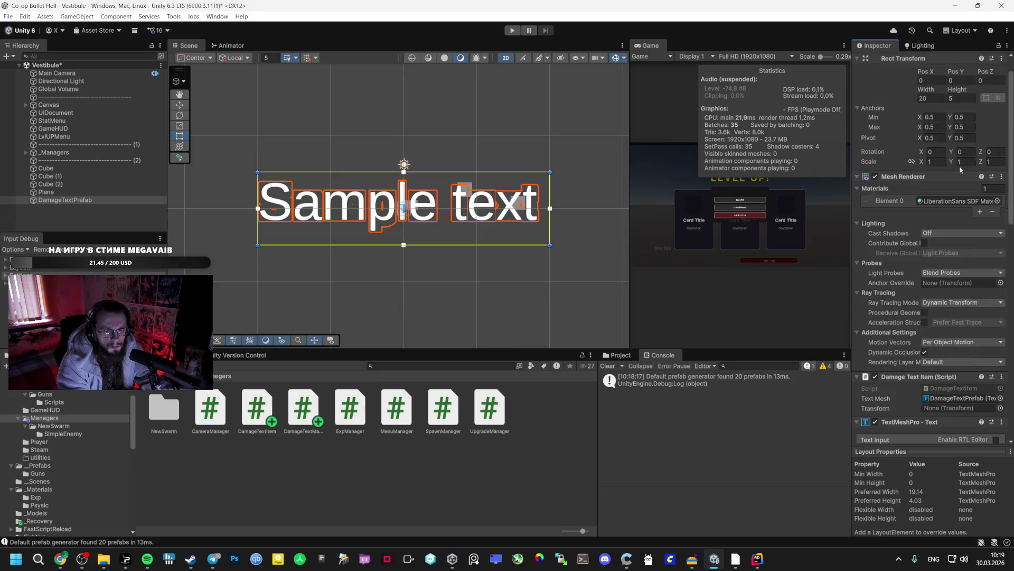
{"action": "scroll", "coordinate": [866, 202], "scroll_direction": "down", "scroll_amount": 5}
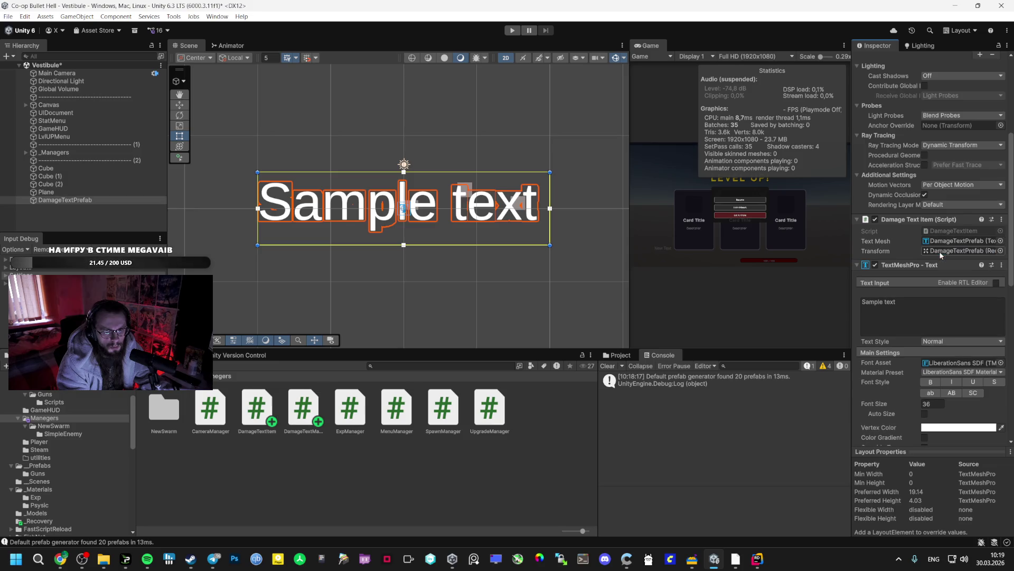
{"action": "key", "text": "alt+Tab"}
{"action": "key", "text": "alt+Tab"}
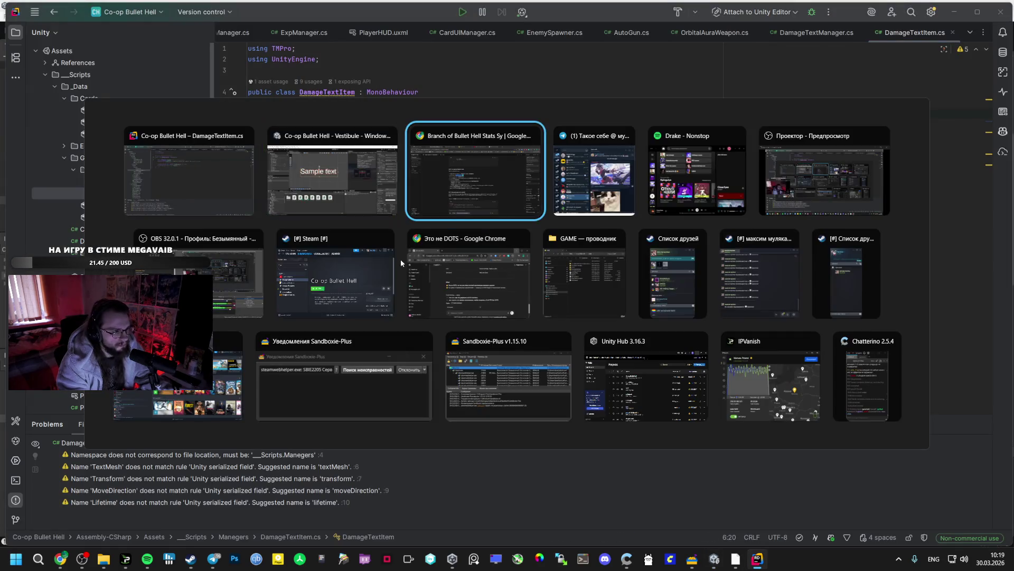
{"action": "key", "text": "alt+Tab"}
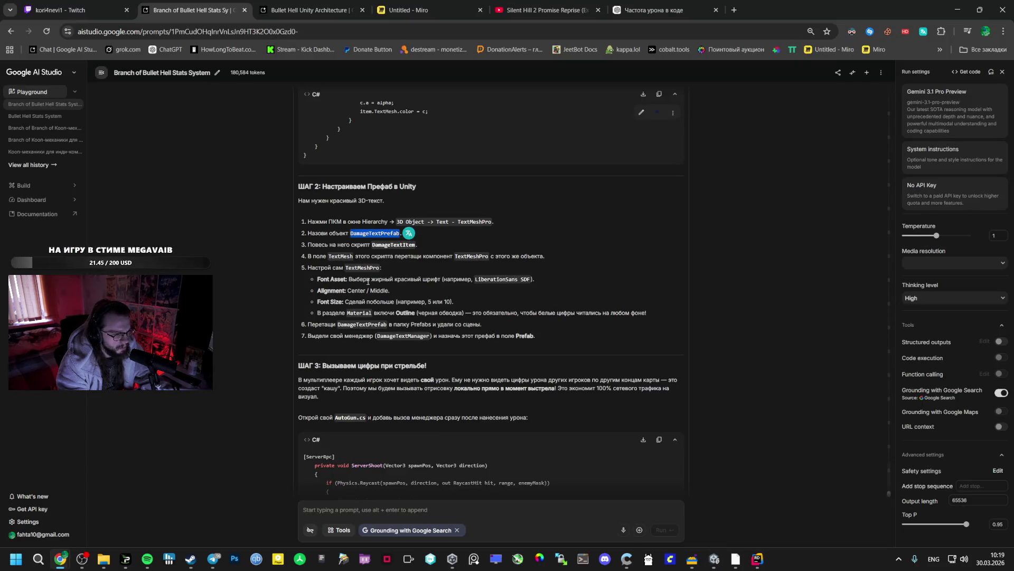
{"action": "key", "text": "alt+Tab"}
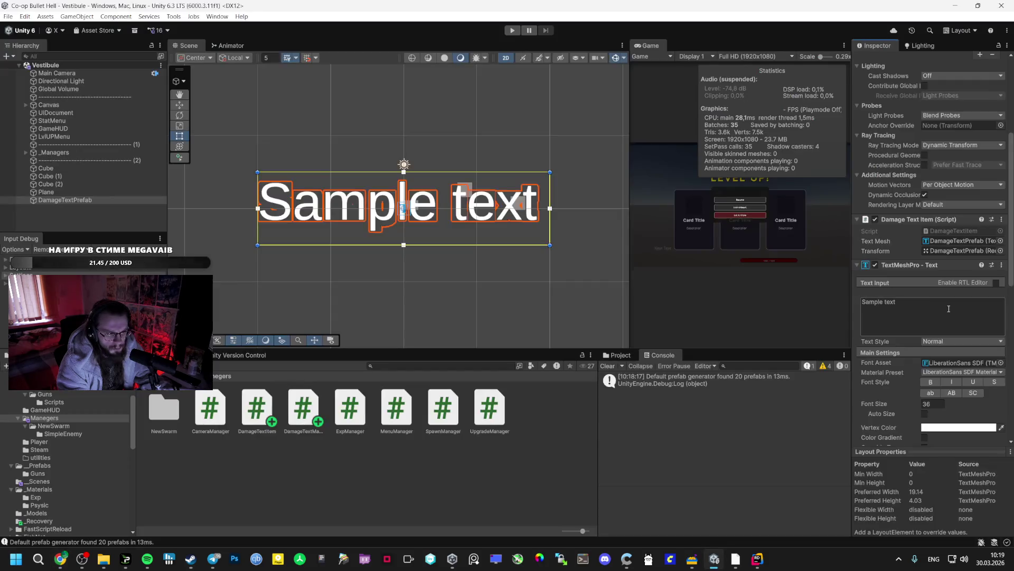
{"action": "left_click", "coordinate": [947, 363]}
Step: Switch the text's font asset to Roboto-Bold SDF, leaving bold styling off
{"action": "left_click", "coordinate": [1001, 363]}
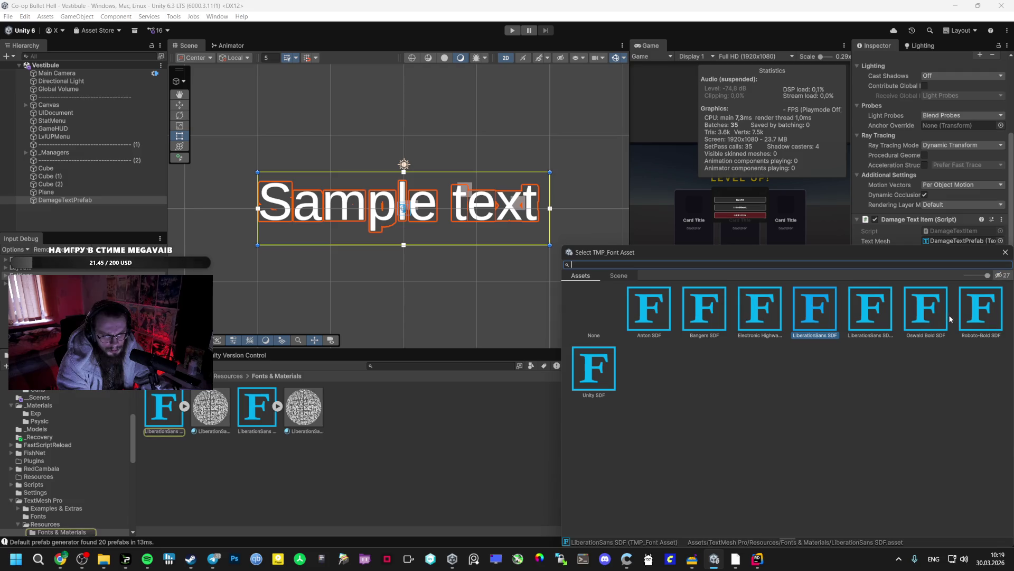
{"action": "left_click", "coordinate": [991, 327]}
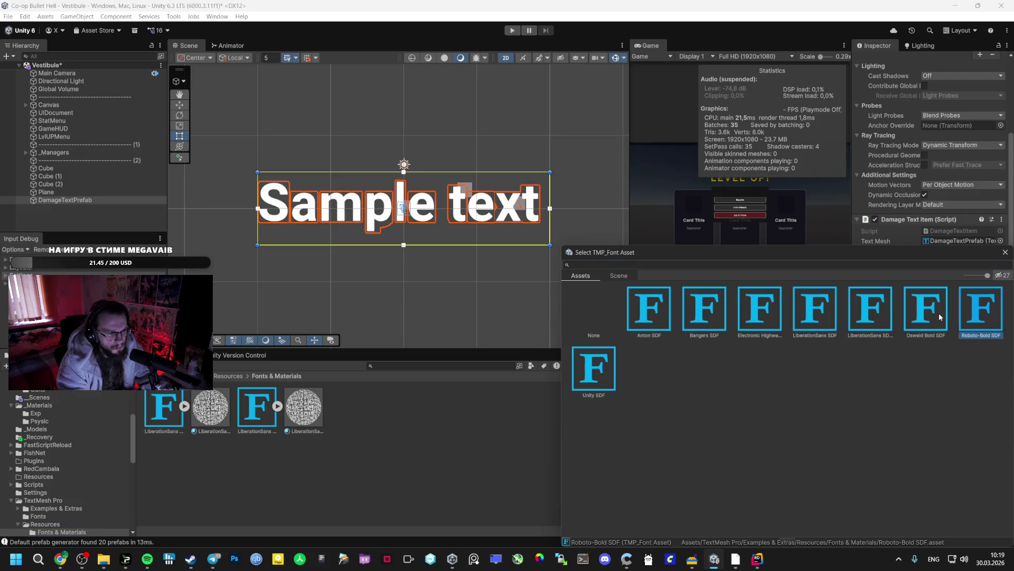
{"action": "double_click", "coordinate": [993, 307]}
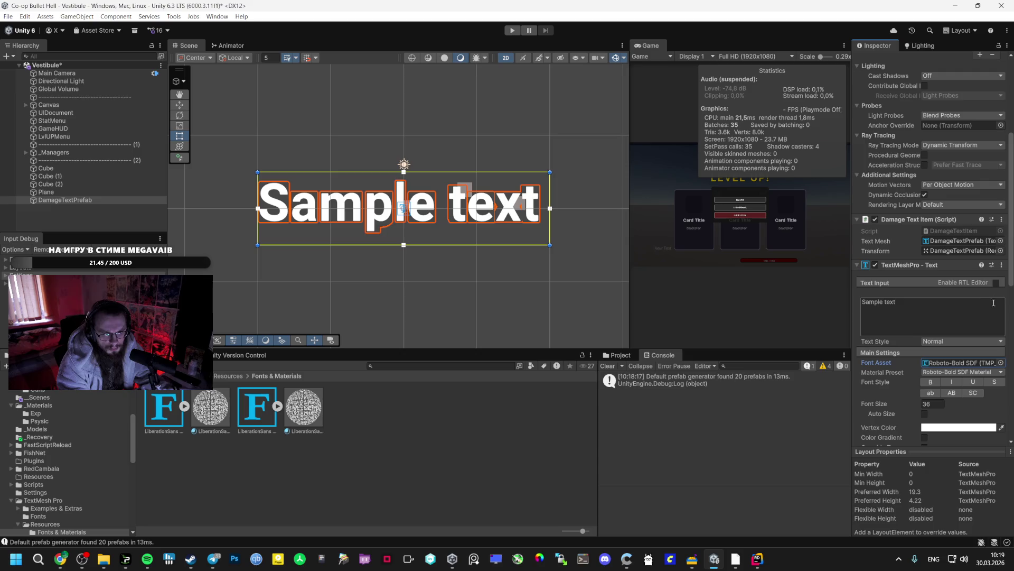
{"action": "left_click", "coordinate": [931, 383]}
{"action": "left_click", "coordinate": [932, 384]}
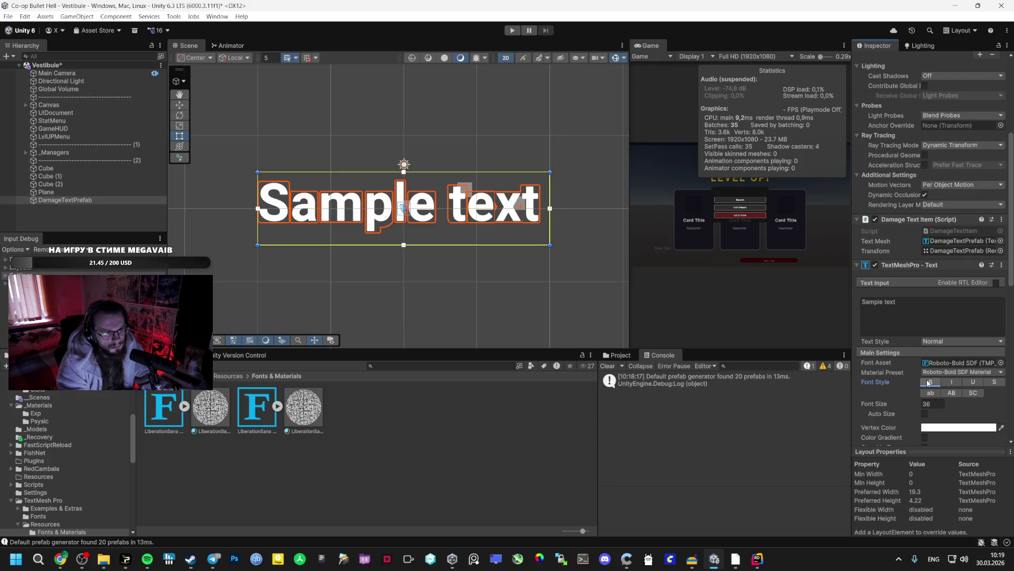
{"action": "left_click", "coordinate": [932, 383]}
{"action": "left_click", "coordinate": [930, 382]}
{"action": "left_click", "coordinate": [930, 383]}
{"action": "left_click", "coordinate": [930, 382]}
{"action": "left_click", "coordinate": [930, 383]}
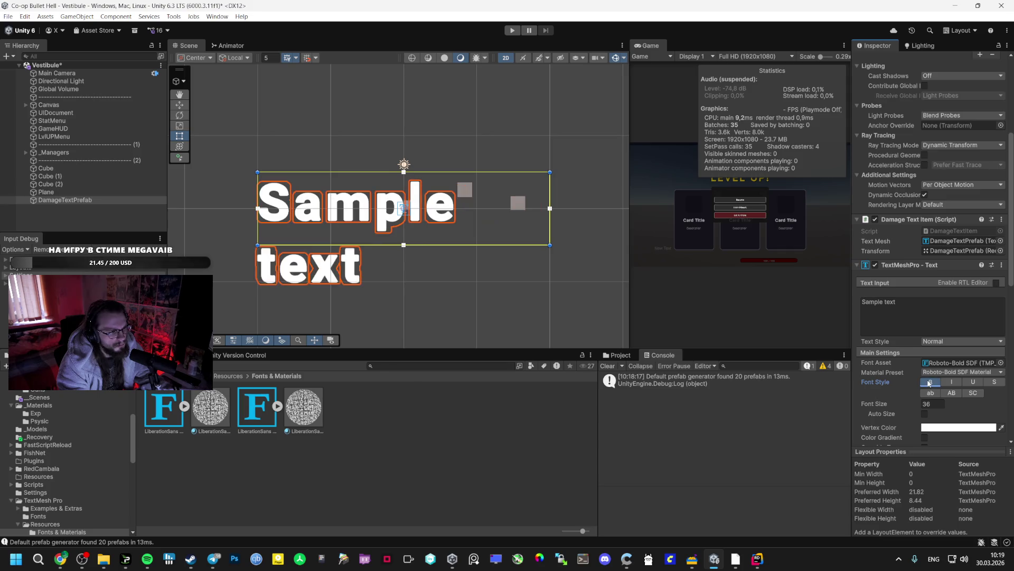
{"action": "left_click", "coordinate": [929, 382]}
Step: Check the guide's setup, then start changing the font size from 36 to 5
{"action": "key", "text": "alt+Tab"}
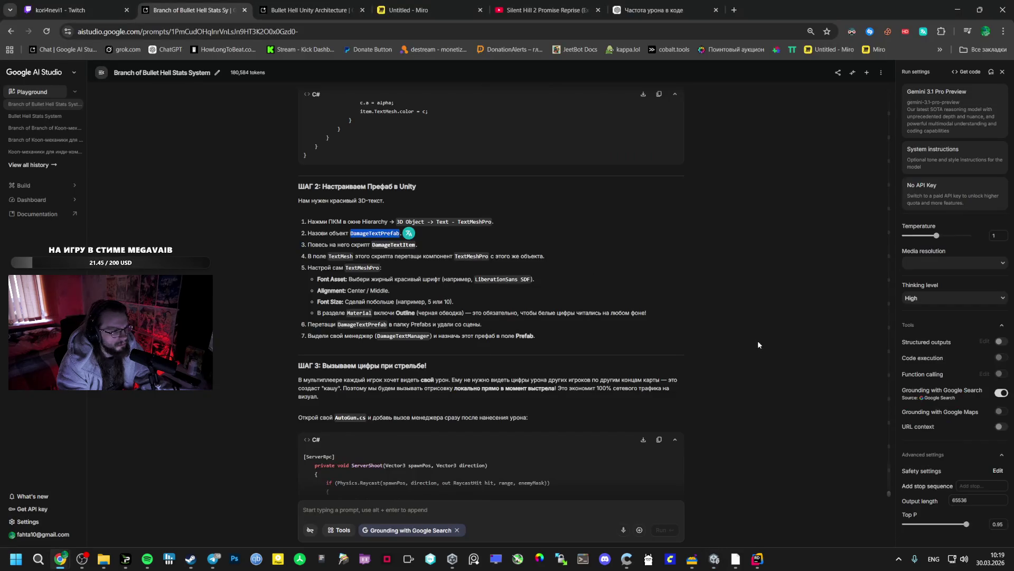
{"action": "key", "text": "alt+Tab"}
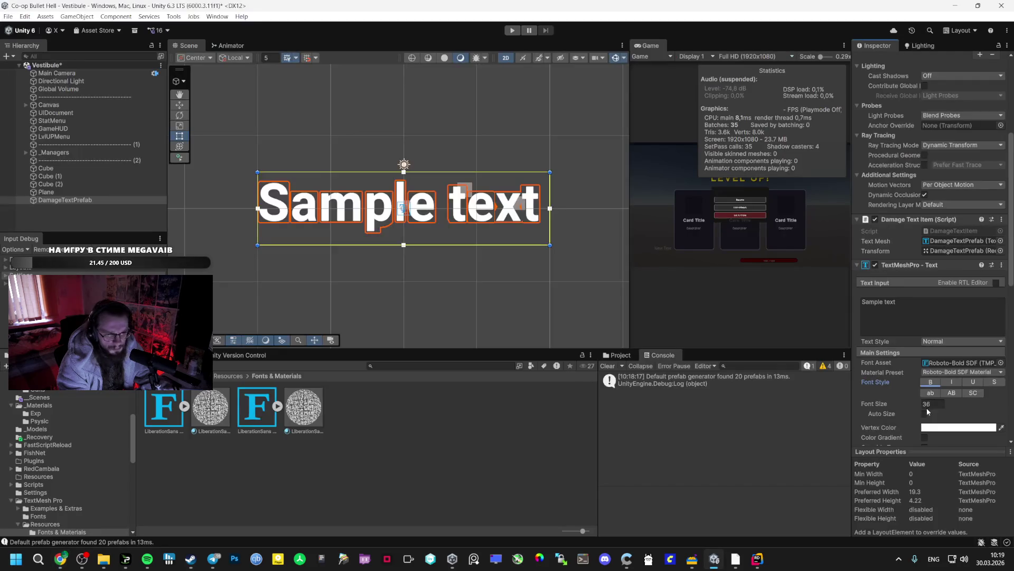
{"action": "scroll", "coordinate": [937, 426], "scroll_direction": "down", "scroll_amount": 3}
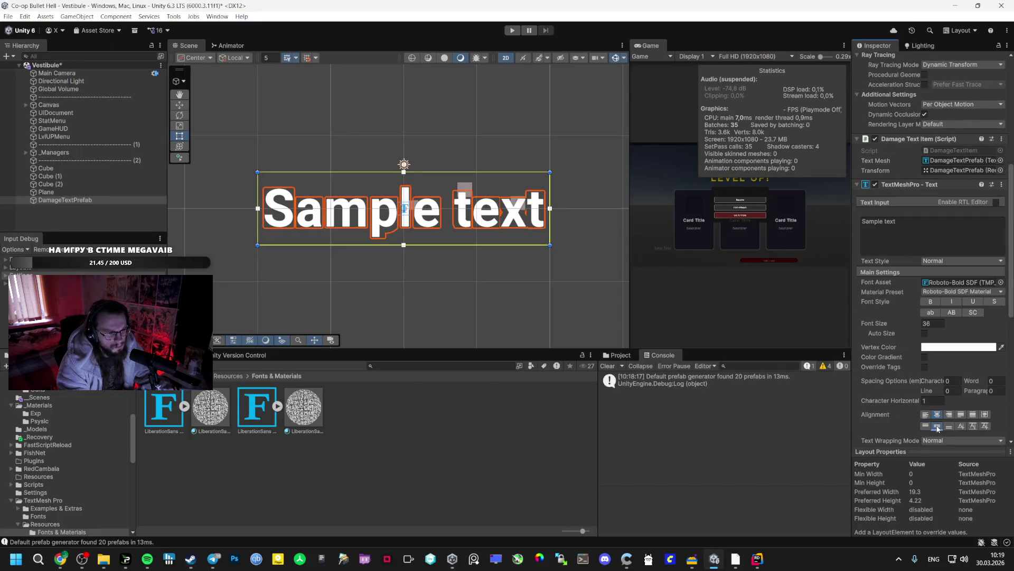
{"action": "key", "text": "alt+Tab"}
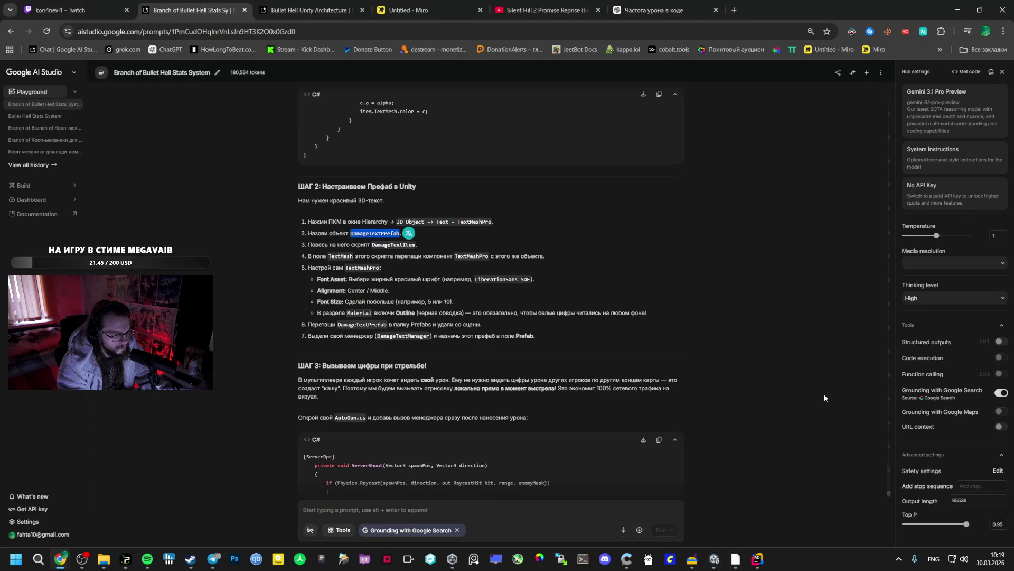
{"action": "key", "text": "alt+Tab"}
{"action": "left_click", "coordinate": [930, 324]}
Step: Set the DamageTextPrefab text font size to 10
{"action": "type", "text": "5"}
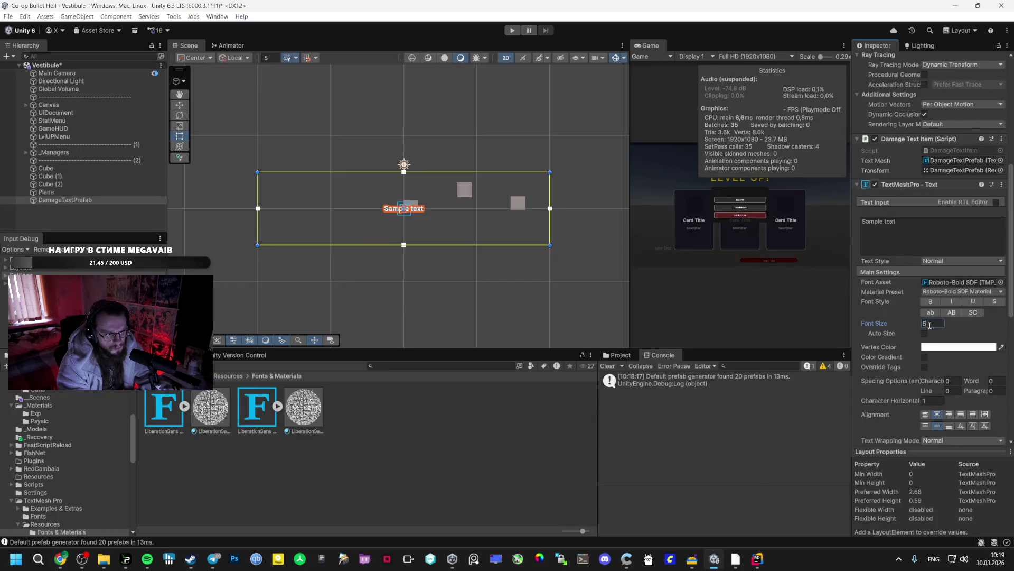
{"action": "type", "text": "0"}
{"action": "scroll", "coordinate": [510, 270], "scroll_direction": "down", "scroll_amount": 5}
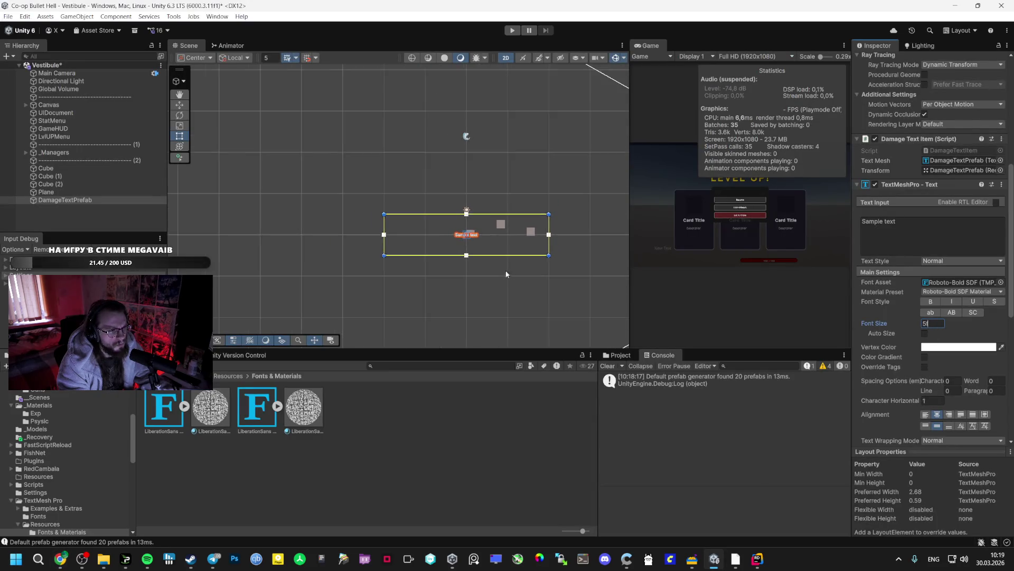
{"action": "left_click_drag", "start_coordinate": [547, 283], "coordinate": [384, 253]}
{"action": "left_click", "coordinate": [931, 324]}
{"action": "type", "text": "10"}
{"action": "scroll", "coordinate": [389, 257], "scroll_direction": "up", "scroll_amount": 3}
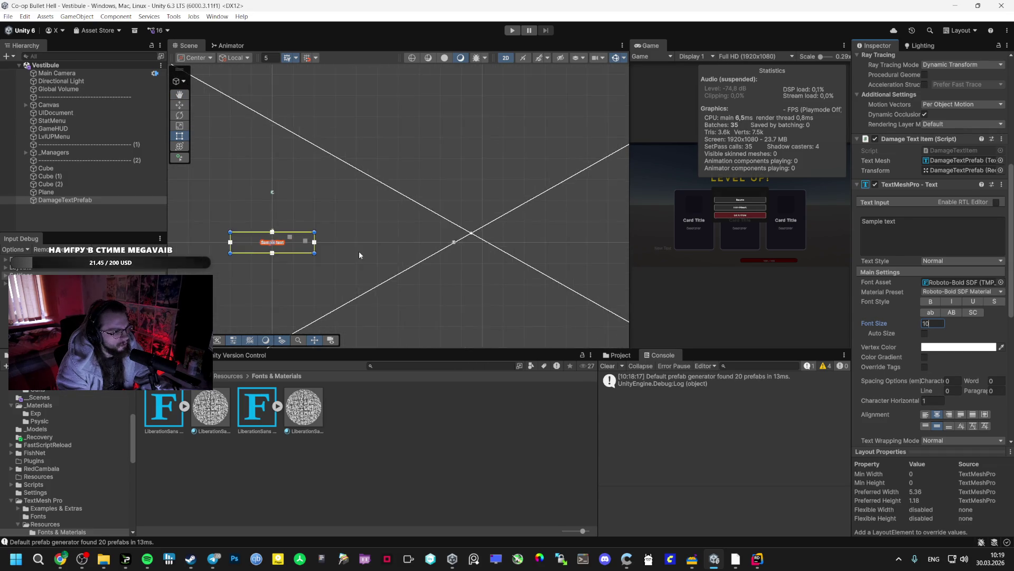
Step: Enable the text outline and set its thickness to 0.2
{"action": "key", "text": "alt+Tab"}
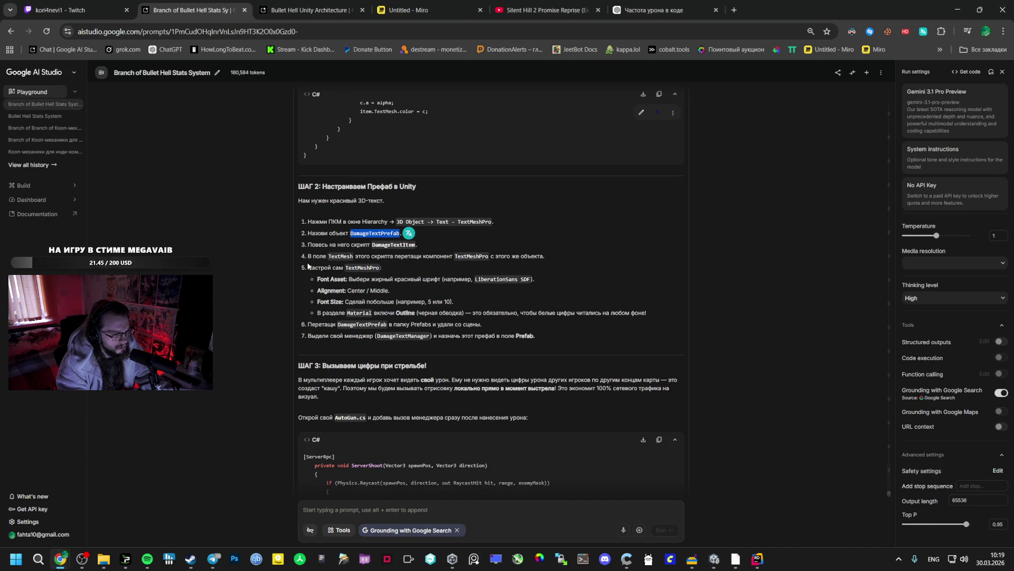
{"action": "key", "text": "alt+Tab"}
{"action": "scroll", "coordinate": [929, 367], "scroll_direction": "down", "scroll_amount": 5}
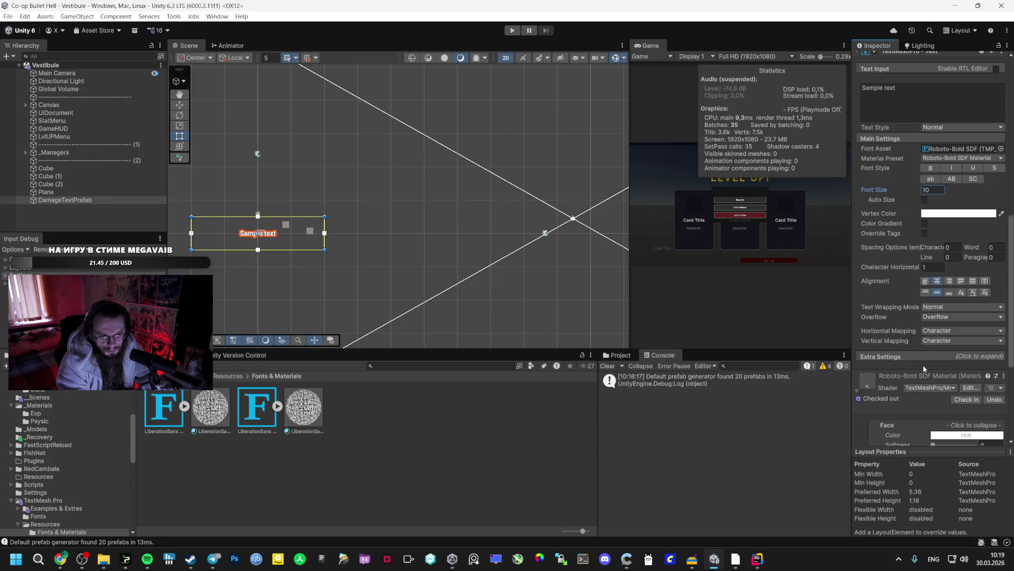
{"action": "left_click", "coordinate": [873, 365]}
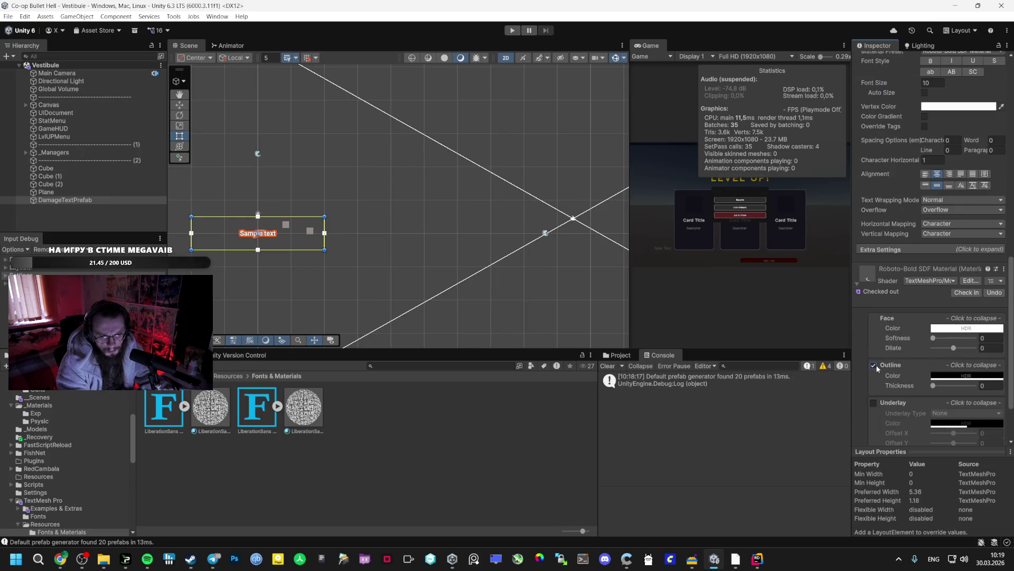
{"action": "scroll", "coordinate": [281, 244], "scroll_direction": "up", "scroll_amount": 4}
{"action": "scroll", "coordinate": [281, 244], "scroll_direction": "up", "scroll_amount": 5}
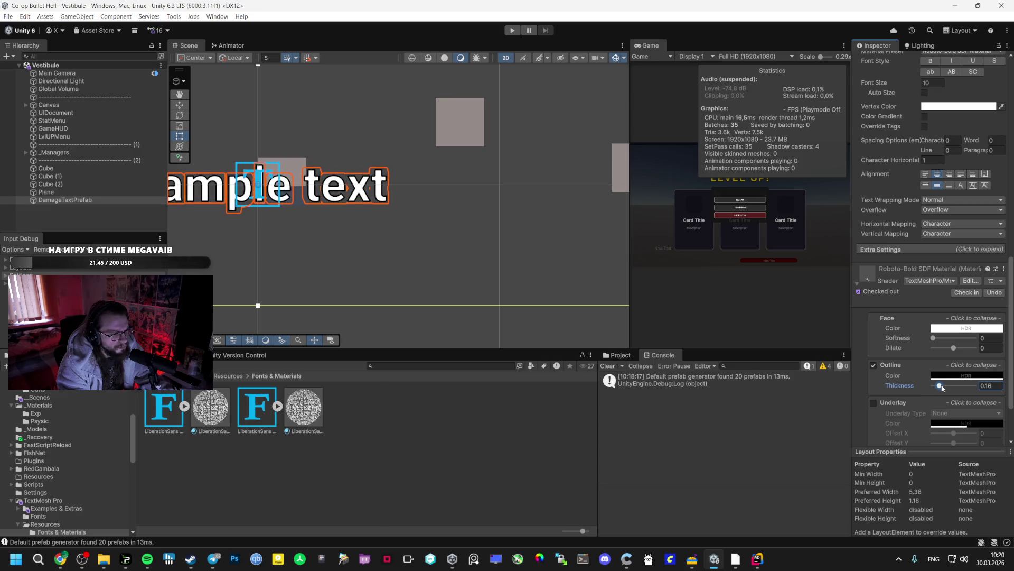
{"action": "key", "text": "alt+Tab"}
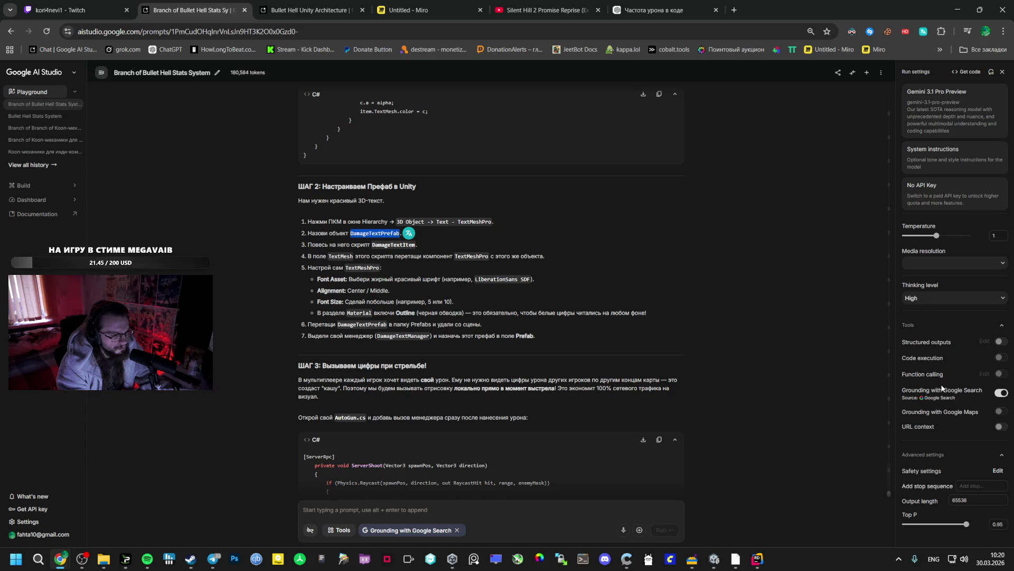
{"action": "key", "text": "alt+Tab"}
{"action": "left_click", "coordinate": [987, 386]}
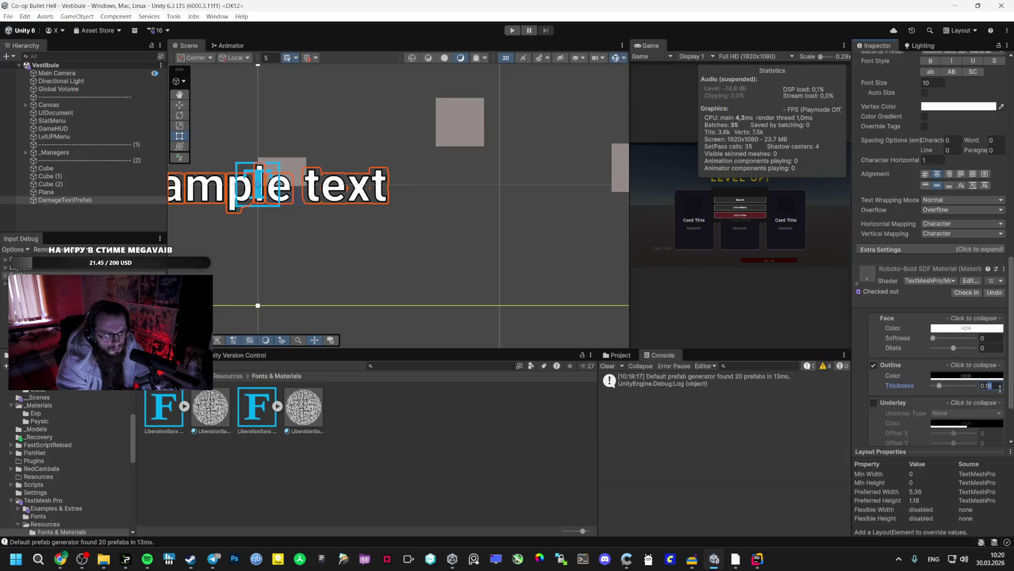
{"action": "type", "text": "0.1"}
{"action": "key", "text": "BackSpace"}
{"action": "type", "text": "2"}
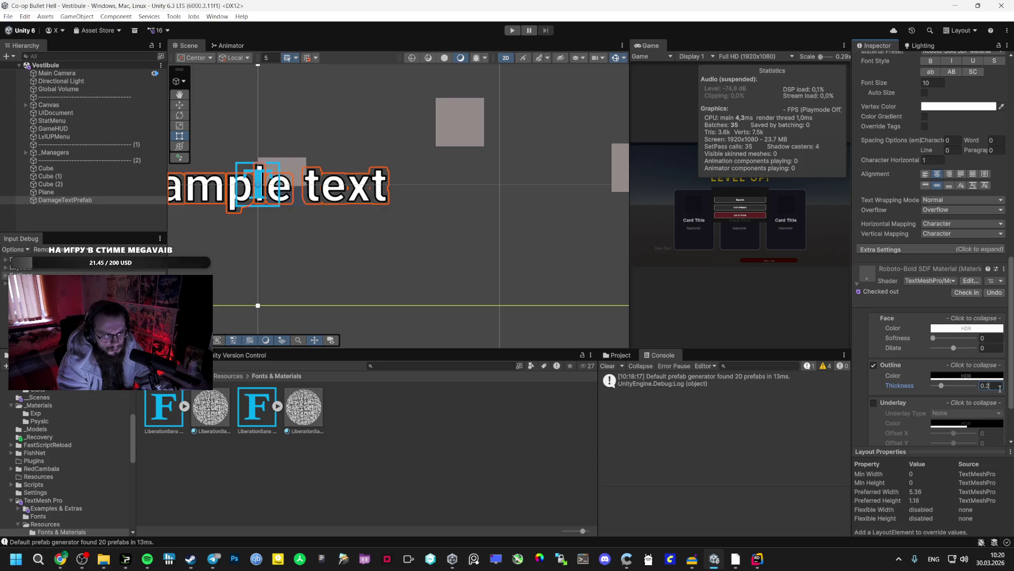
Step: Save DamageTextPrefab as a prefab in the project folder and delete the scene instance
{"action": "left_click_drag", "start_coordinate": [65, 200], "coordinate": [58, 425]}
{"action": "left_click_drag", "start_coordinate": [46, 466], "coordinate": [37, 389]}
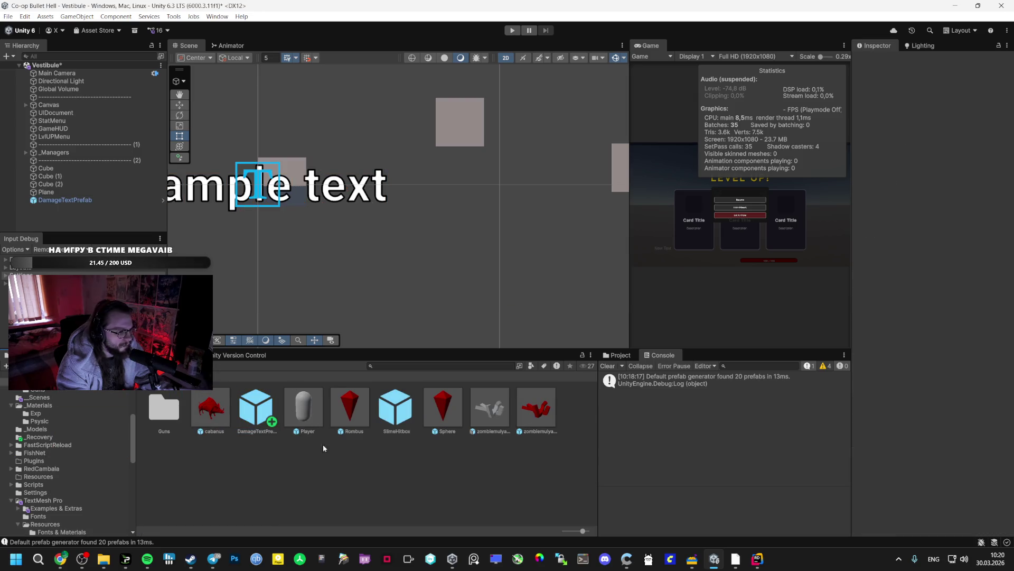
{"action": "left_click", "coordinate": [65, 200]}
{"action": "key", "text": "Delete"}
{"action": "mouse_move", "coordinate": [60, 563]}
{"action": "left_click", "coordinate": [60, 528]}
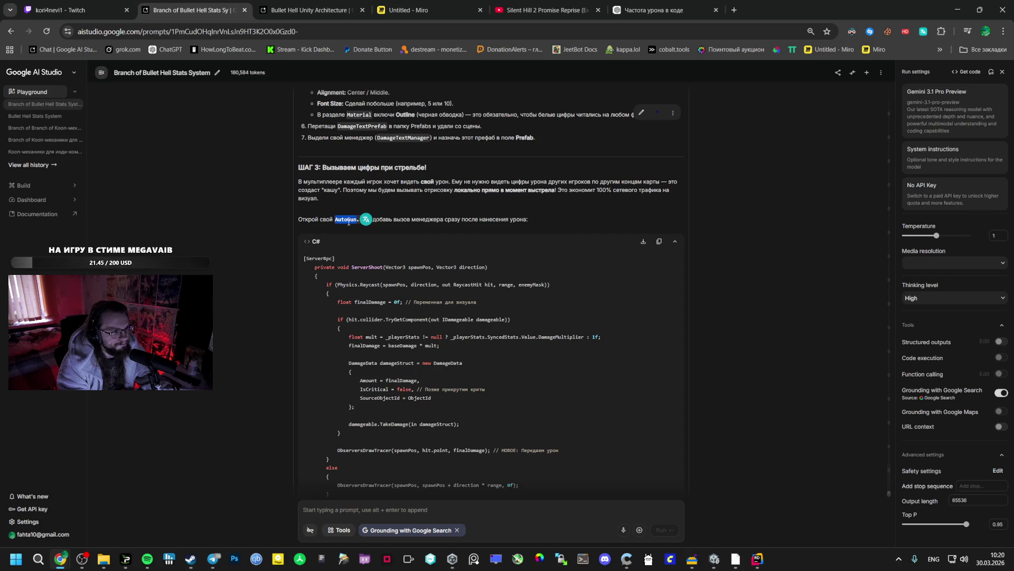
Step: Paste the ObserversDrawTracer call passing finalDamage into ServerShoot in AutoGun.cs
{"action": "scroll", "coordinate": [384, 324], "scroll_direction": "down", "scroll_amount": 3}
{"action": "triple_click", "coordinate": [425, 301]}
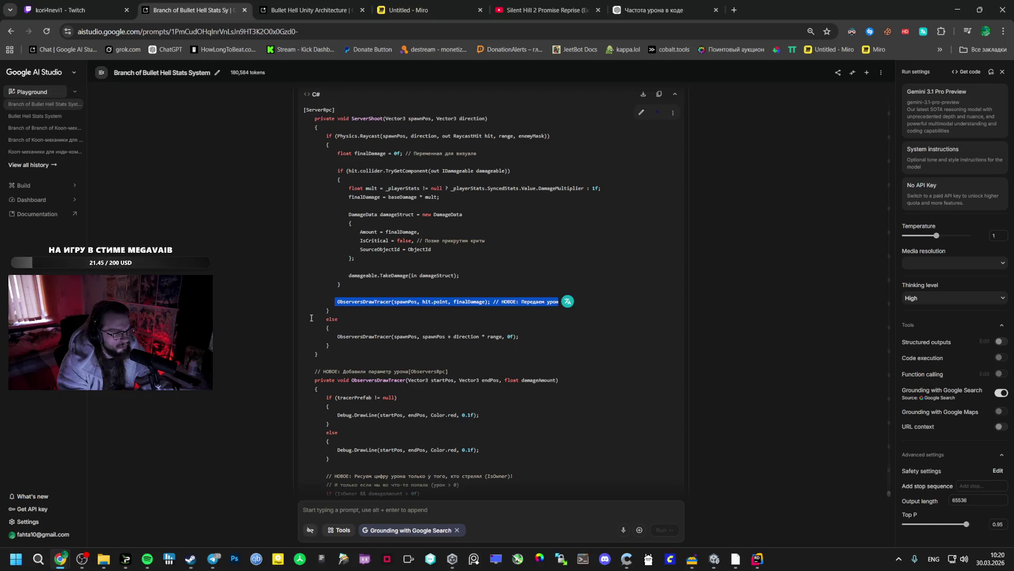
{"action": "key", "text": "ctrl+c"}
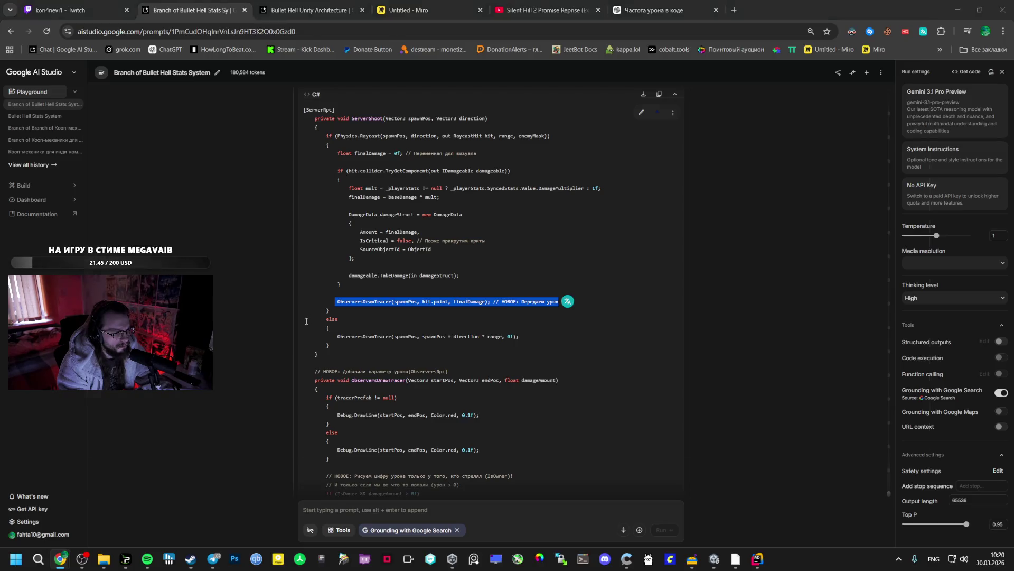
{"action": "key", "text": "alt+Tab"}
{"action": "key", "text": "ctrl+v"}
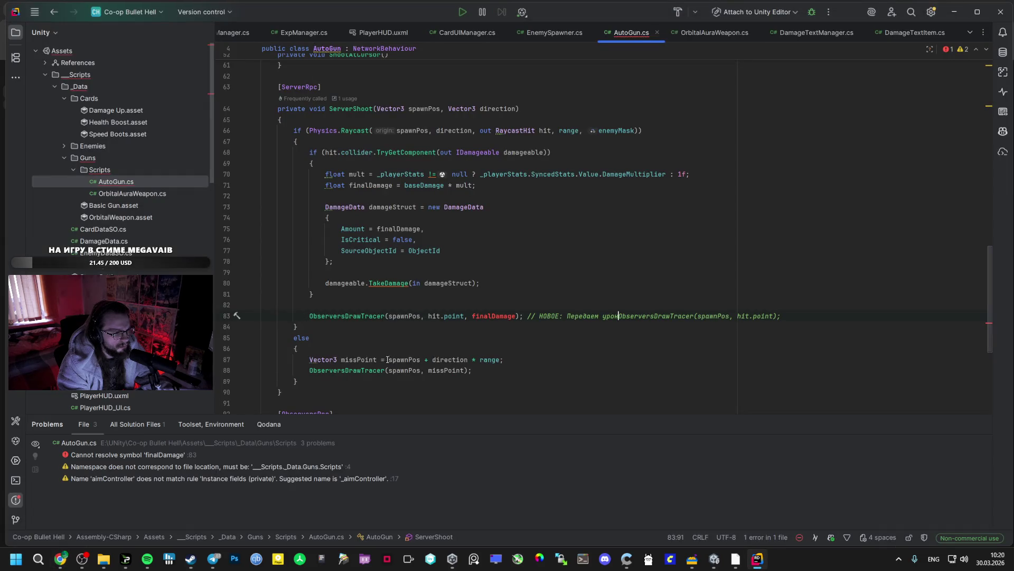
{"action": "key", "text": "alt+Tab"}
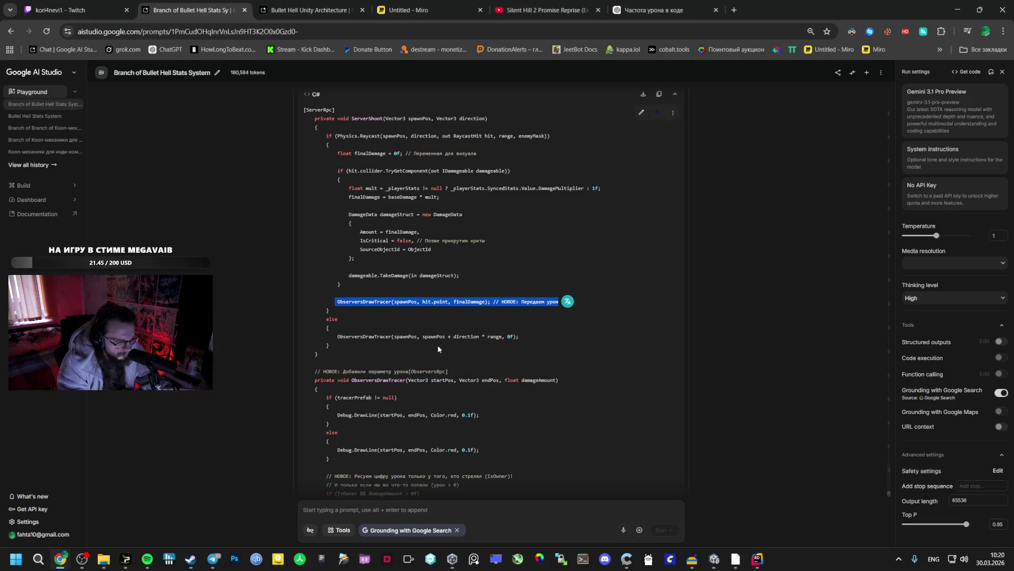
{"action": "scroll", "coordinate": [440, 331], "scroll_direction": "up", "scroll_amount": 4}
{"action": "scroll", "coordinate": [439, 332], "scroll_direction": "down", "scroll_amount": 2}
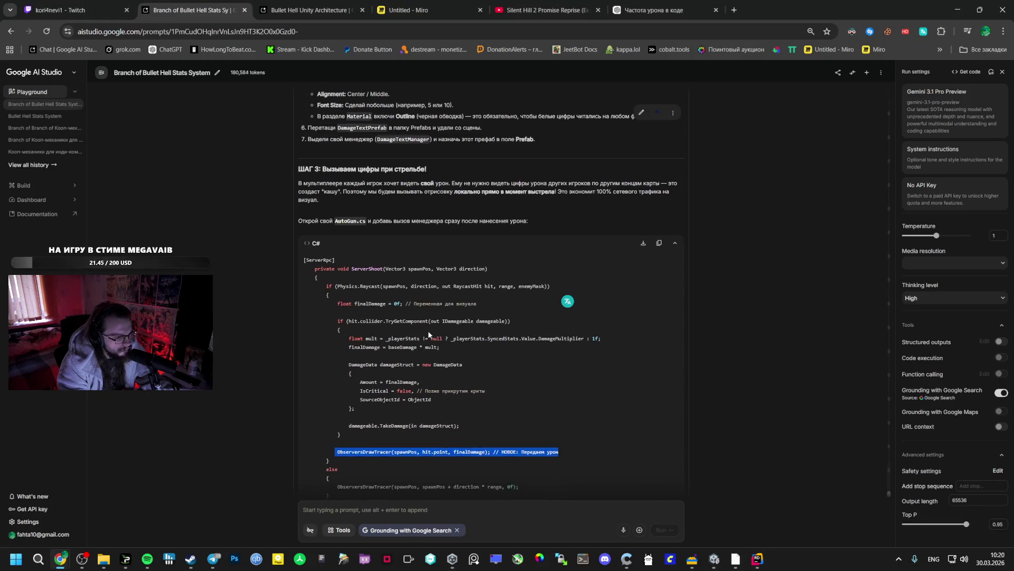
{"action": "key", "text": "alt+Tab"}
{"action": "scroll", "coordinate": [401, 300], "scroll_direction": "down", "scroll_amount": 3}
{"action": "scroll", "coordinate": [401, 300], "scroll_direction": "down", "scroll_amount": 2}
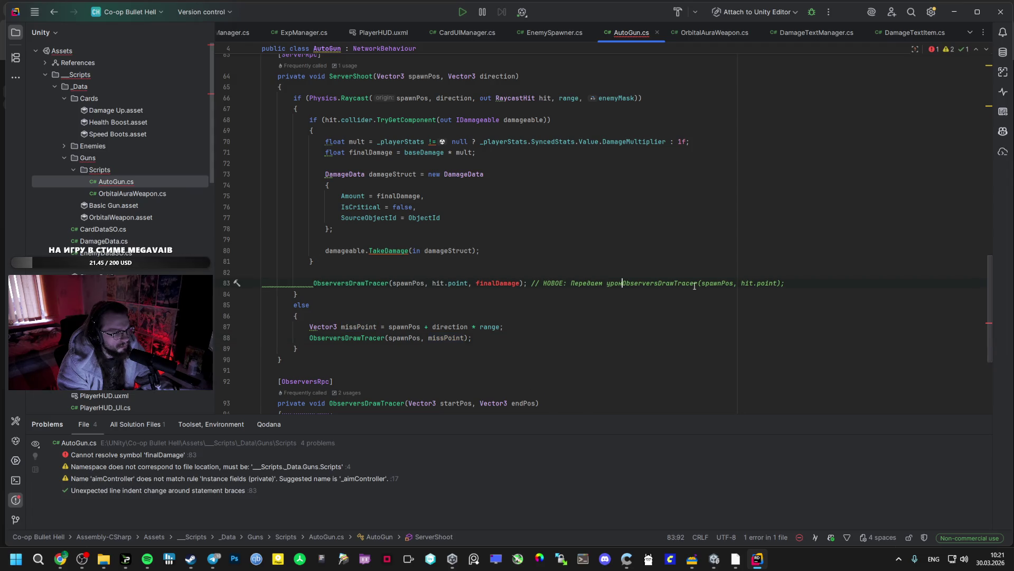
Step: Comment out the old ServerShoot method with Ctrl+/
{"action": "key", "text": "alt+Tab"}
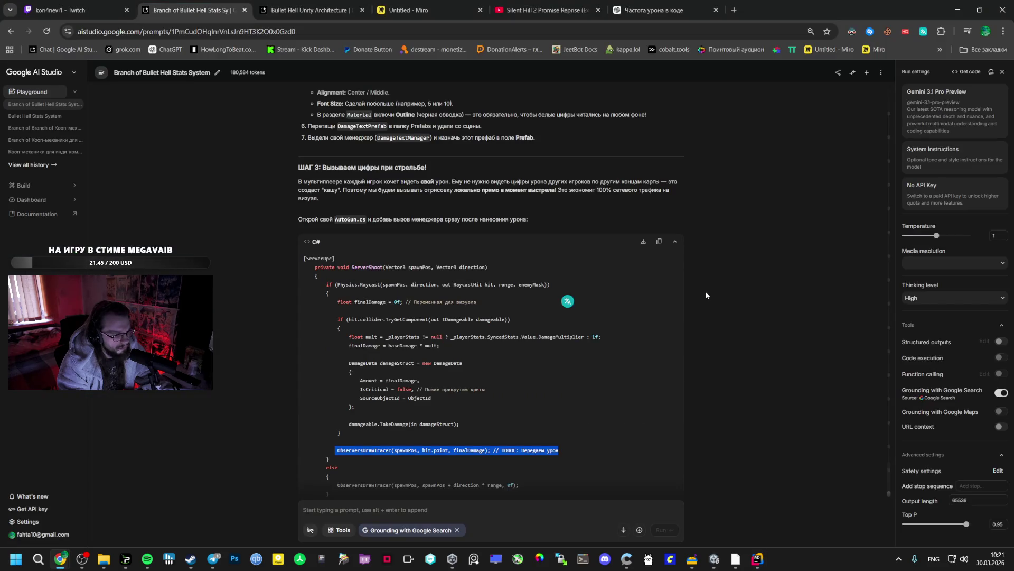
{"action": "key", "text": "alt+Tab"}
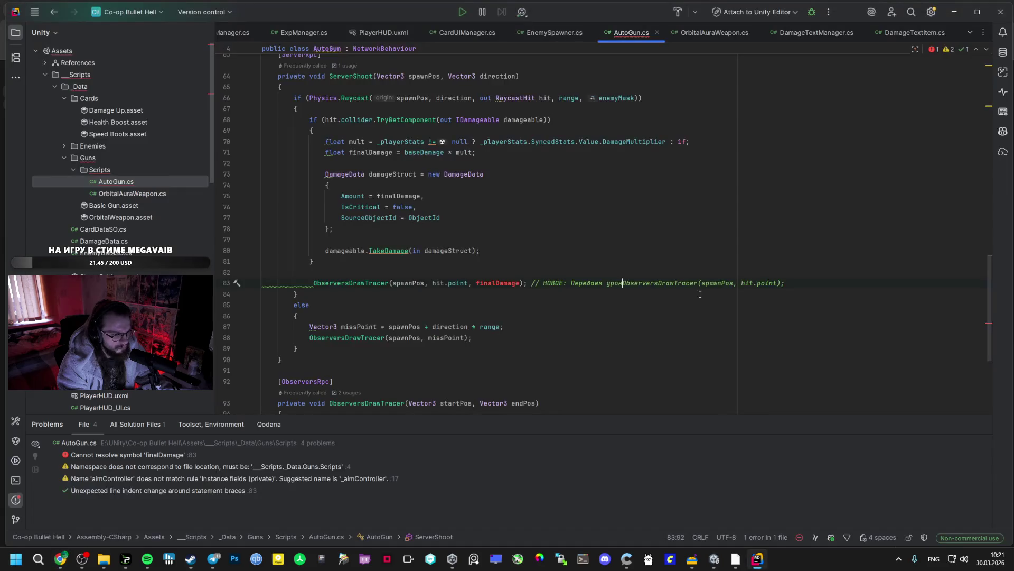
{"action": "mouse_move", "coordinate": [307, 352]}
{"action": "left_mouse_down"}
{"action": "mouse_move", "coordinate": [245, 220]}
{"action": "mouse_move", "coordinate": [273, 184]}
{"action": "left_mouse_up"}
{"action": "key", "text": "ctrl+slash"}
{"action": "scroll", "coordinate": [319, 202], "scroll_direction": "down", "scroll_amount": 3}
Step: Paste the AI's new ServerShoot and tracer code into AutoGun.cs
{"action": "key", "text": "alt+Tab"}
{"action": "mouse_move", "coordinate": [304, 258]}
{"action": "left_mouse_down"}
{"action": "mouse_move", "coordinate": [338, 269]}
{"action": "mouse_move", "coordinate": [376, 336]}
{"action": "mouse_move", "coordinate": [350, 463]}
{"action": "left_mouse_up"}
{"action": "scroll", "coordinate": [369, 348], "scroll_direction": "down", "scroll_amount": 5}
{"action": "scroll", "coordinate": [366, 353], "scroll_direction": "down", "scroll_amount": 1}
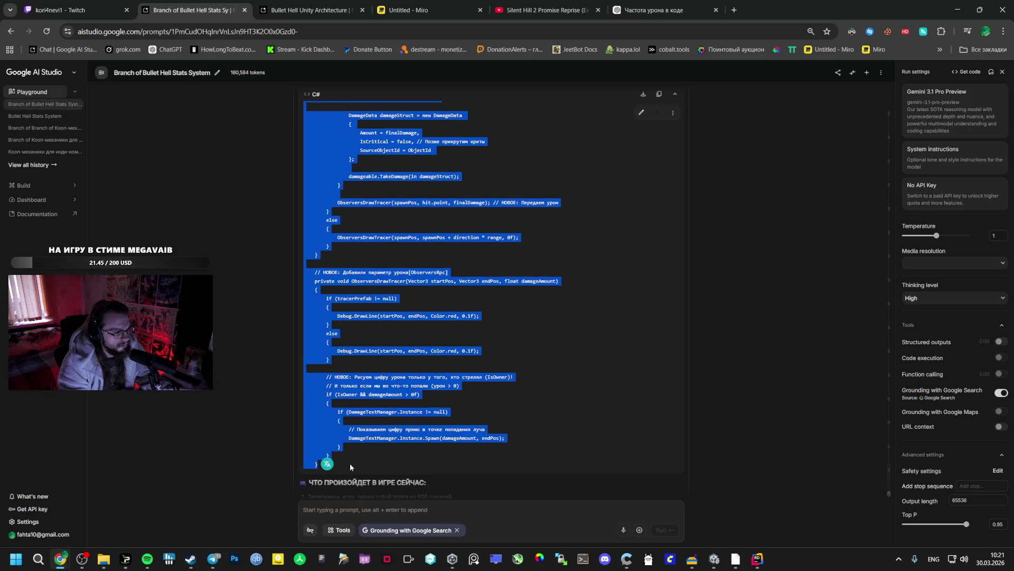
{"action": "key", "text": "alt+Tab"}
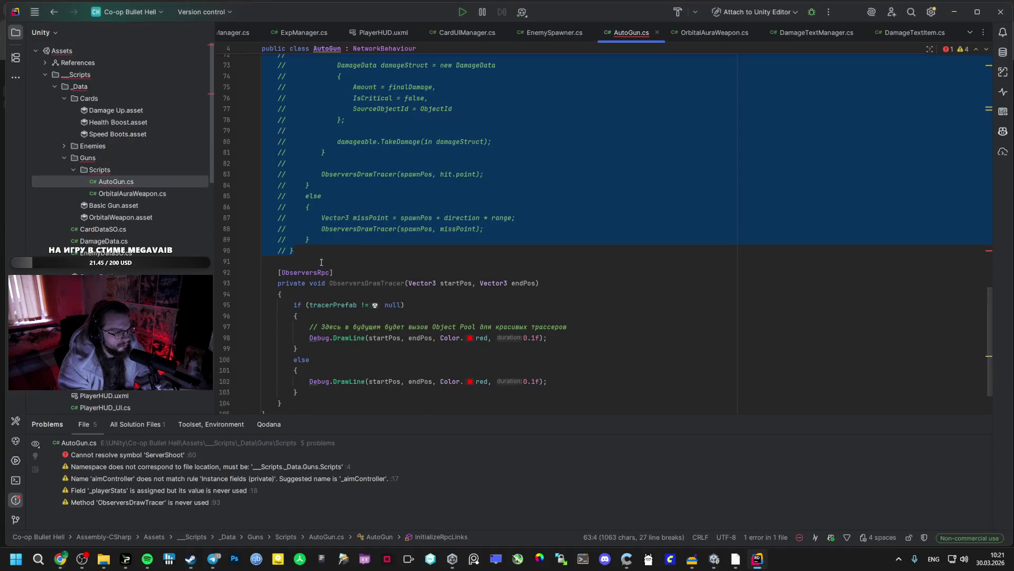
{"action": "key", "text": "ctrl+v"}
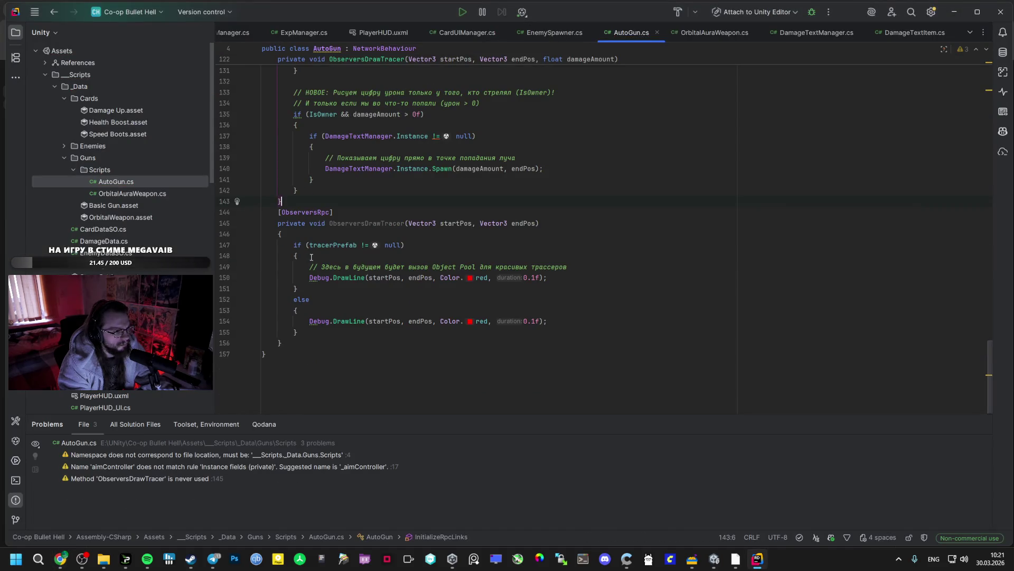
Step: Comment out the old ObserversDrawTracer method
{"action": "scroll", "coordinate": [312, 258], "scroll_direction": "up", "scroll_amount": 5}
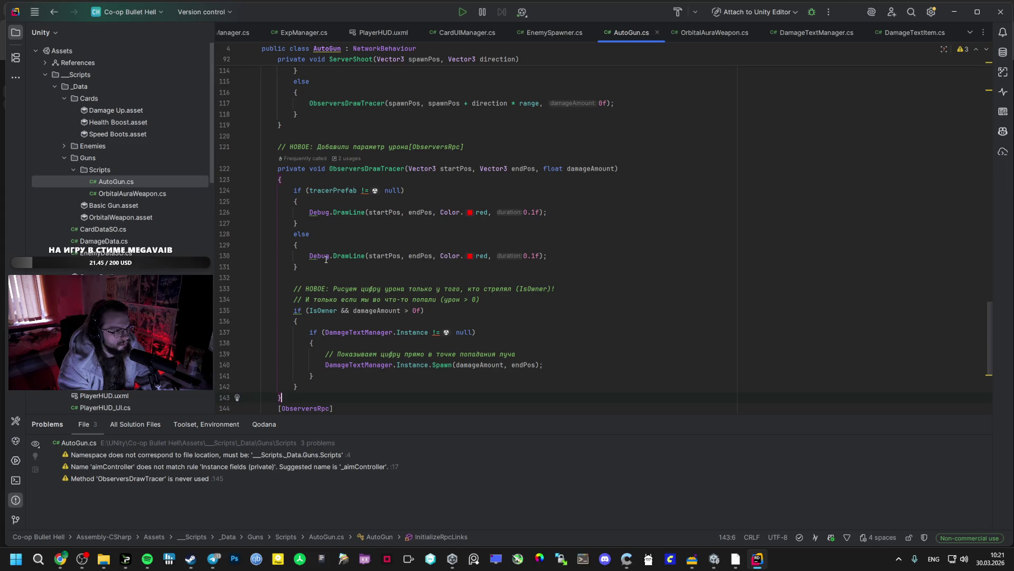
{"action": "scroll", "coordinate": [329, 258], "scroll_direction": "down", "scroll_amount": 4}
{"action": "scroll", "coordinate": [310, 256], "scroll_direction": "up", "scroll_amount": 4}
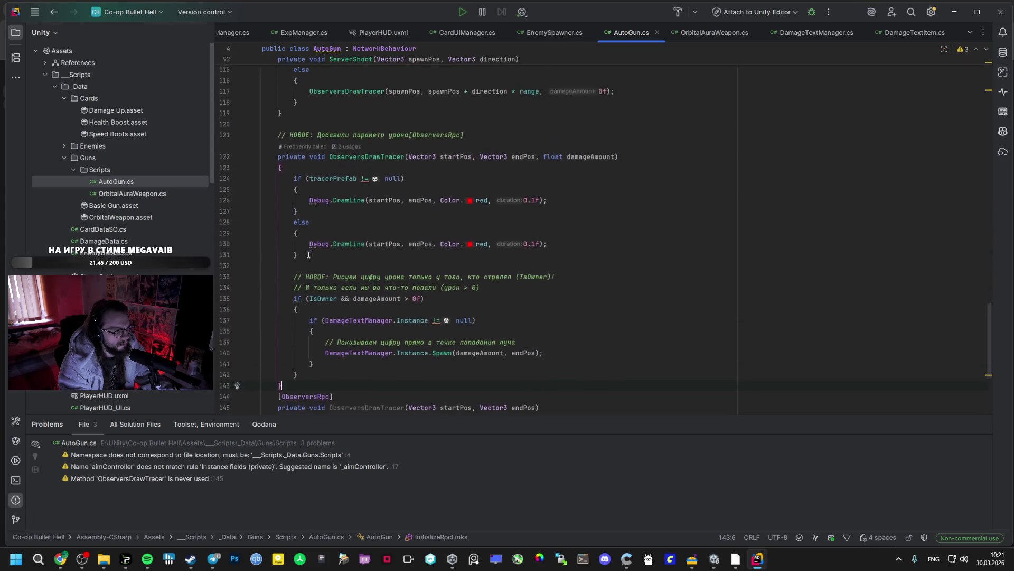
{"action": "scroll", "coordinate": [383, 172], "scroll_direction": "down", "scroll_amount": 3}
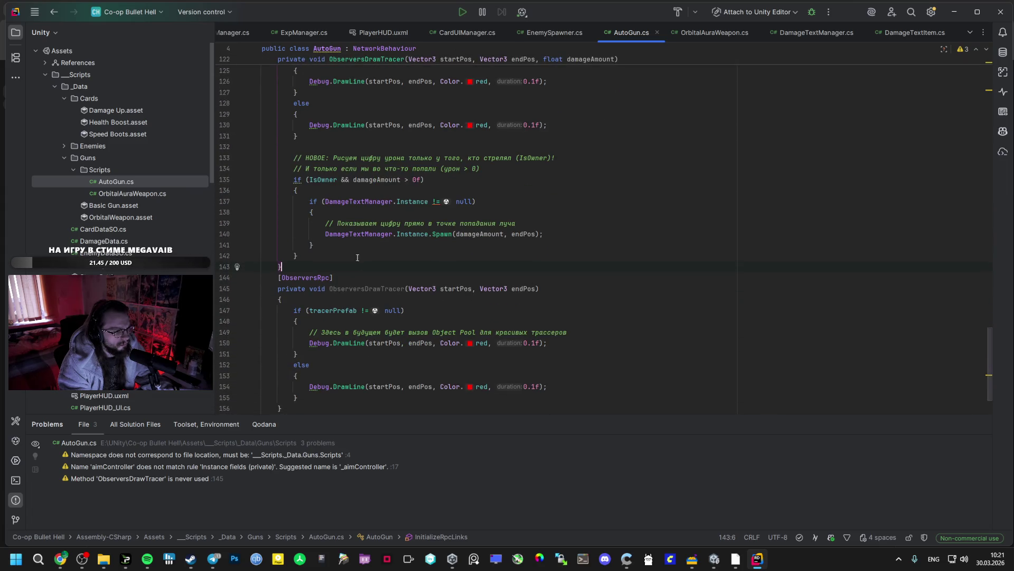
{"action": "scroll", "coordinate": [352, 291], "scroll_direction": "up", "scroll_amount": 3}
{"action": "scroll", "coordinate": [348, 290], "scroll_direction": "down", "scroll_amount": 4}
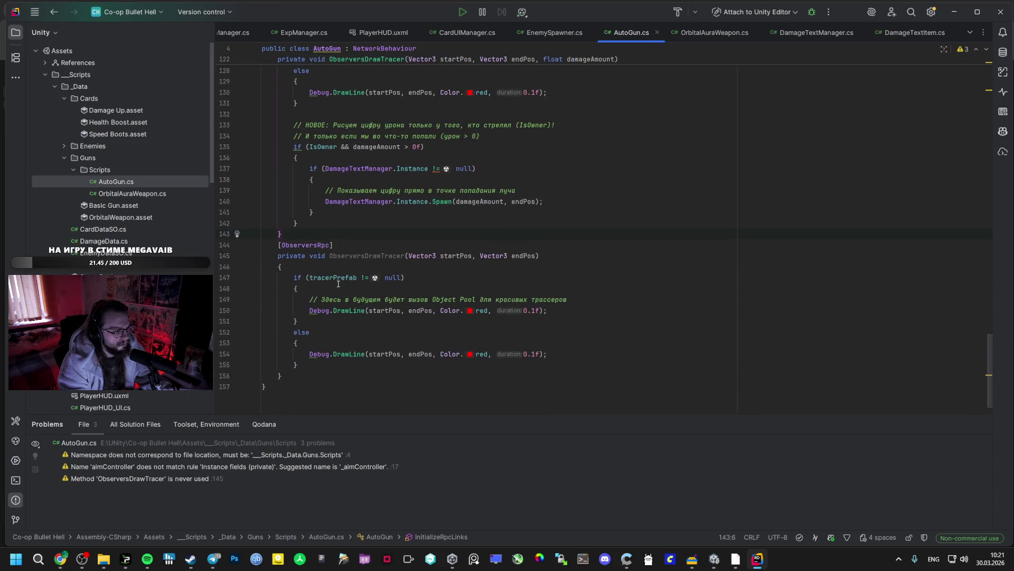
{"action": "left_click_drag", "start_coordinate": [295, 280], "coordinate": [355, 375]}
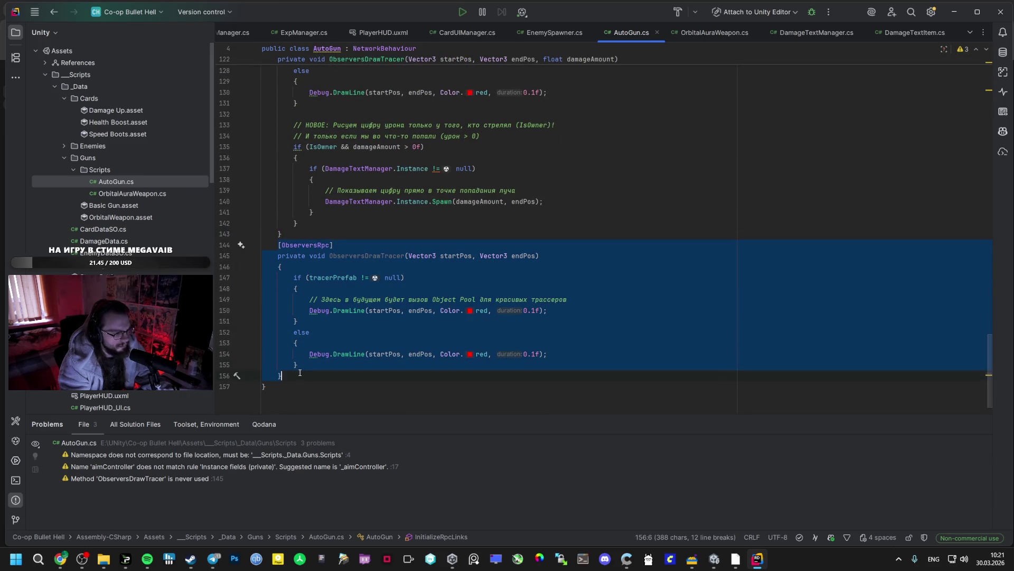
{"action": "key", "text": "ctrl+slash"}
{"action": "scroll", "coordinate": [357, 366], "scroll_direction": "up", "scroll_amount": 13}
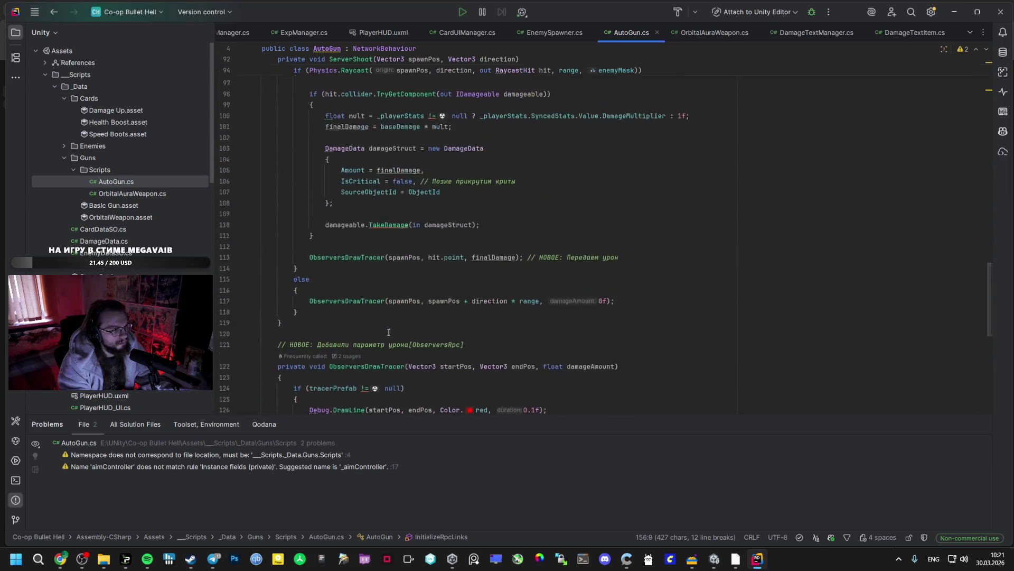
{"action": "scroll", "coordinate": [387, 333], "scroll_direction": "up", "scroll_amount": 2}
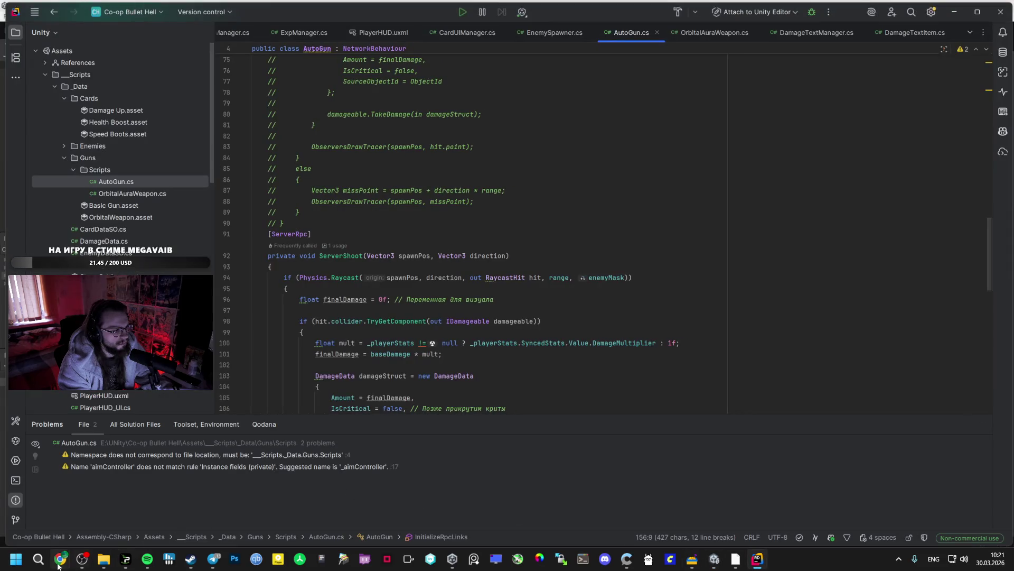
{"action": "mouse_move", "coordinate": [59, 565]}
{"action": "left_click", "coordinate": [66, 491]}
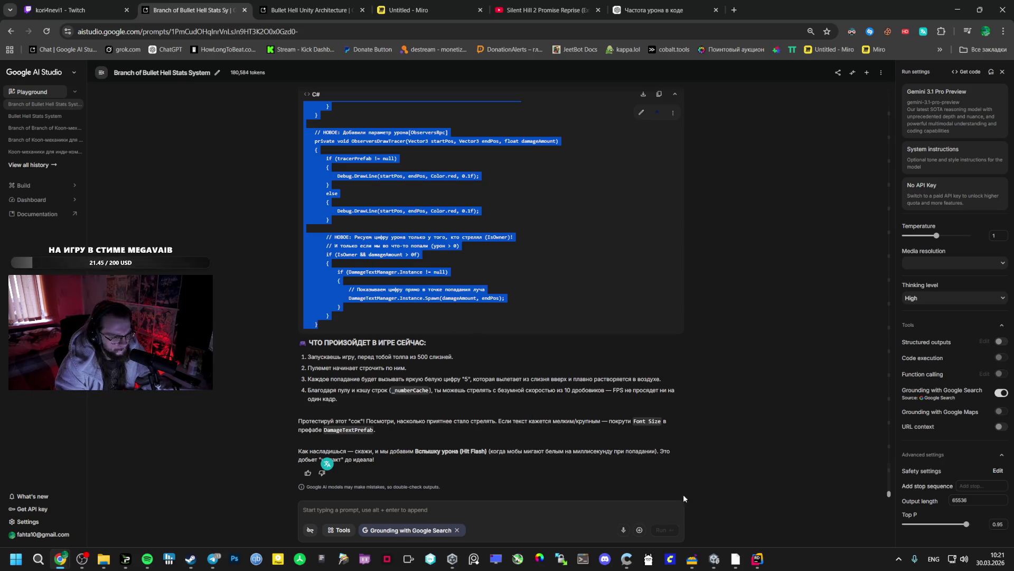
Step: Assign DamageTextPrefab to the Prefab field of DamageTextsManager under _Managers
{"action": "left_click", "coordinate": [714, 559]}
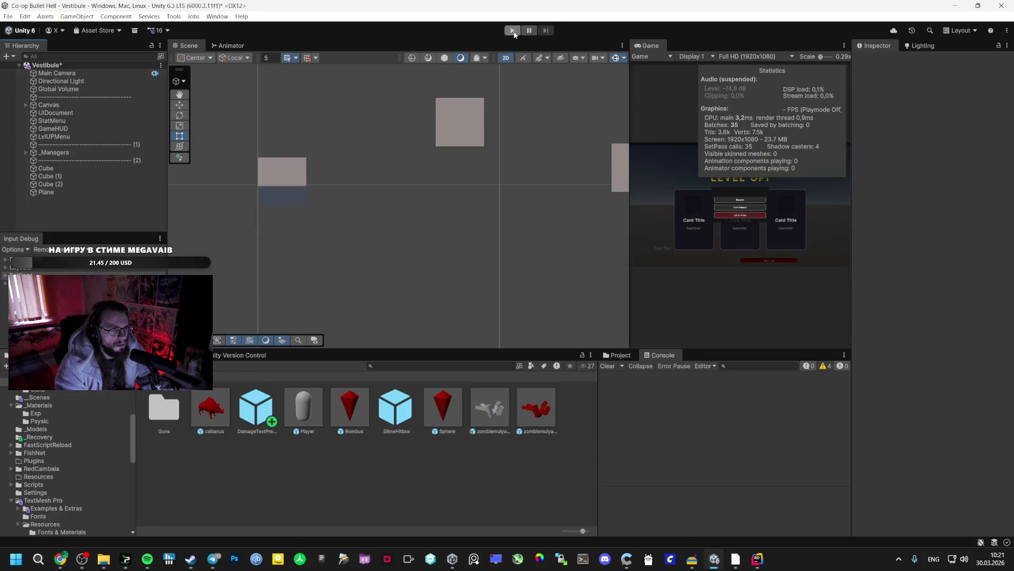
{"action": "left_click", "coordinate": [45, 500]}
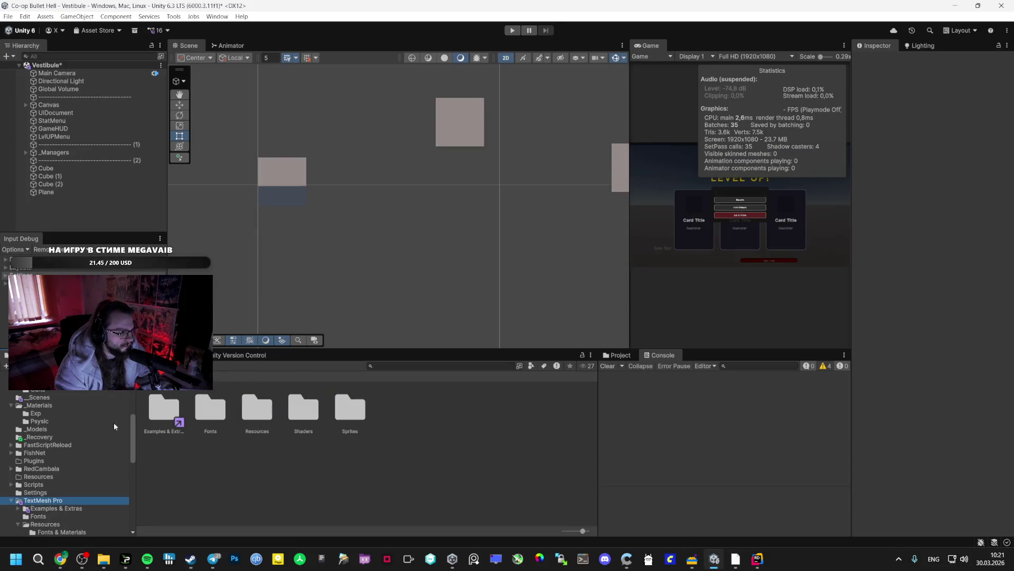
{"action": "left_click", "coordinate": [23, 152]}
{"action": "left_click", "coordinate": [26, 152]}
{"action": "left_click", "coordinate": [77, 207]}
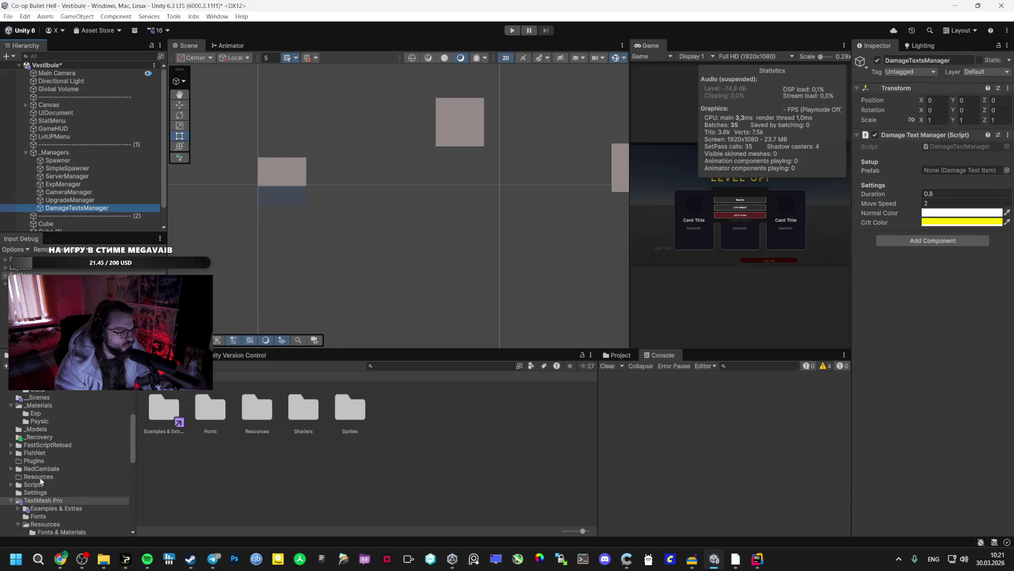
{"action": "left_click", "coordinate": [51, 405]}
{"action": "left_click", "coordinate": [42, 381]}
{"action": "left_click_drag", "start_coordinate": [256, 407], "coordinate": [962, 171]}
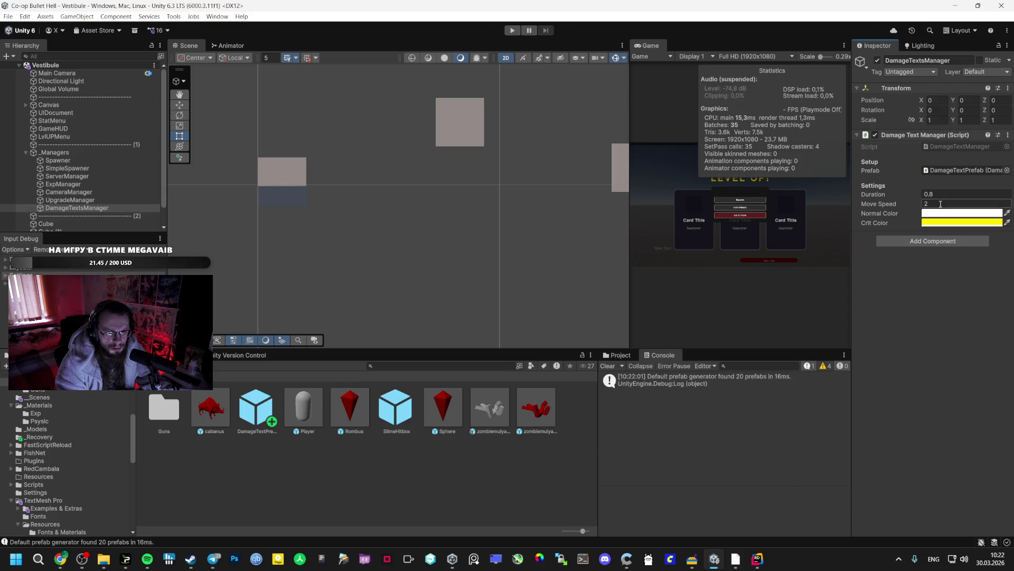
{"action": "key", "text": "ctrl+p"}
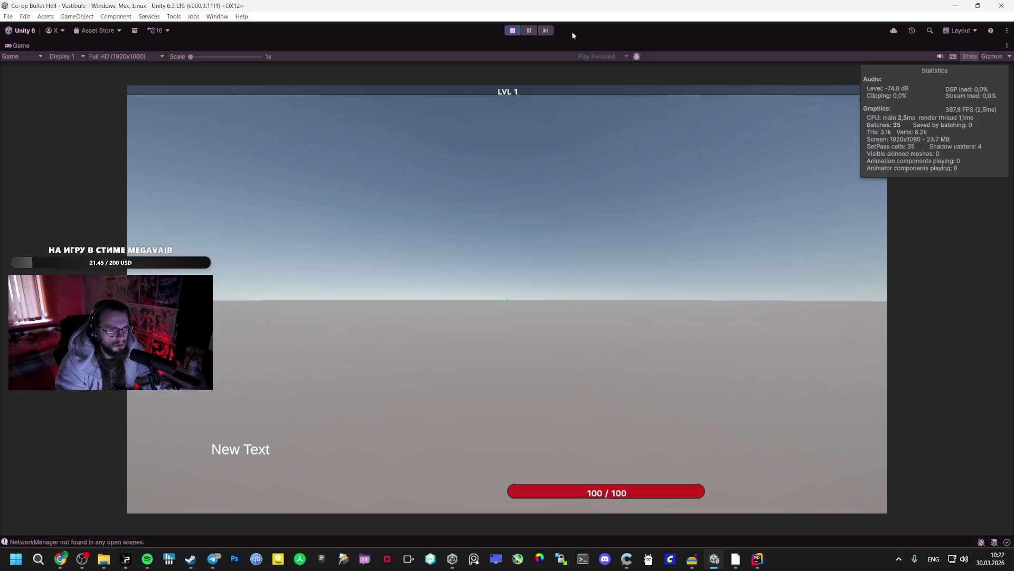
Step: Stop play, open the Bootstrap scene from _Scenes, and play from it
{"action": "left_click", "coordinate": [512, 30]}
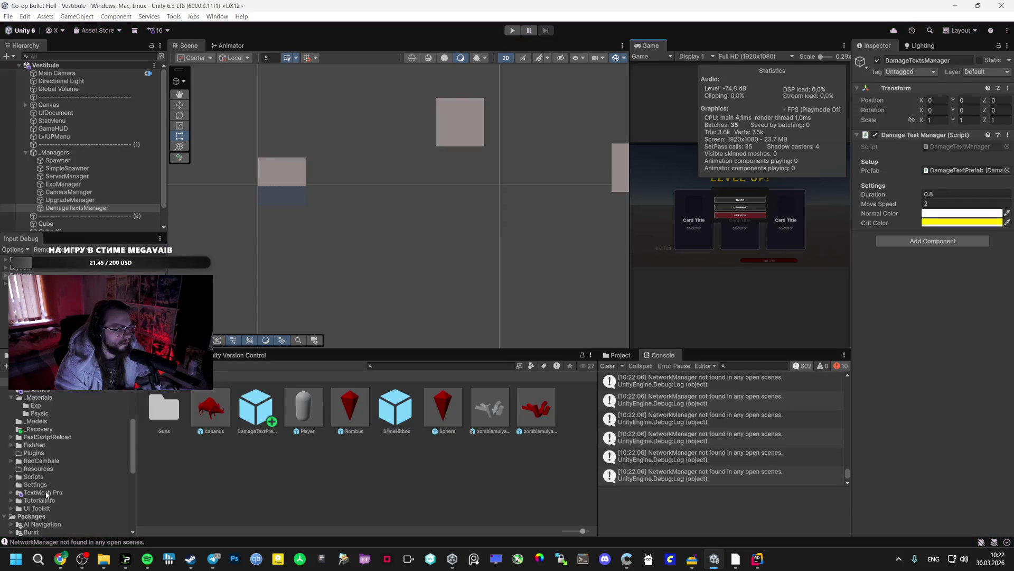
{"action": "left_click", "coordinate": [43, 476]}
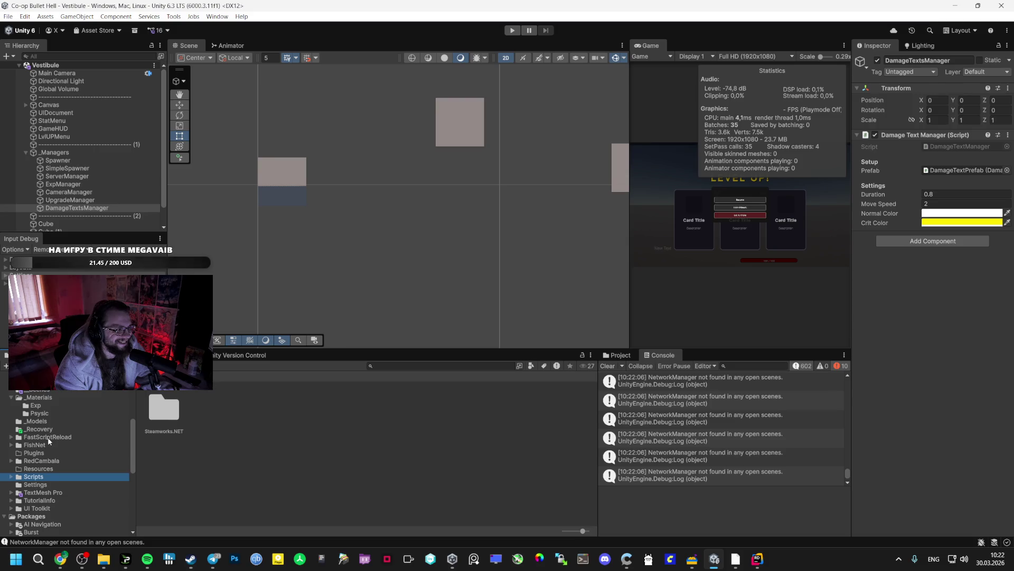
{"action": "scroll", "coordinate": [48, 438], "scroll_direction": "up", "scroll_amount": 3}
{"action": "left_click", "coordinate": [49, 449]}
{"action": "double_click", "coordinate": [164, 408]}
{"action": "key", "text": "ctrl+p"}
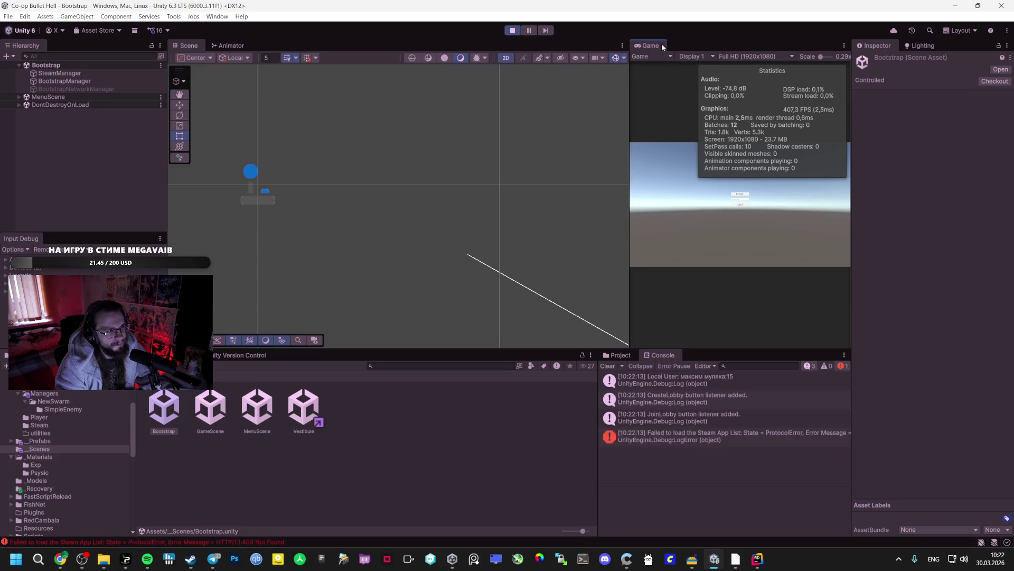
Step: Play in a maximized Game view, pick the Orbital Weapon card, and watch the damage numbers
{"action": "double_click", "coordinate": [662, 45]}
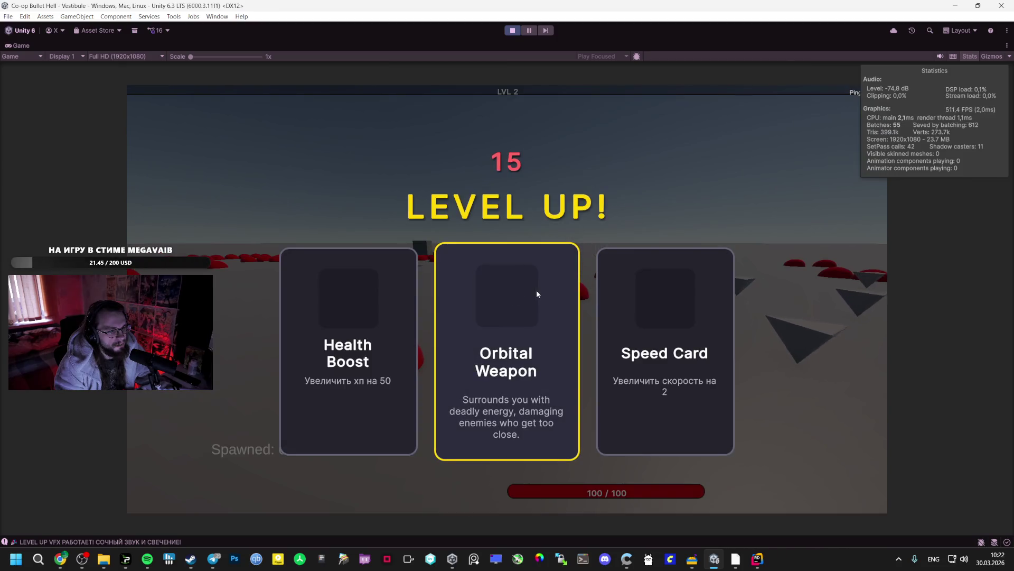
{"action": "left_click", "coordinate": [537, 291]}
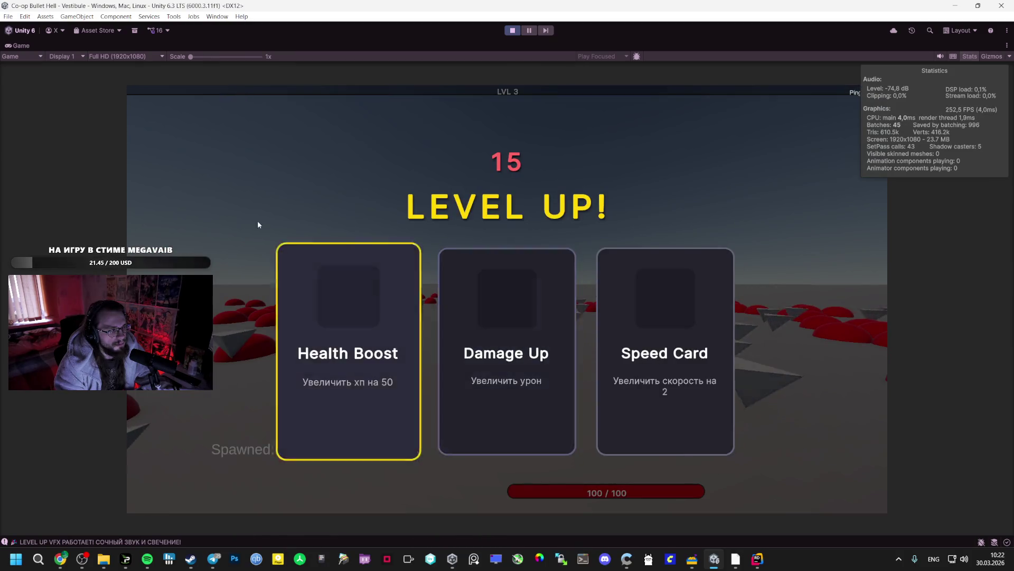
{"action": "double_click", "coordinate": [23, 48]}
{"action": "left_click", "coordinate": [19, 96]}
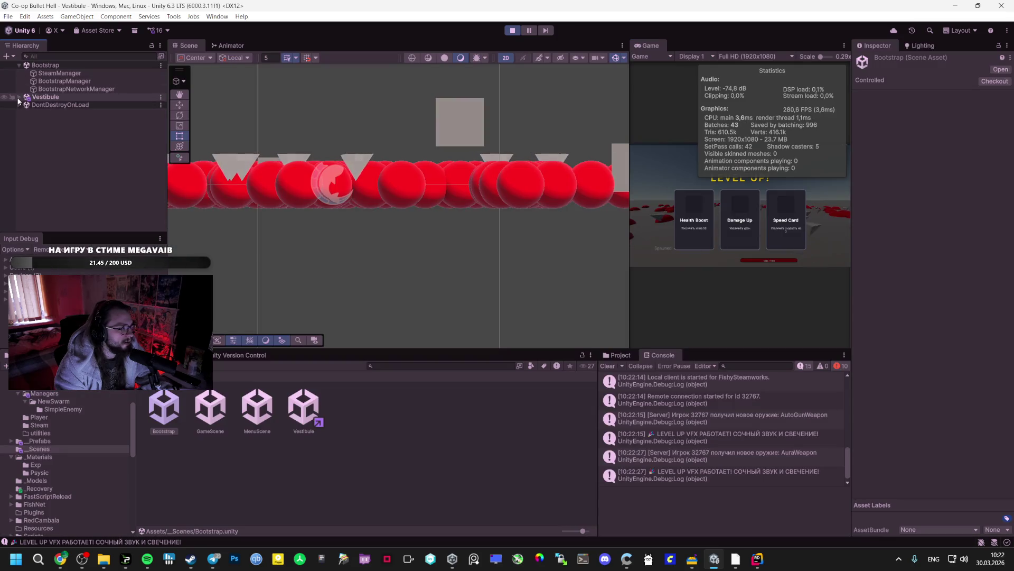
Step: Change the Spawner's Max Enemies value in the Inspector during play
{"action": "left_click", "coordinate": [53, 192]}
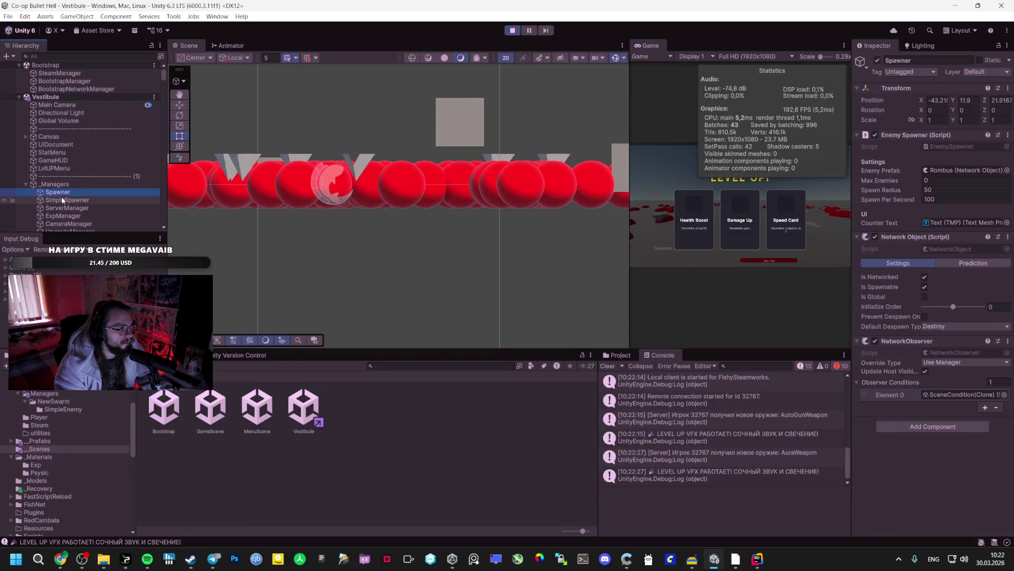
{"action": "left_click", "coordinate": [927, 180]}
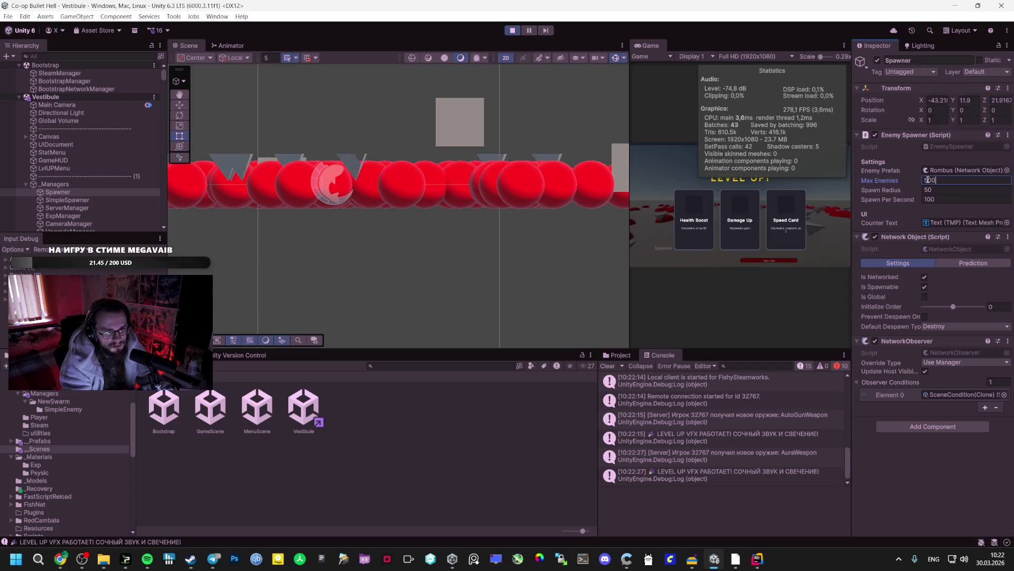
{"action": "key", "text": "ctrl+s"}
Step: Play maximized through level-ups choosing Speed, Orbital Weapon and Speed cards, then pause and stop
{"action": "double_click", "coordinate": [647, 46]}
{"action": "left_click", "coordinate": [642, 306]}
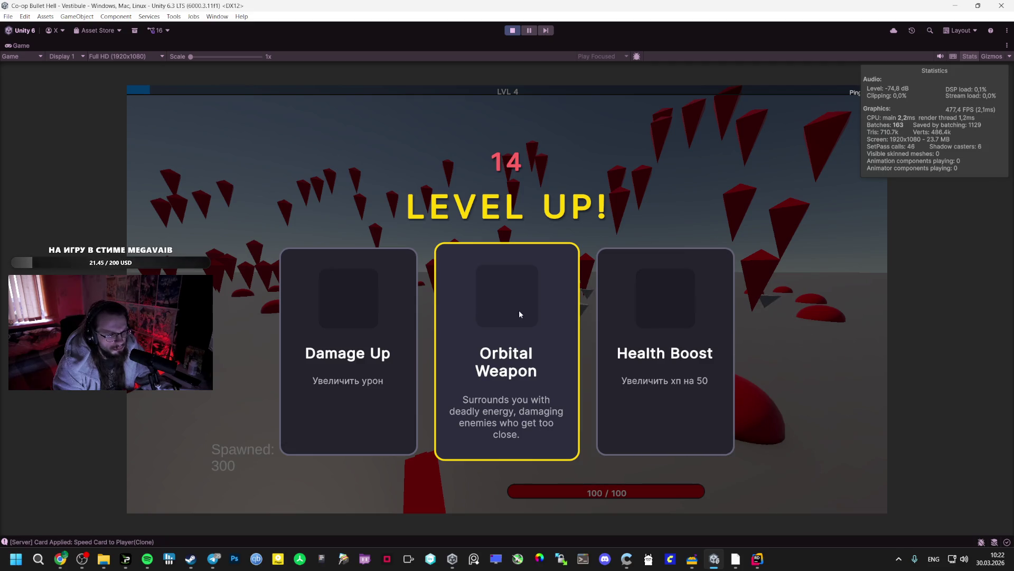
{"action": "left_click", "coordinate": [481, 315]}
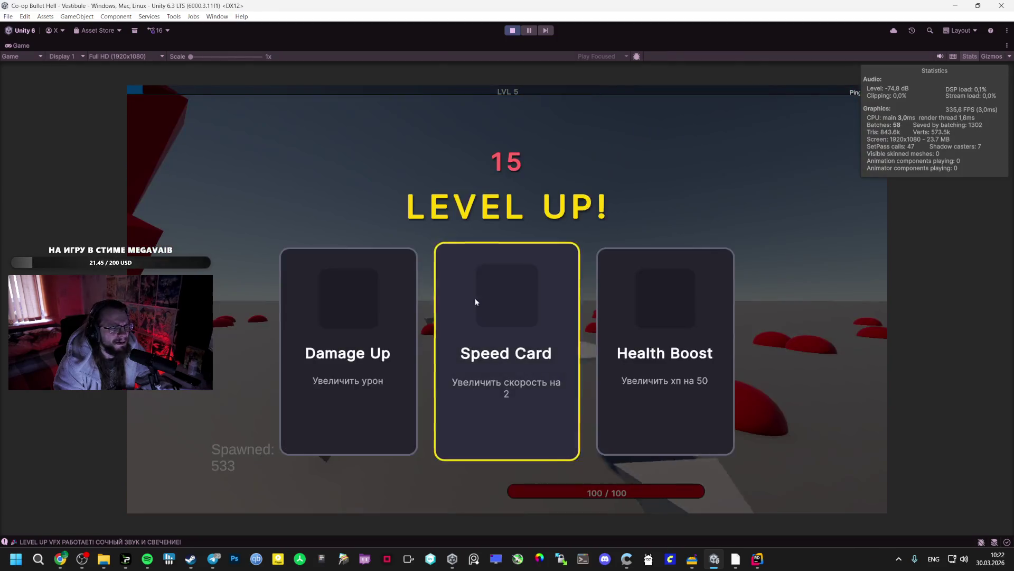
{"action": "left_click", "coordinate": [506, 312]}
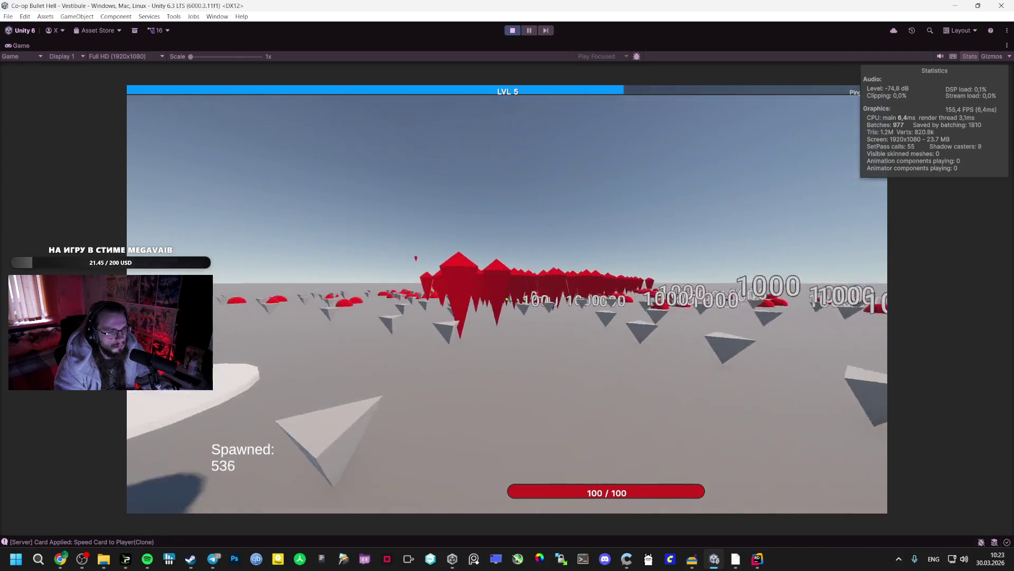
{"action": "key", "text": "Escape"}
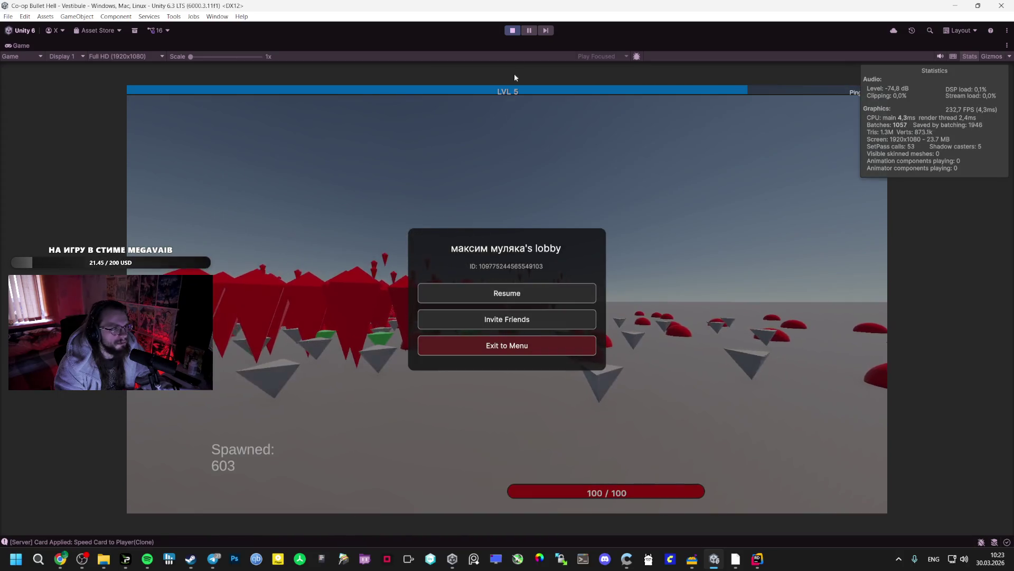
{"action": "left_click", "coordinate": [518, 30]}
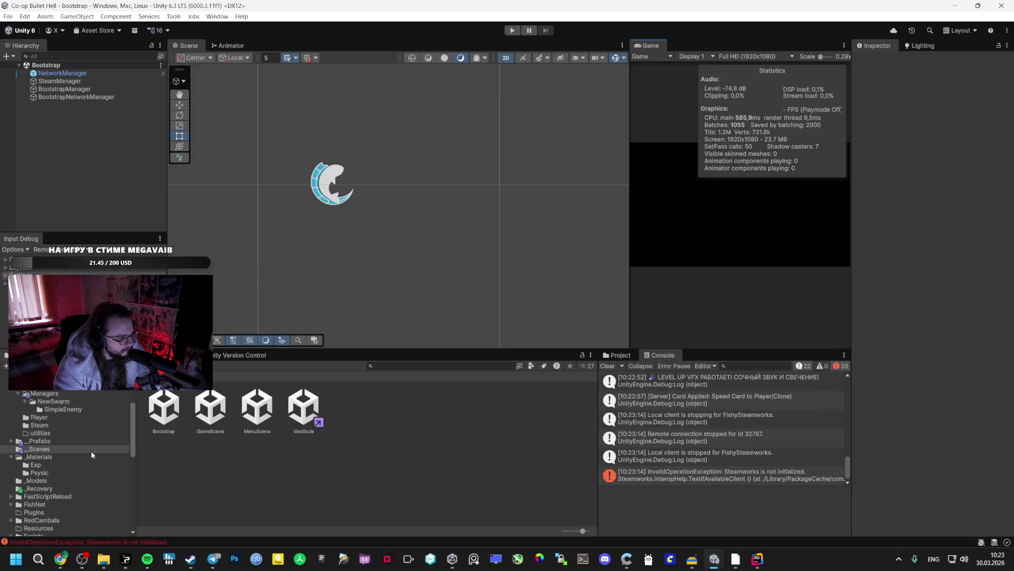
Step: Adjust the TextMeshPro font size on DamageTextPrefab in the _Prefabs folder
{"action": "left_click", "coordinate": [58, 457]}
{"action": "left_click", "coordinate": [53, 449]}
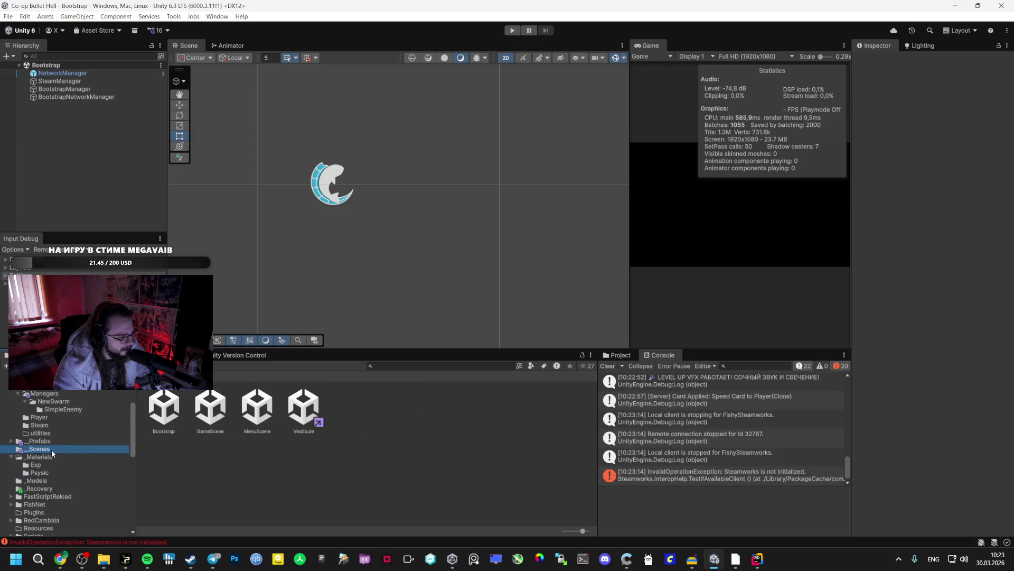
{"action": "left_click", "coordinate": [40, 440]}
{"action": "left_click", "coordinate": [257, 406]}
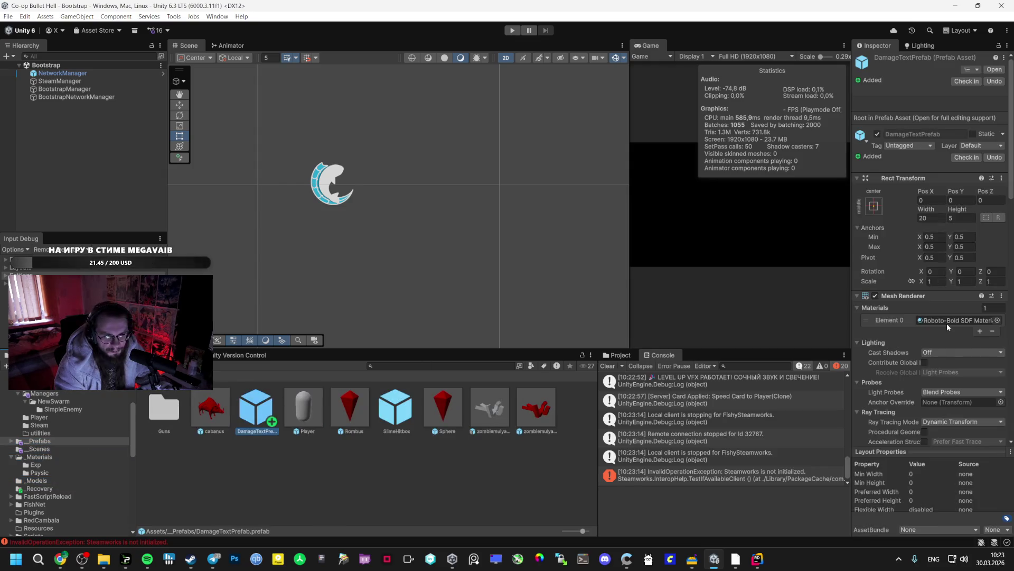
{"action": "scroll", "coordinate": [953, 355], "scroll_direction": "down", "scroll_amount": 5}
{"action": "scroll", "coordinate": [954, 354], "scroll_direction": "down", "scroll_amount": 5}
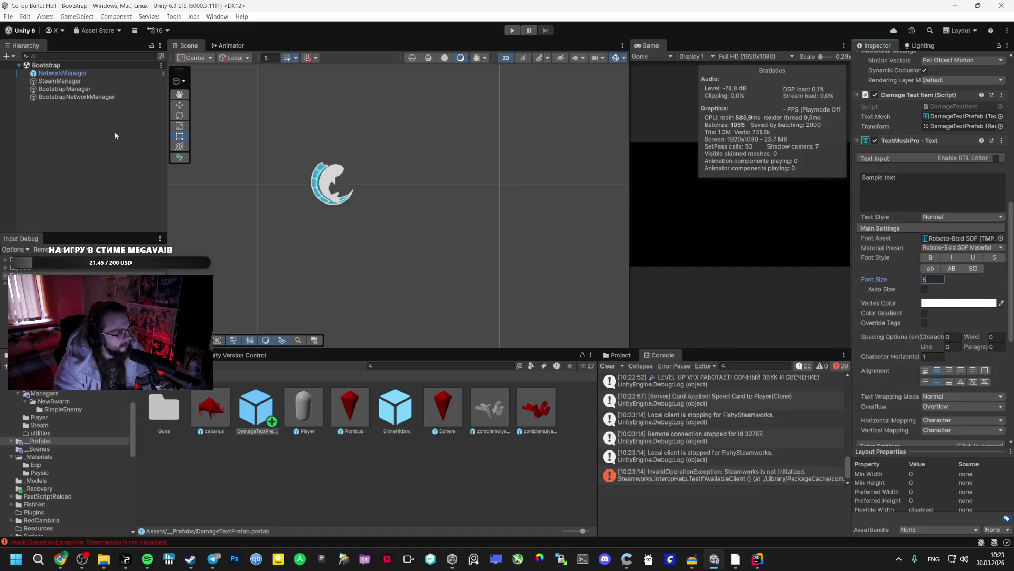
Step: Reopen the Vestibule scene and expand its _Managers group
{"action": "left_click", "coordinate": [52, 450]}
{"action": "double_click", "coordinate": [304, 408]}
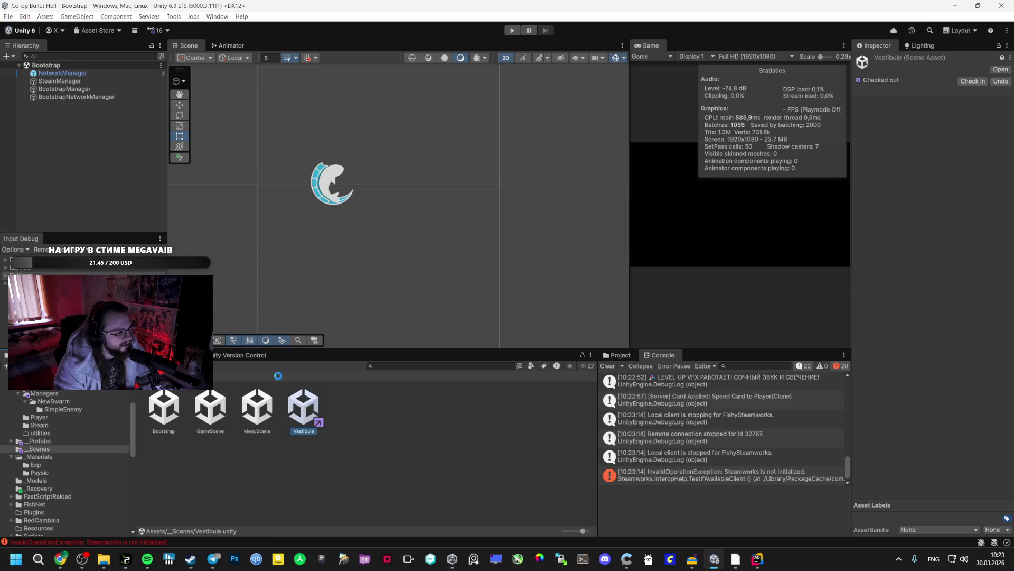
{"action": "left_click", "coordinate": [26, 152]}
{"action": "left_click", "coordinate": [68, 192]}
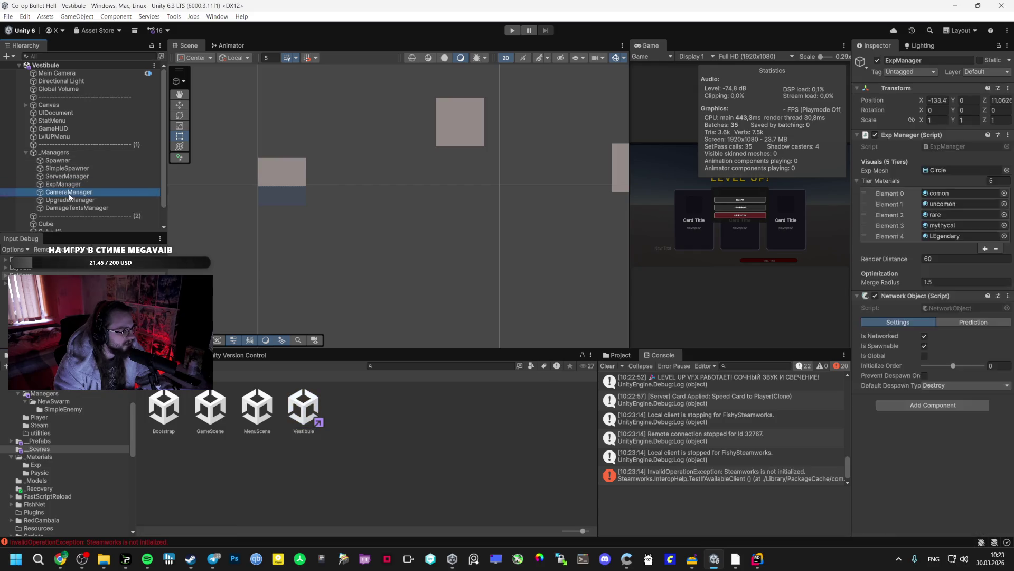
{"action": "left_click", "coordinate": [70, 199]}
Step: Review the Spawner's Enemy Spawner settings, then bring up the Package Manager
{"action": "left_click", "coordinate": [75, 161]}
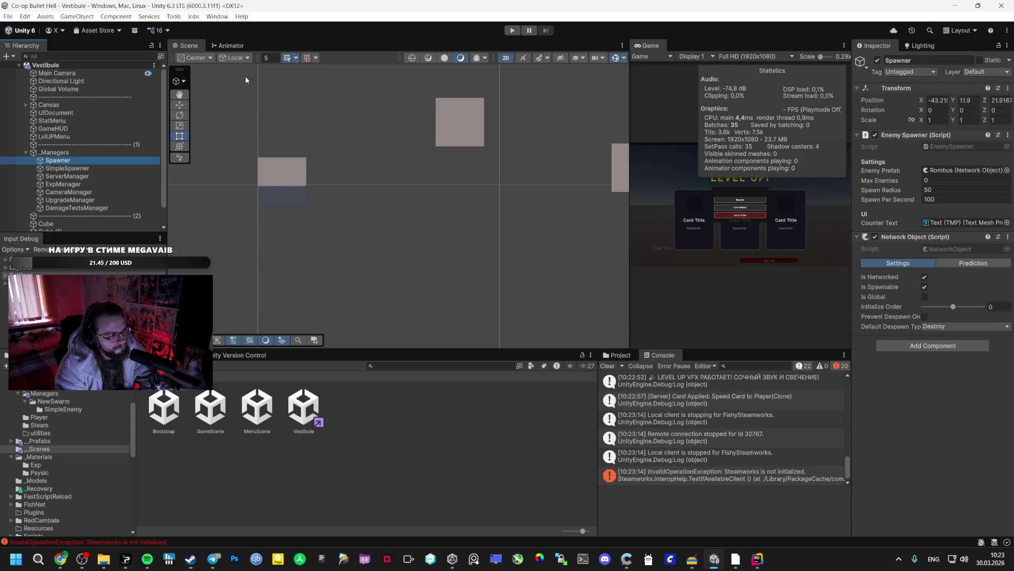
{"action": "left_click", "coordinate": [213, 17]}
{"action": "mouse_move", "coordinate": [295, 200]}
{"action": "left_click", "coordinate": [378, 200]}
{"action": "type", "text": "pro"}
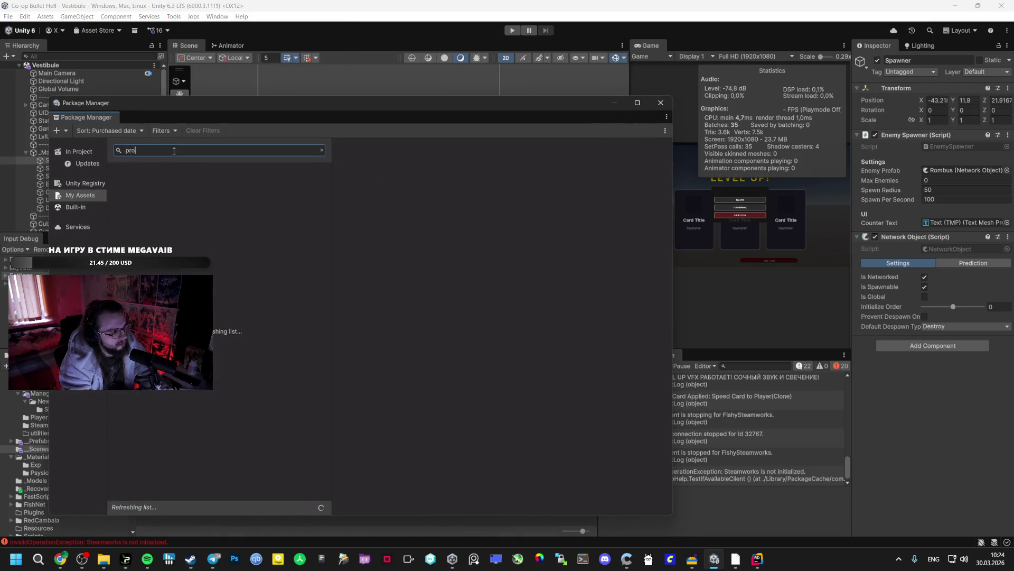
Step: Search the Unity Registry for 'builder' and install ProBuilder 6.0.9
{"action": "type", "text": " builder"}
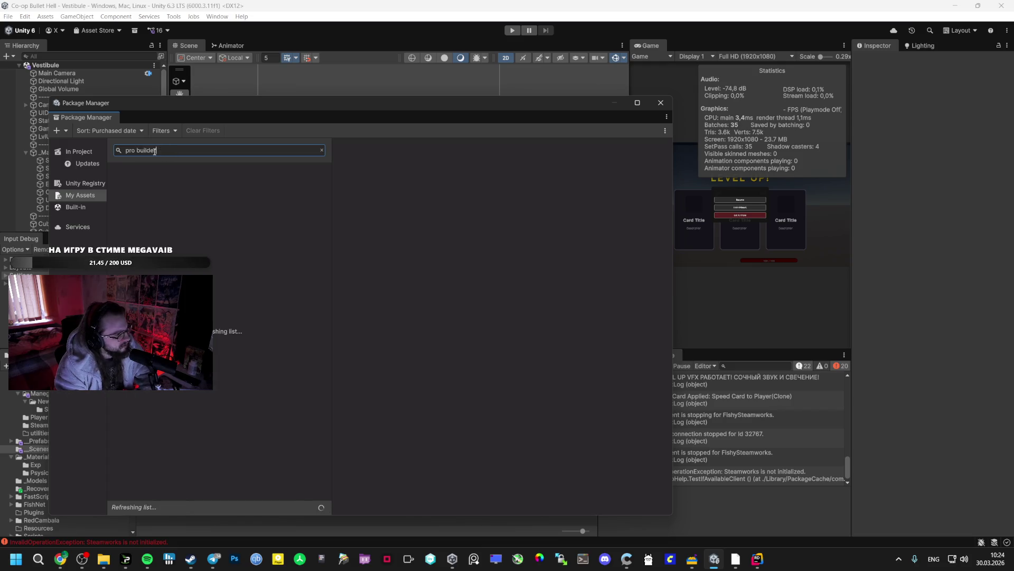
{"action": "key", "text": "BackSpace"}
{"action": "left_click", "coordinate": [85, 182]}
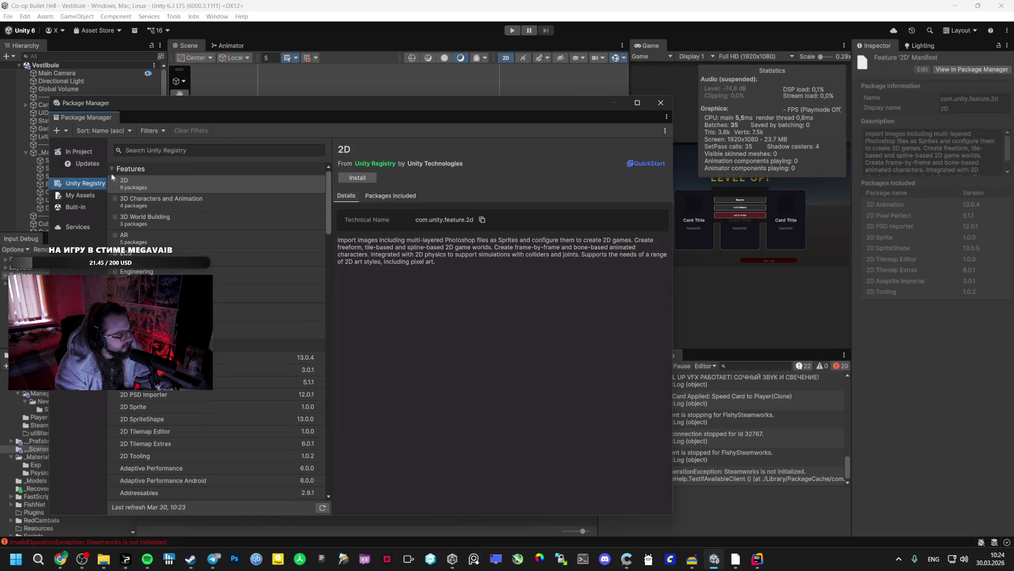
{"action": "type", "text": "pro builder"}
{"action": "left_click_drag", "start_coordinate": [157, 151], "coordinate": [145, 150]}
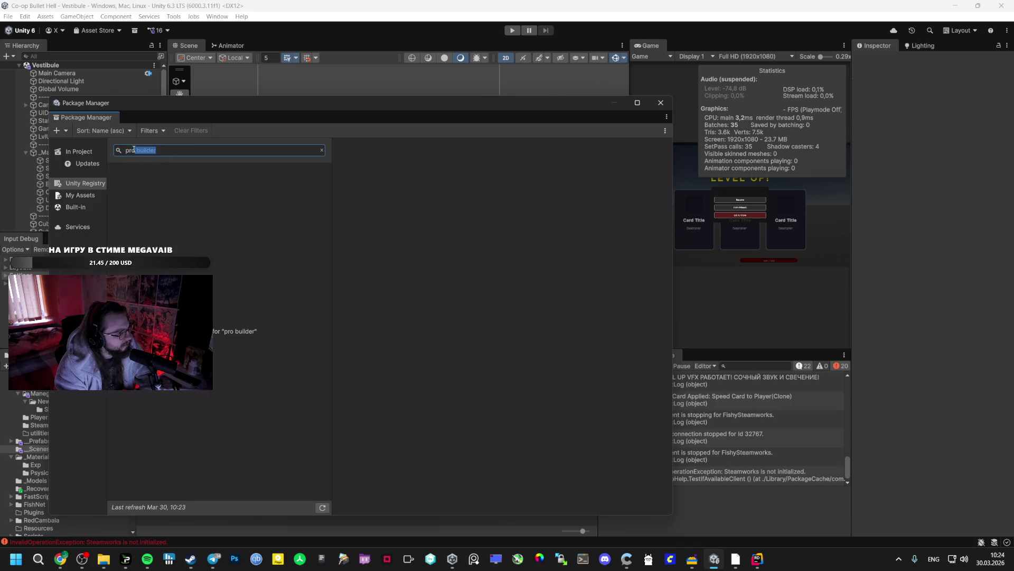
{"action": "key", "text": "BackSpace"}
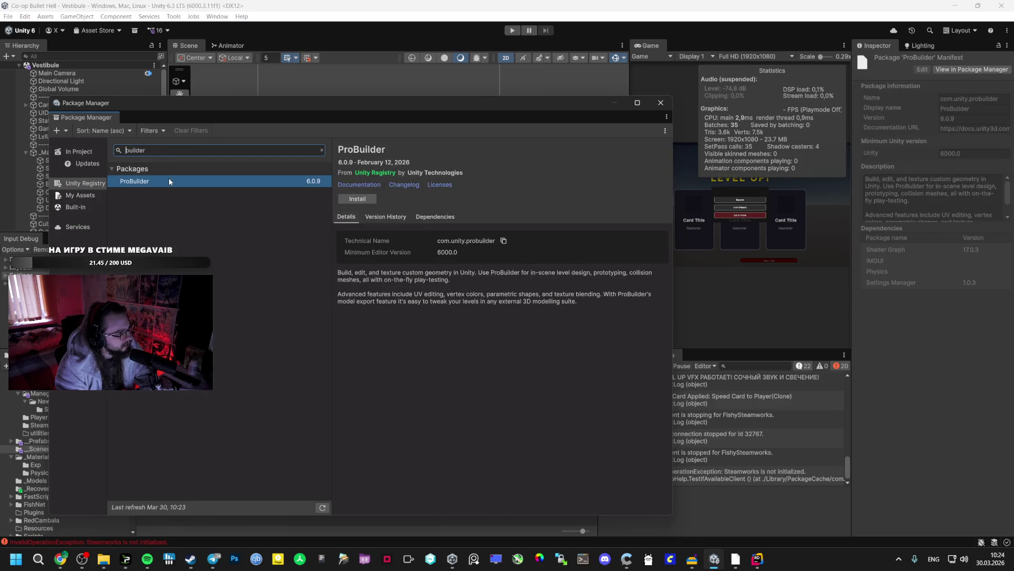
{"action": "left_click", "coordinate": [357, 199]}
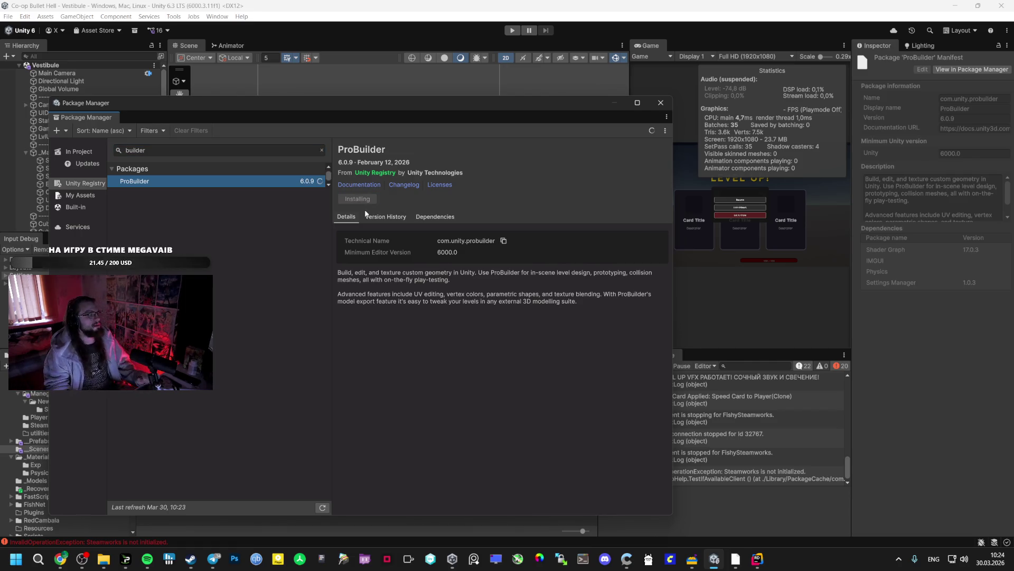
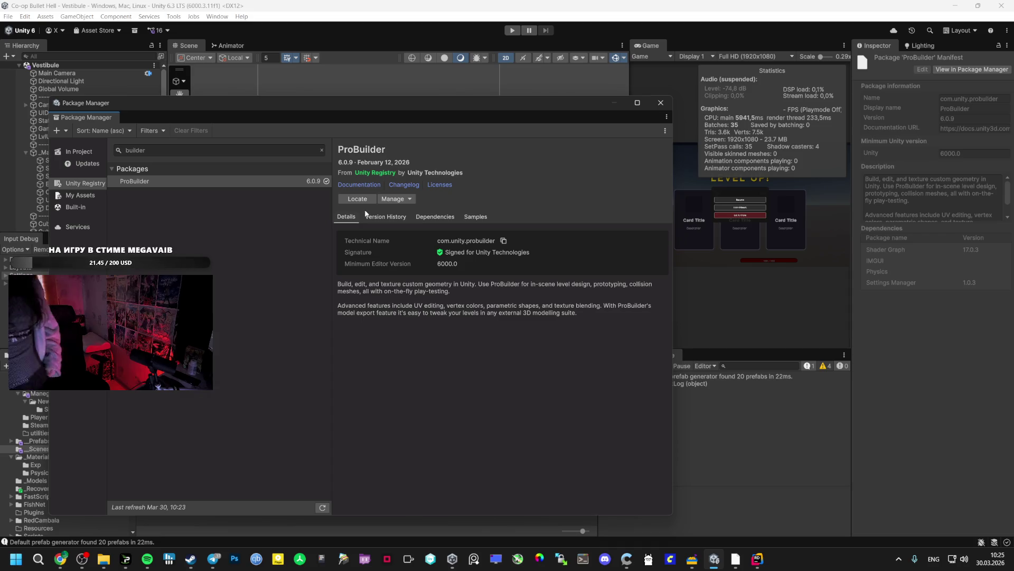
Step: Close the Package Manager and briefly try, then cancel, ProBuilder's custom polygon shape tool
{"action": "left_click", "coordinate": [661, 103]}
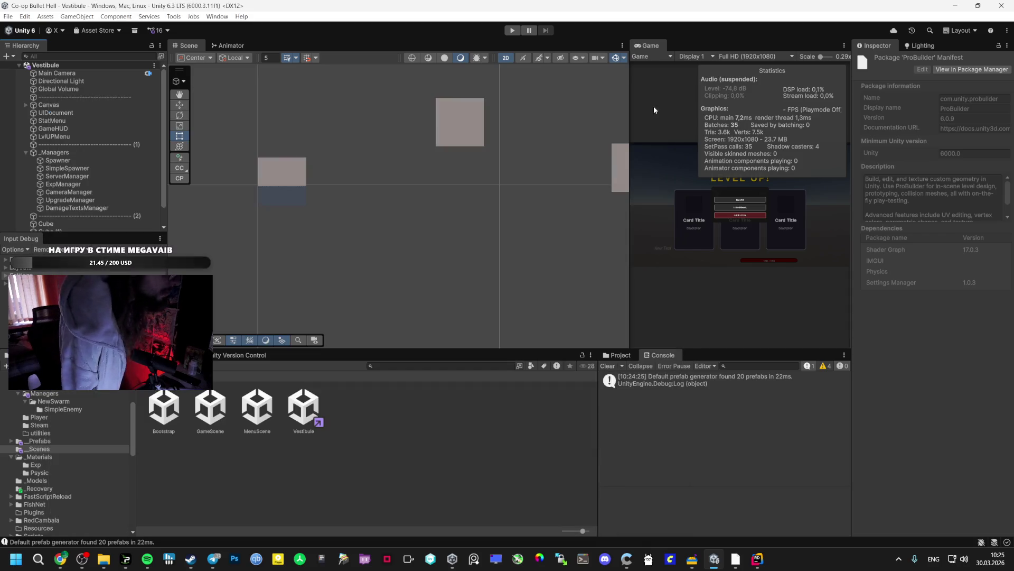
{"action": "left_click", "coordinate": [174, 16]}
{"action": "mouse_move", "coordinate": [201, 42]}
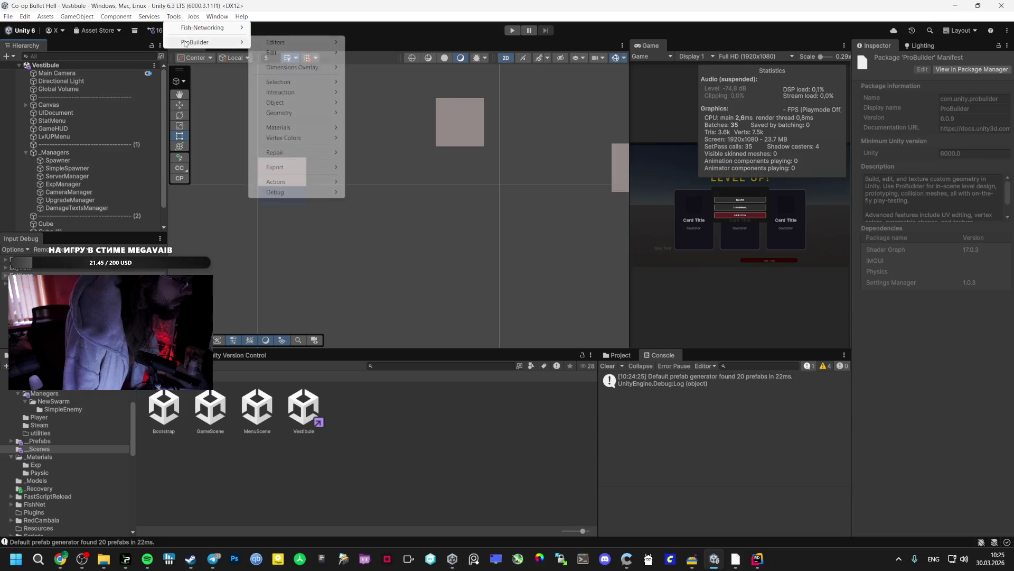
{"action": "mouse_move", "coordinate": [289, 44]}
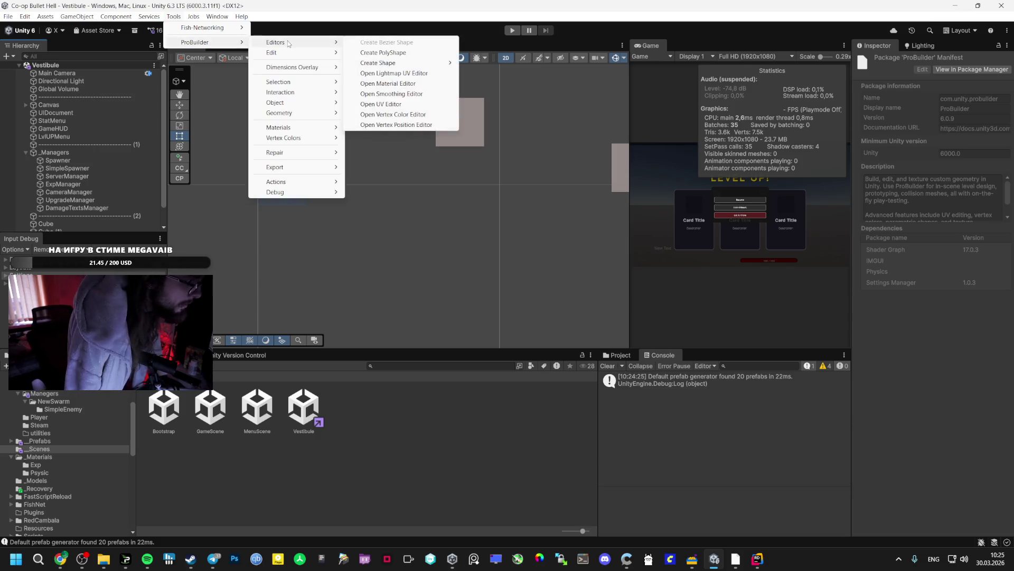
{"action": "left_click", "coordinate": [179, 170]}
{"action": "left_click", "coordinate": [177, 179]}
{"action": "left_click", "coordinate": [178, 179]}
Step: Turn off the Scene view 2D toggle and start creating a new ProBuilder cube
{"action": "left_click", "coordinate": [506, 58]}
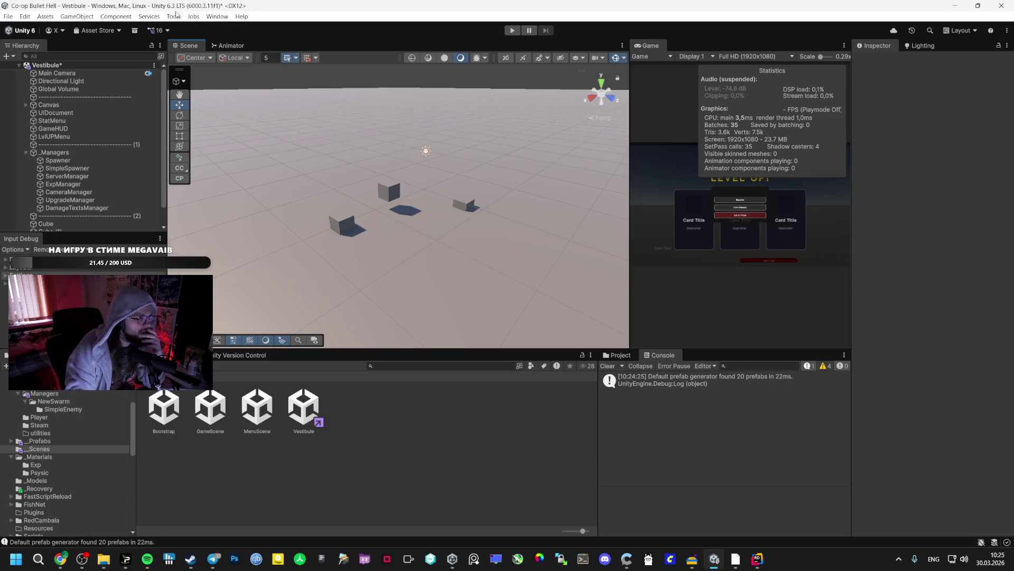
{"action": "left_click", "coordinate": [193, 16]}
{"action": "mouse_move", "coordinate": [174, 16]}
{"action": "mouse_move", "coordinate": [201, 41]}
{"action": "mouse_move", "coordinate": [319, 41]}
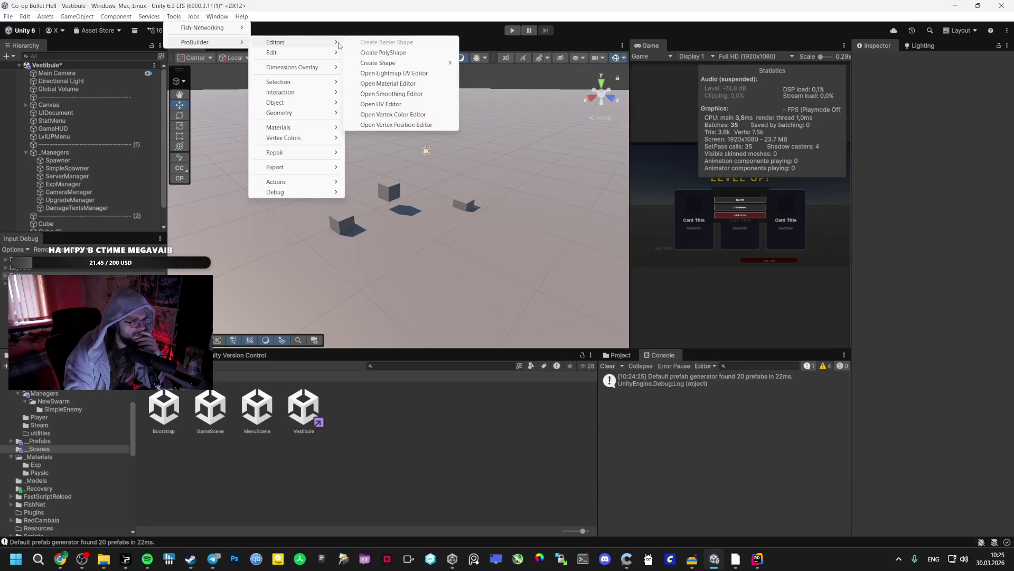
{"action": "mouse_move", "coordinate": [289, 66]}
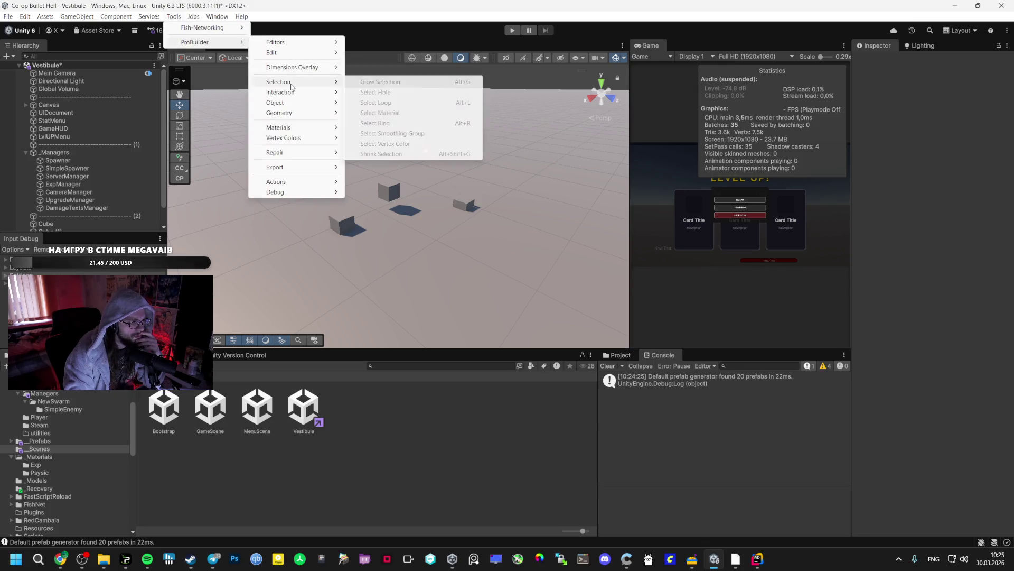
{"action": "left_click", "coordinate": [183, 168]}
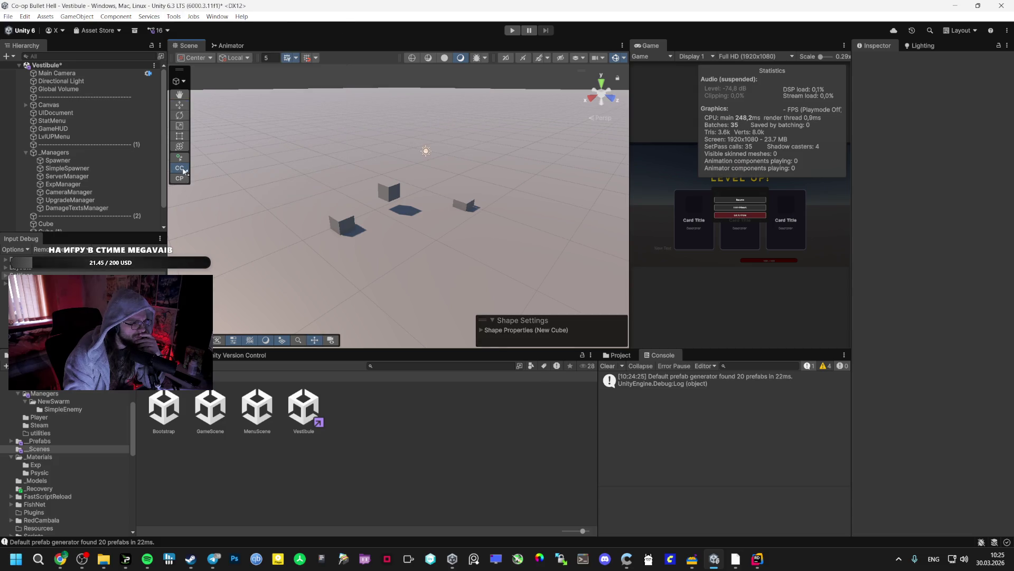
Step: Draw a trial tall panel, then delete the stray Cube (3) and Cube (4)
{"action": "left_click_drag", "start_coordinate": [467, 220], "coordinate": [403, 261]}
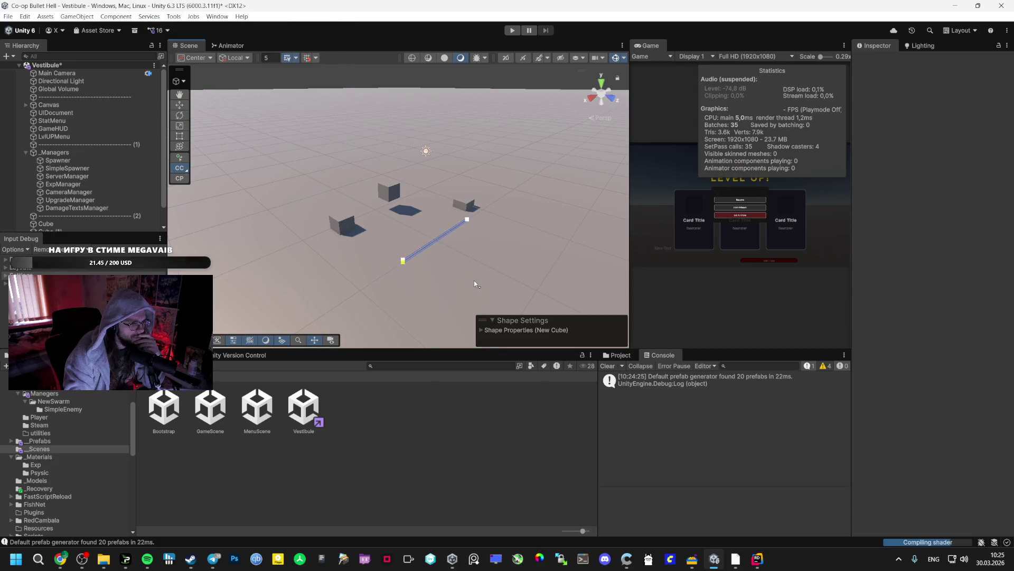
{"action": "left_click", "coordinate": [454, 286]}
{"action": "left_click", "coordinate": [407, 241]}
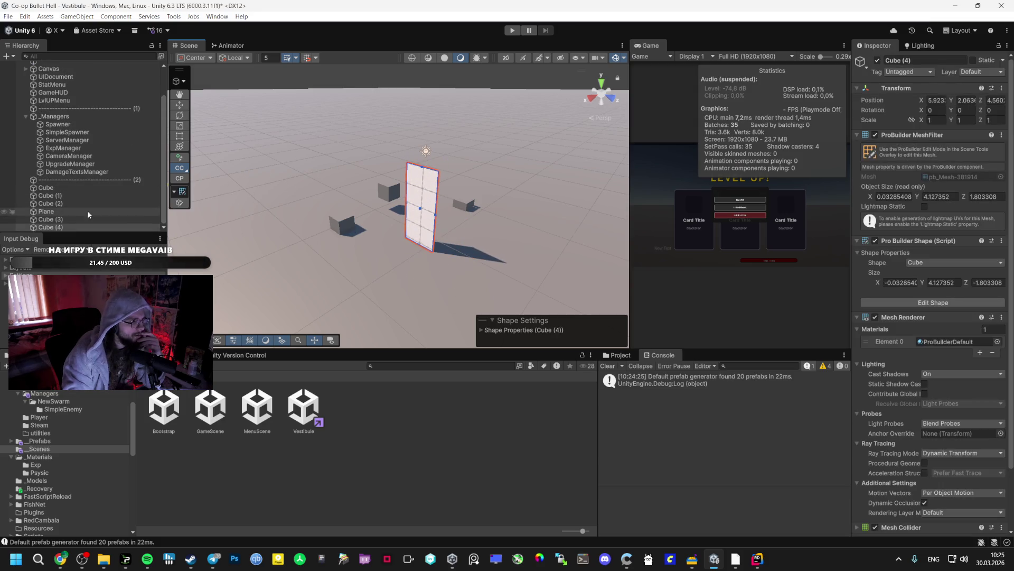
{"action": "left_click", "coordinate": [75, 220]}
{"action": "left_click", "coordinate": [78, 227], "text": "shift"}
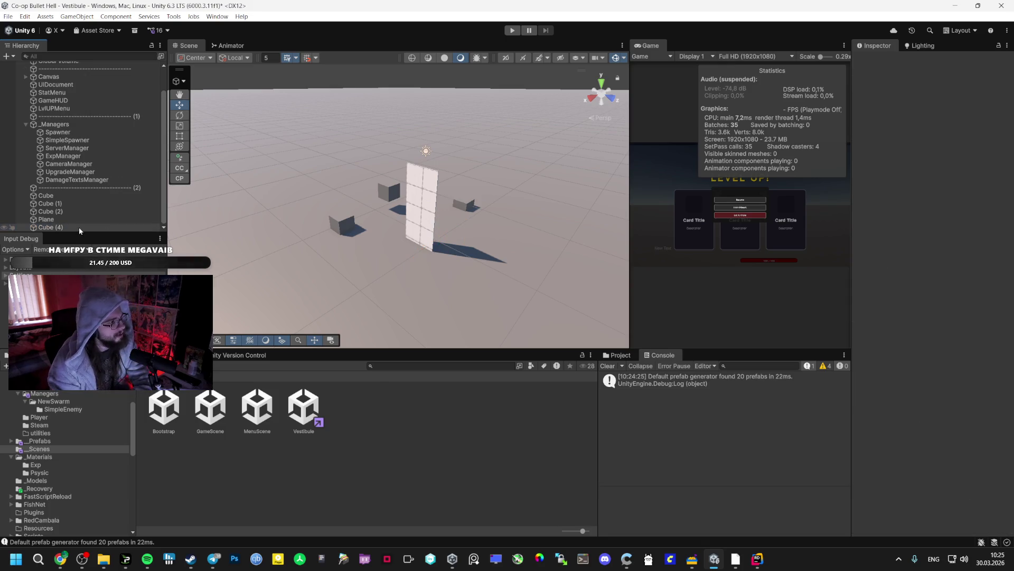
{"action": "key", "text": "Delete"}
Step: Draw a rectangular base on the floor and extrude it into a new box
{"action": "mouse_move", "coordinate": [439, 223]}
{"action": "left_mouse_down"}
{"action": "mouse_move", "coordinate": [485, 229]}
{"action": "mouse_move", "coordinate": [422, 211]}
{"action": "left_mouse_up"}
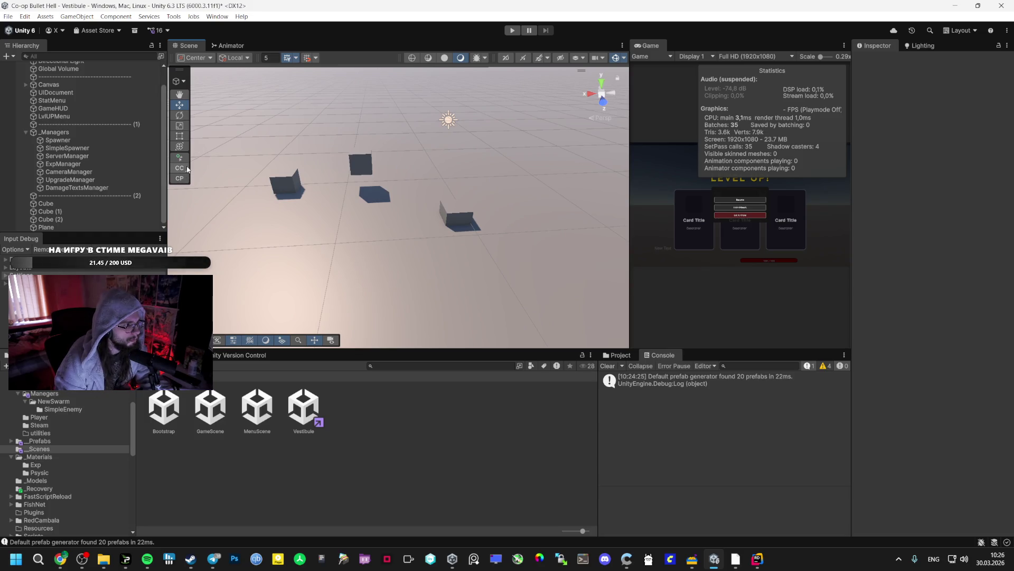
{"action": "left_click", "coordinate": [180, 168]}
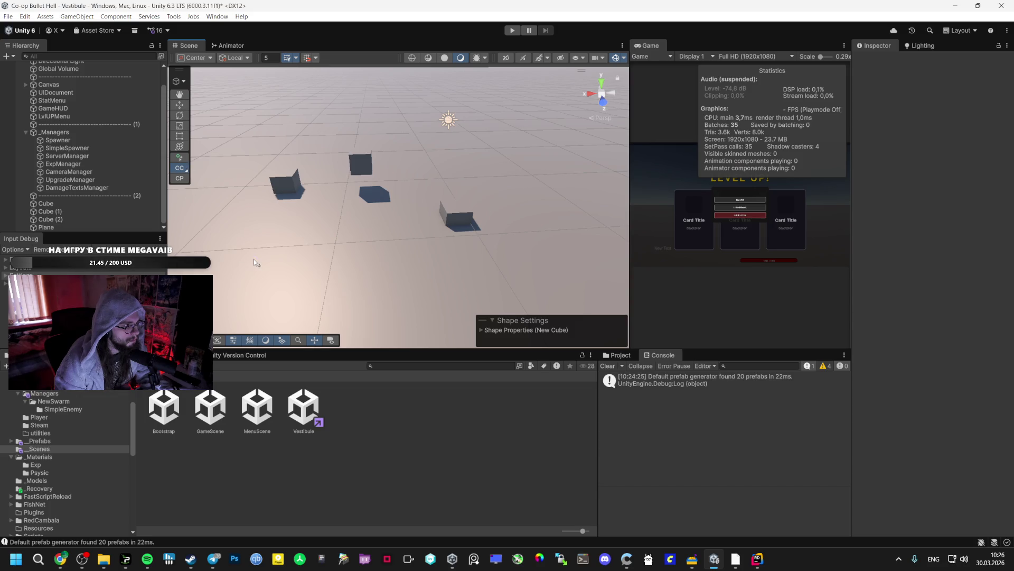
{"action": "left_click_drag", "start_coordinate": [323, 248], "coordinate": [409, 281]}
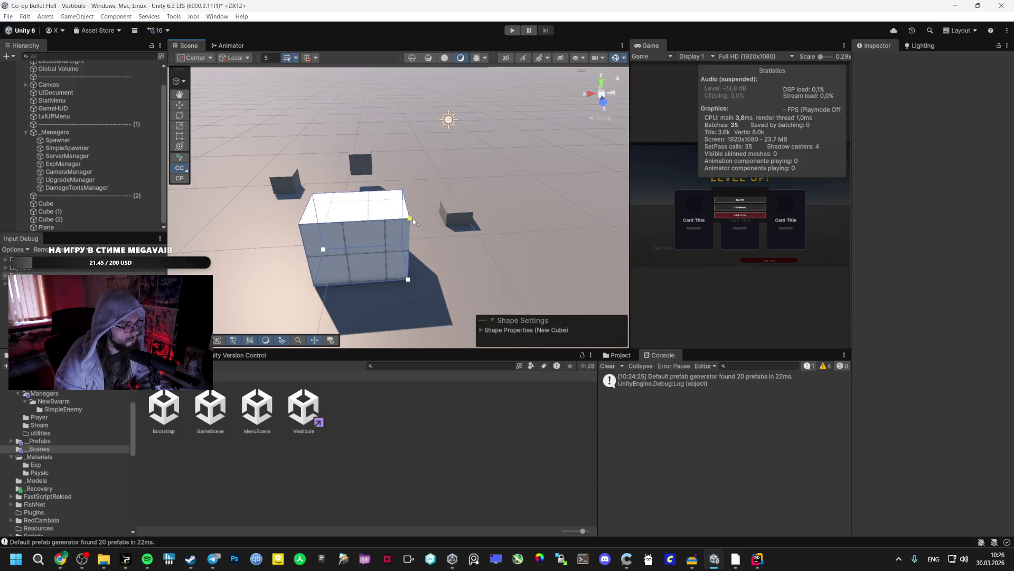
{"action": "left_click", "coordinate": [341, 234]}
Step: Drag the Edit Shape handles to make the box longer and lower
{"action": "left_click_drag", "start_coordinate": [238, 199], "coordinate": [179, 207]}
{"action": "left_click", "coordinate": [179, 204]}
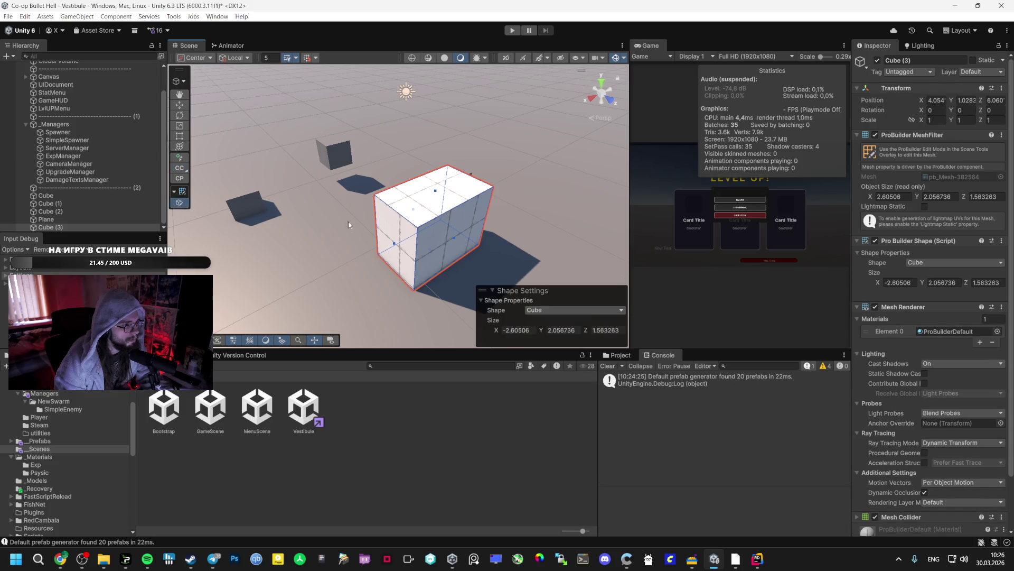
{"action": "key", "text": "Escape"}
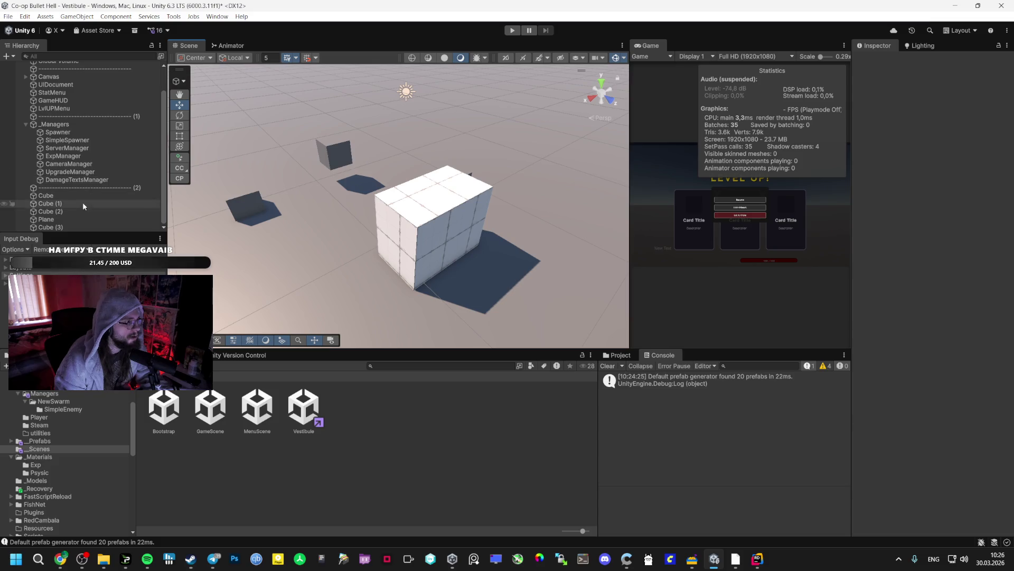
{"action": "left_click", "coordinate": [74, 228]}
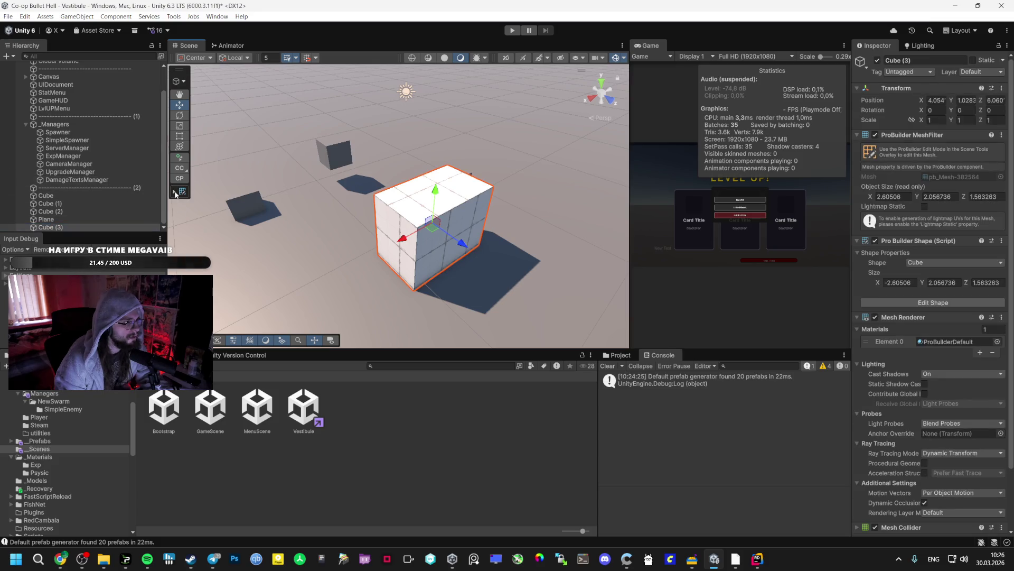
{"action": "left_click", "coordinate": [179, 203]}
{"action": "left_click_drag", "start_coordinate": [400, 239], "coordinate": [370, 264]}
{"action": "mouse_move", "coordinate": [427, 197]}
{"action": "left_mouse_down"}
{"action": "mouse_move", "coordinate": [422, 224]}
{"action": "mouse_move", "coordinate": [423, 129]}
{"action": "left_mouse_up"}
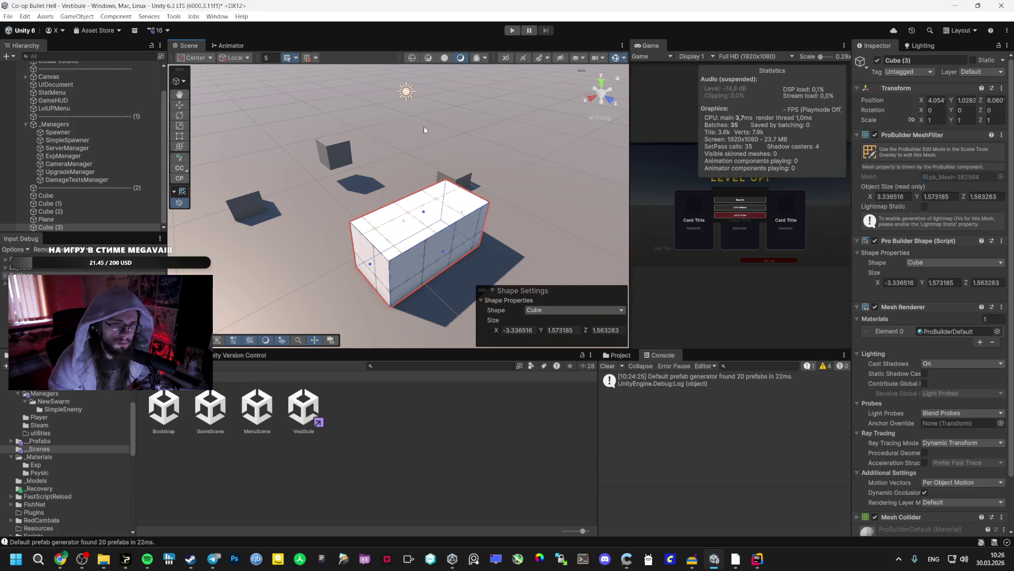
{"action": "left_click", "coordinate": [179, 157]}
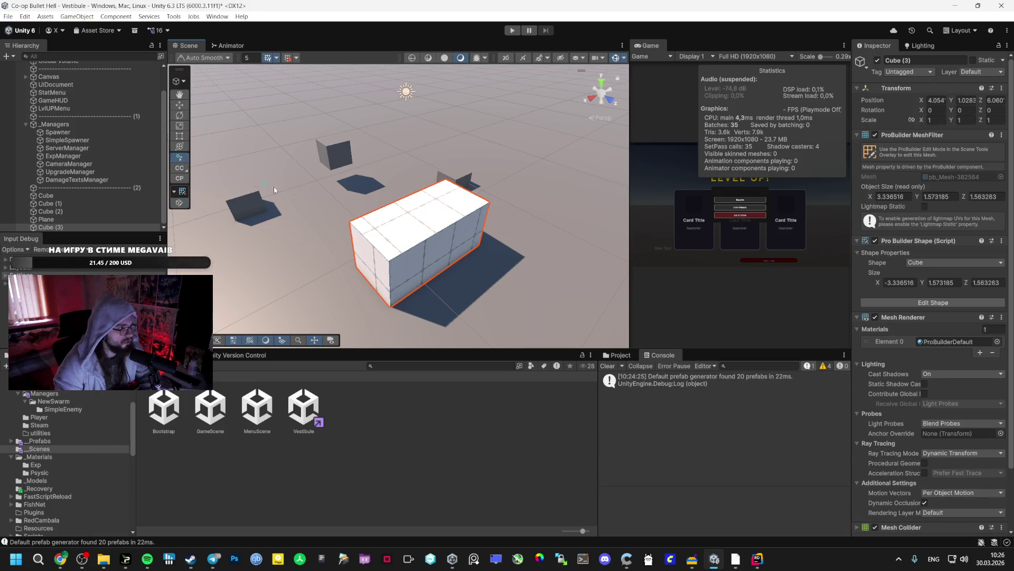
Step: Look over the finished 3.34 × 1.57 × 1.58 Cube (3) box from a closer angle
{"action": "left_click", "coordinate": [180, 167]}
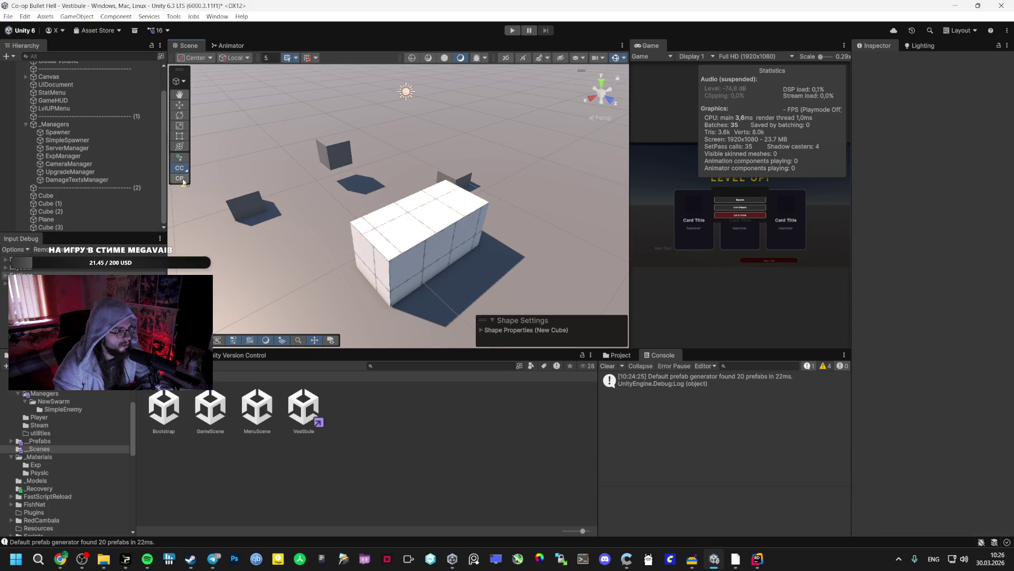
{"action": "key", "text": "Escape"}
{"action": "left_click", "coordinate": [180, 204]}
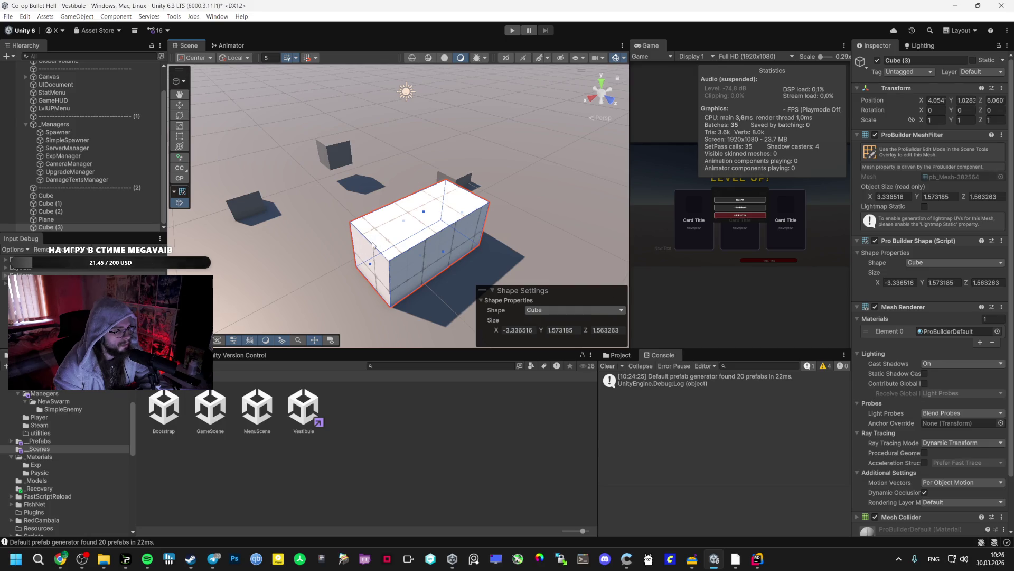
{"action": "key", "text": "Escape"}
{"action": "mouse_move", "coordinate": [247, 151]}
{"action": "left_mouse_down"}
{"action": "mouse_move", "coordinate": [515, 136]}
{"action": "mouse_move", "coordinate": [519, 179]}
{"action": "left_mouse_up"}
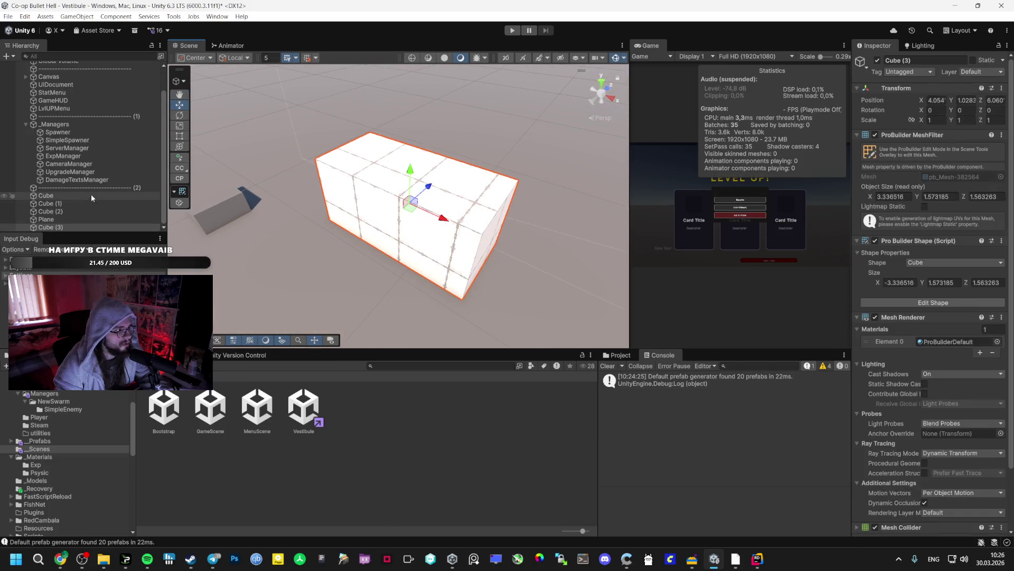
{"action": "right_click", "coordinate": [58, 227]}
{"action": "key", "text": "Escape"}
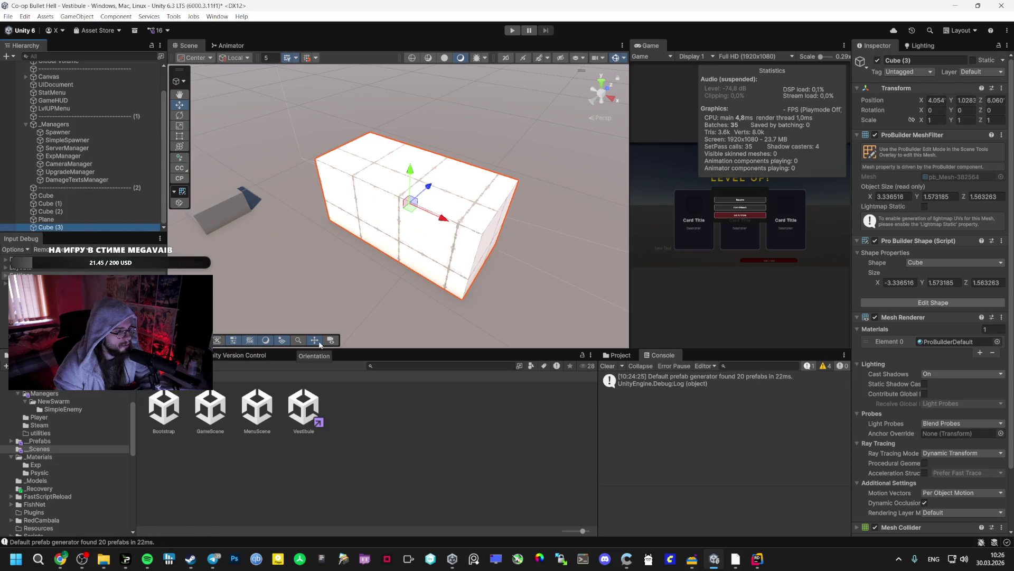
{"action": "left_click", "coordinate": [179, 203]}
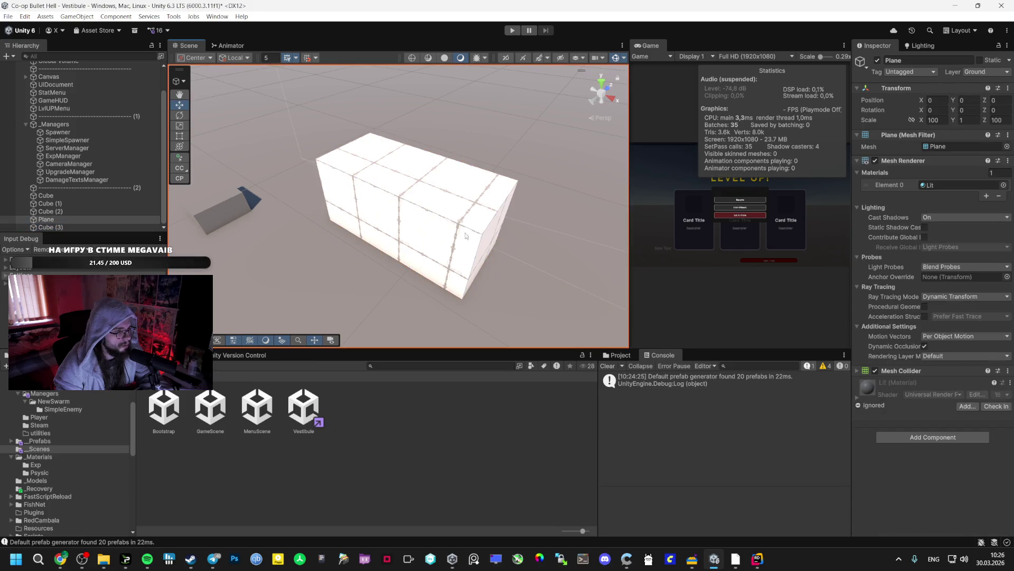
{"action": "left_click", "coordinate": [179, 178]}
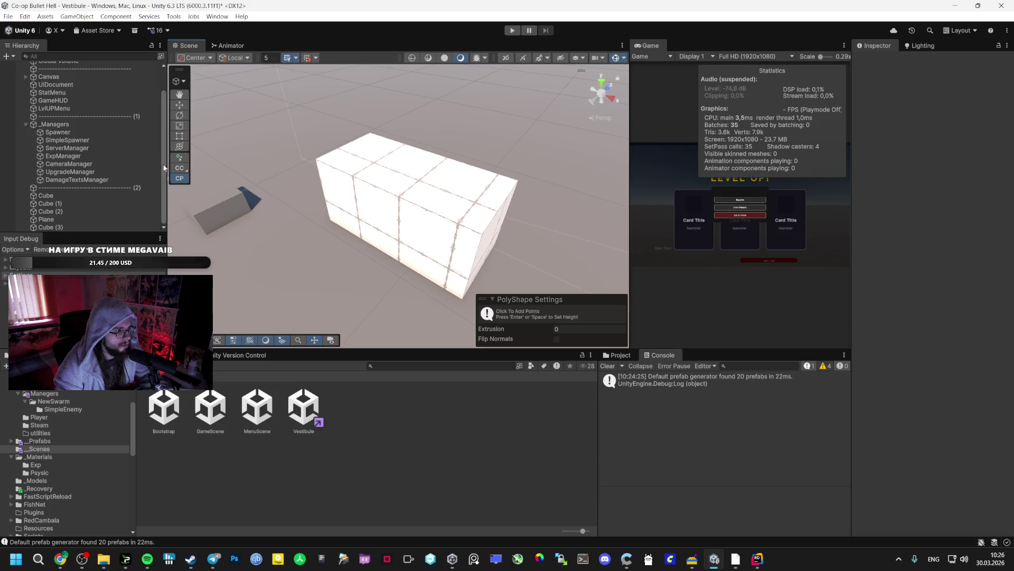
Step: Create a trial ProBuilder Door shape behind the box
{"action": "left_click", "coordinate": [182, 167]}
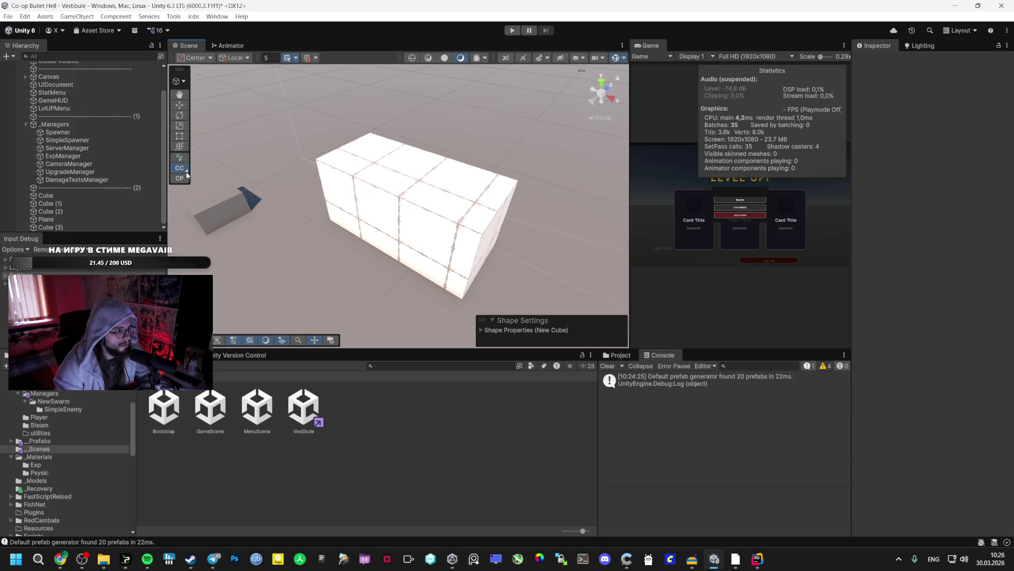
{"action": "left_click", "coordinate": [187, 174]}
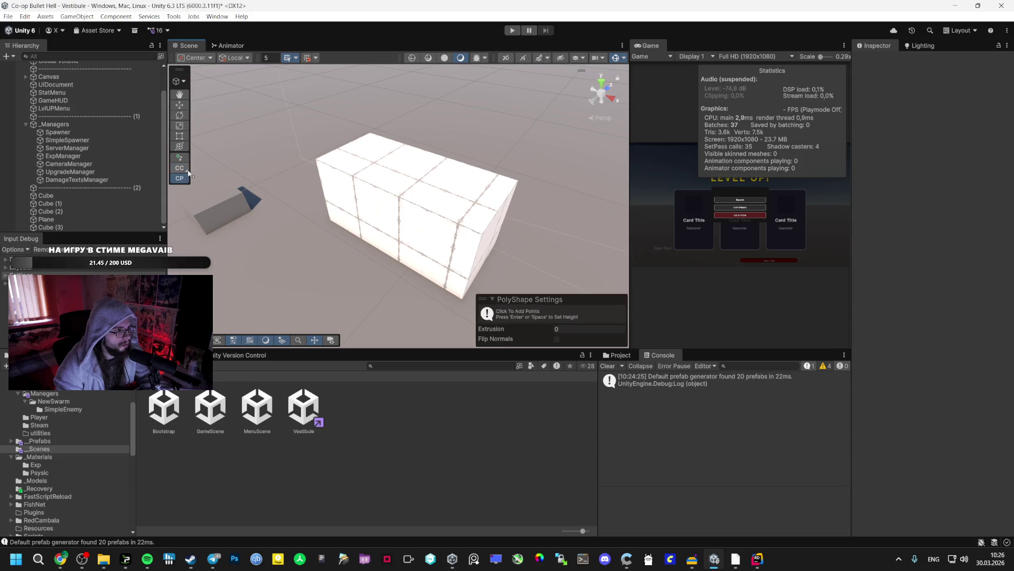
{"action": "left_click", "coordinate": [188, 171]}
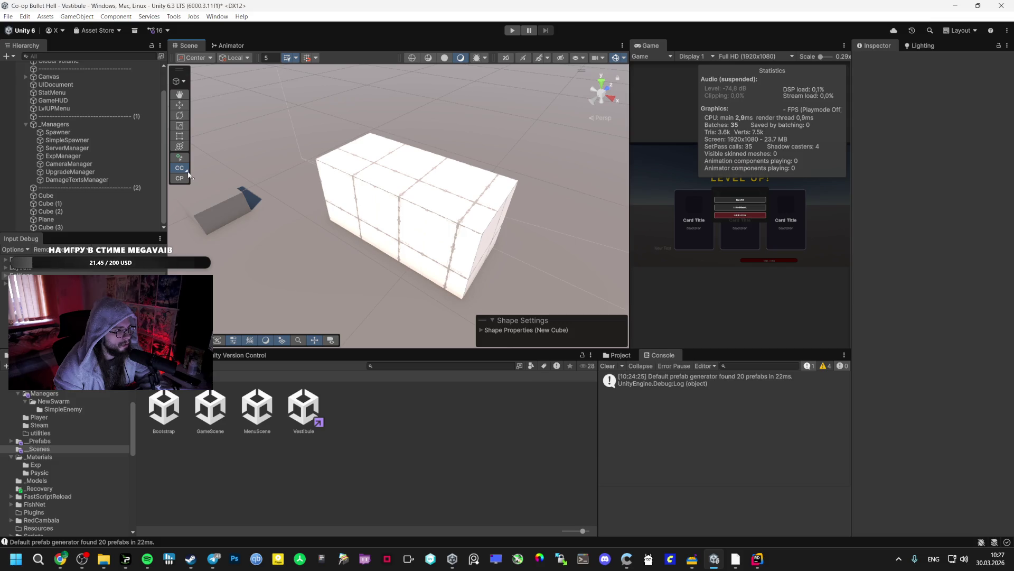
{"action": "right_click", "coordinate": [186, 172]}
{"action": "left_click", "coordinate": [187, 171]}
{"action": "right_click", "coordinate": [186, 171]}
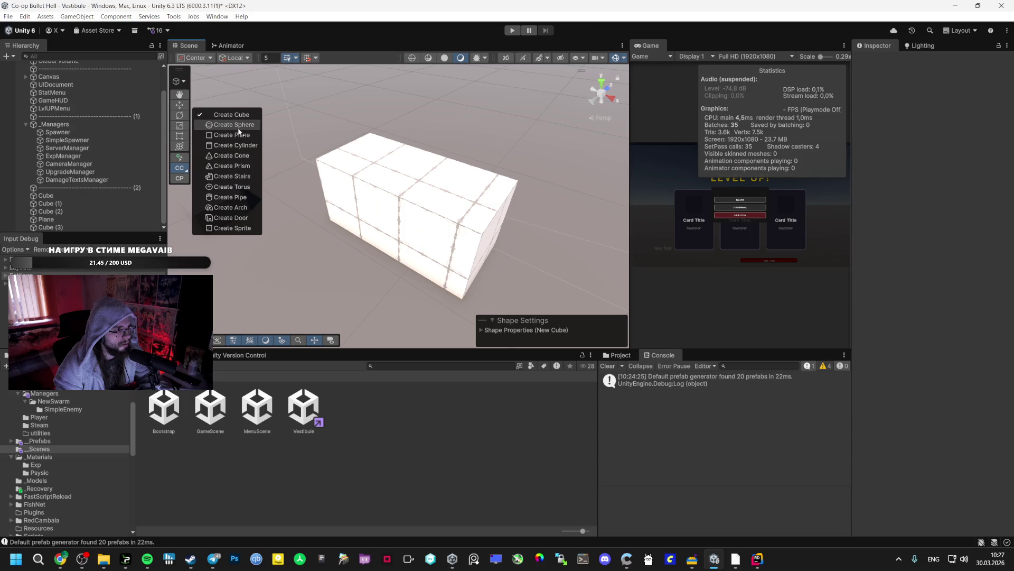
{"action": "left_click", "coordinate": [238, 217]}
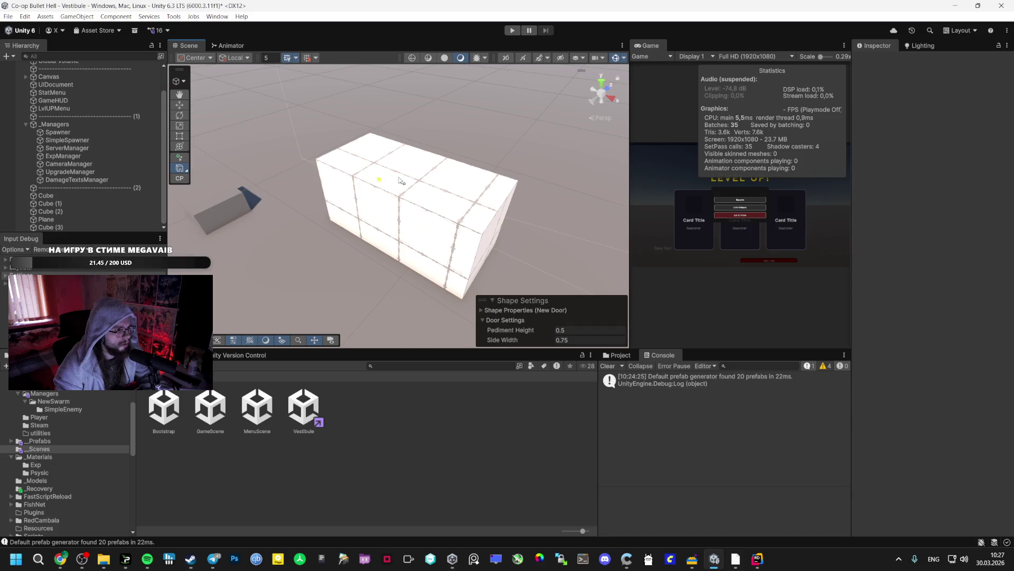
{"action": "left_click_drag", "start_coordinate": [496, 158], "coordinate": [567, 144]}
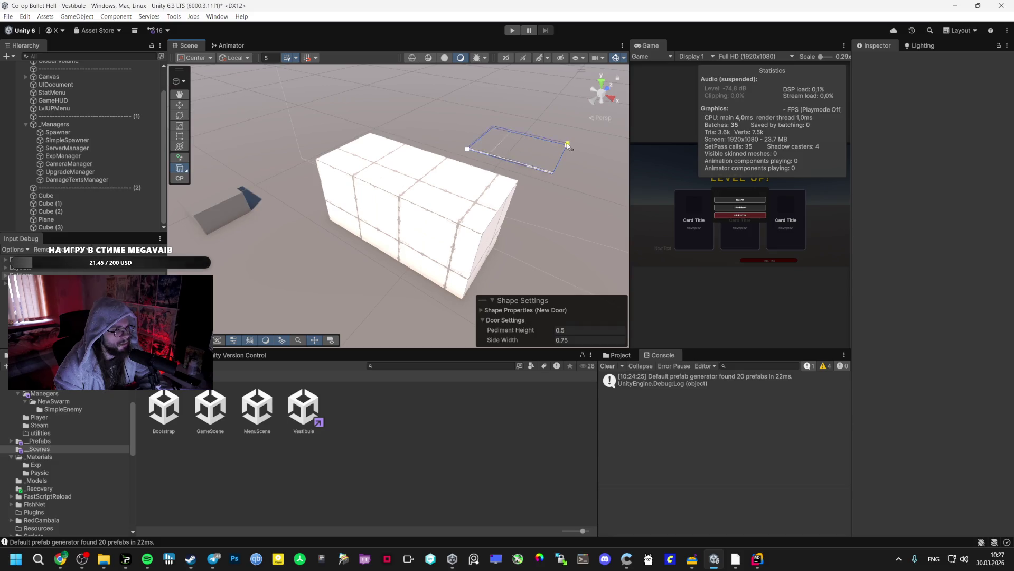
{"action": "left_click", "coordinate": [562, 65]}
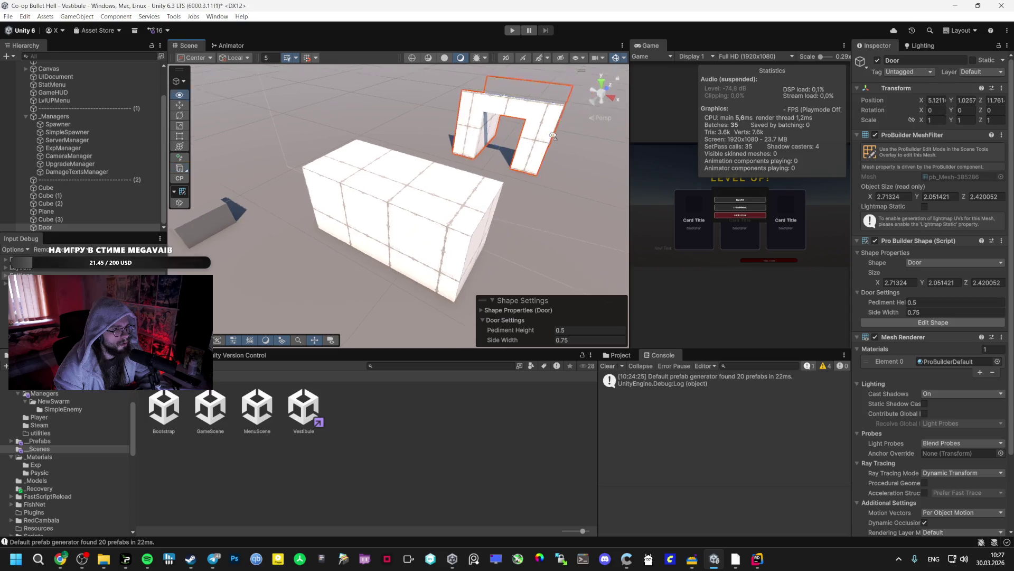
{"action": "key", "text": "f"}
Step: Delete the Door and the Cube (3) box from the Hierarchy
{"action": "mouse_move", "coordinate": [679, 94]}
{"action": "left_mouse_down"}
{"action": "mouse_move", "coordinate": [766, 94]}
{"action": "mouse_move", "coordinate": [649, 77]}
{"action": "mouse_move", "coordinate": [509, 103]}
{"action": "left_mouse_up"}
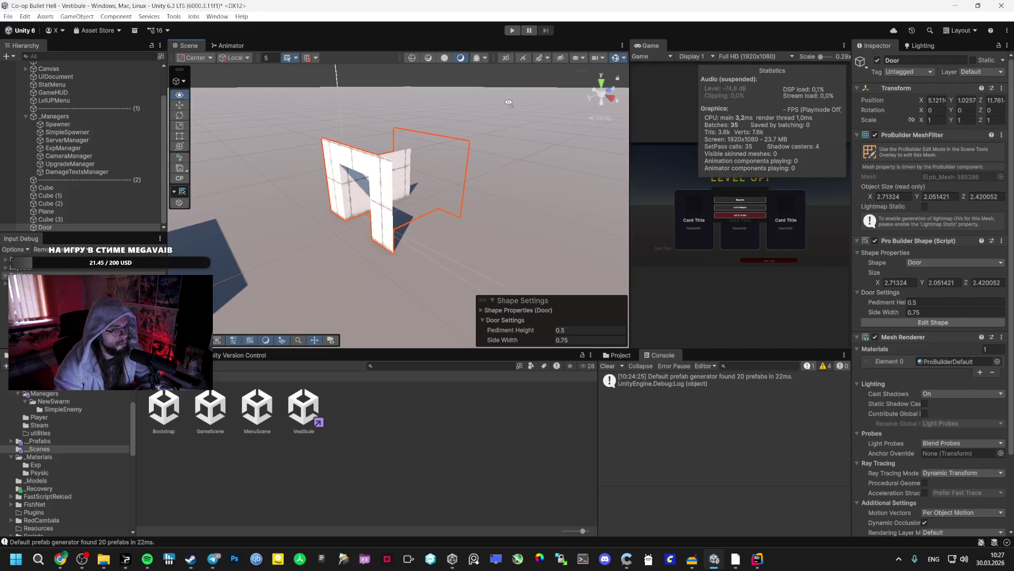
{"action": "left_click", "coordinate": [71, 224]}
{"action": "key", "text": "Delete"}
{"action": "left_click", "coordinate": [69, 224]}
{"action": "key", "text": "Delete"}
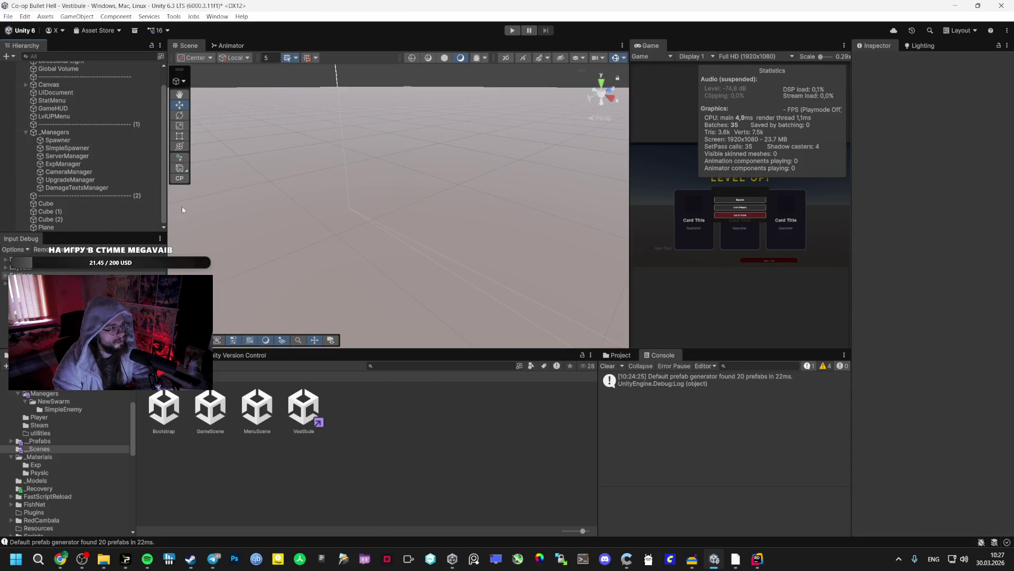
Step: Draw a new 3.498 × 2.452 × 5.828 ProBuilder box, Cube (4), on the floor
{"action": "left_click", "coordinate": [180, 169]}
{"action": "left_click", "coordinate": [181, 170]}
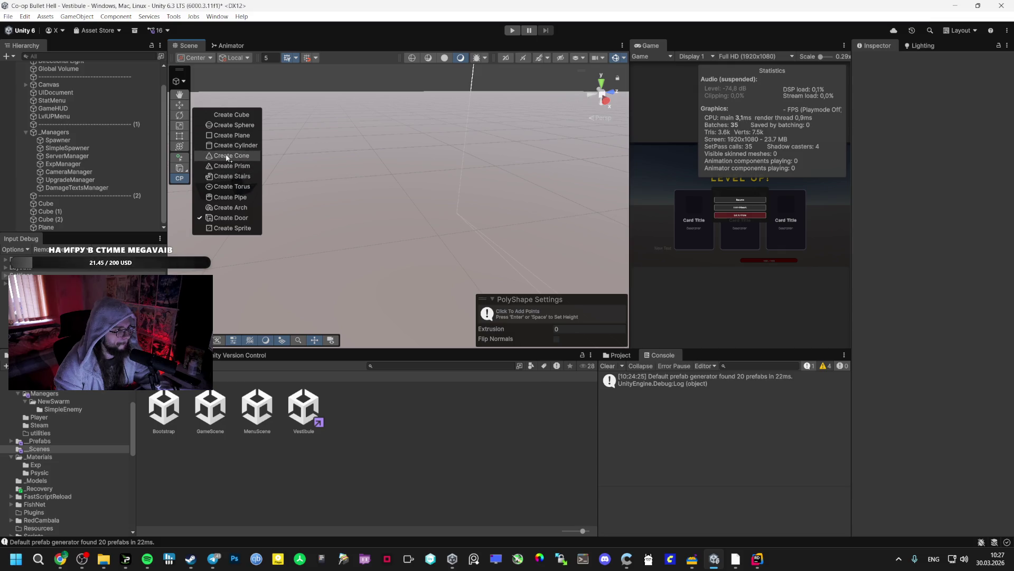
{"action": "left_click", "coordinate": [235, 117]}
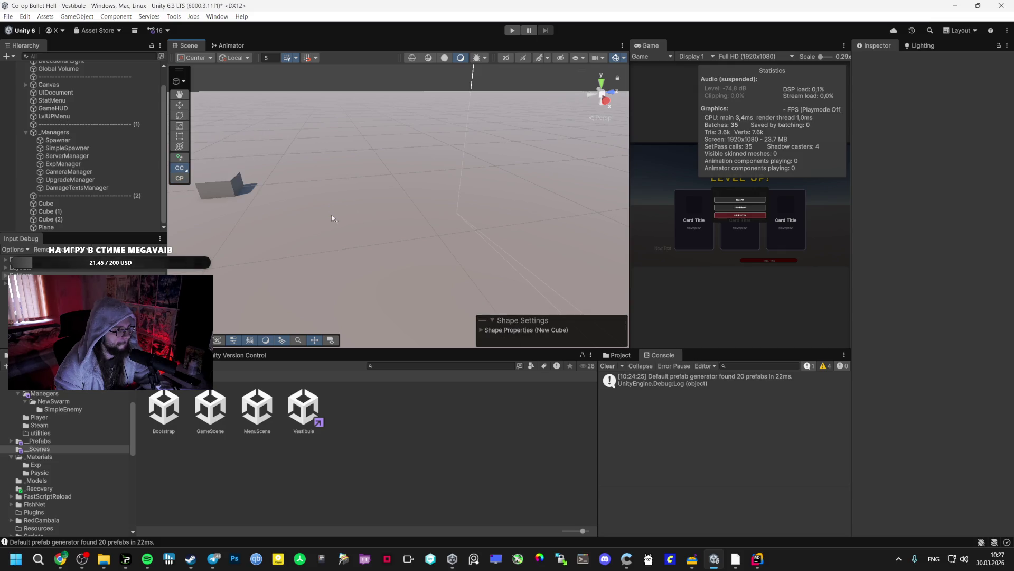
{"action": "left_click", "coordinate": [386, 157]}
{"action": "mouse_move", "coordinate": [380, 192]}
{"action": "left_mouse_down"}
{"action": "mouse_move", "coordinate": [663, 261]}
{"action": "mouse_move", "coordinate": [617, 171]}
{"action": "mouse_move", "coordinate": [616, 226]}
{"action": "mouse_move", "coordinate": [607, 222]}
{"action": "left_mouse_up"}
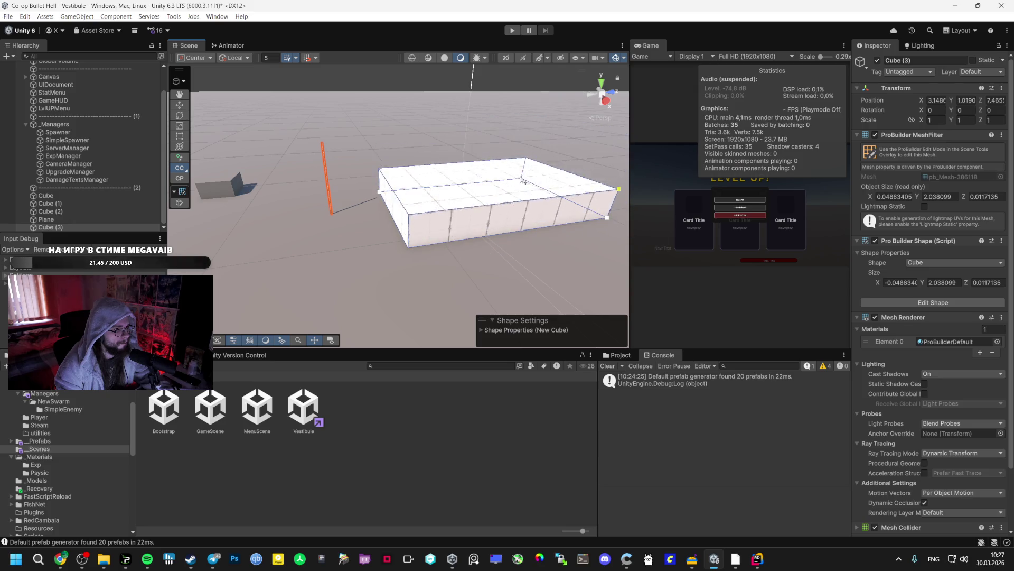
{"action": "left_click", "coordinate": [588, 142]}
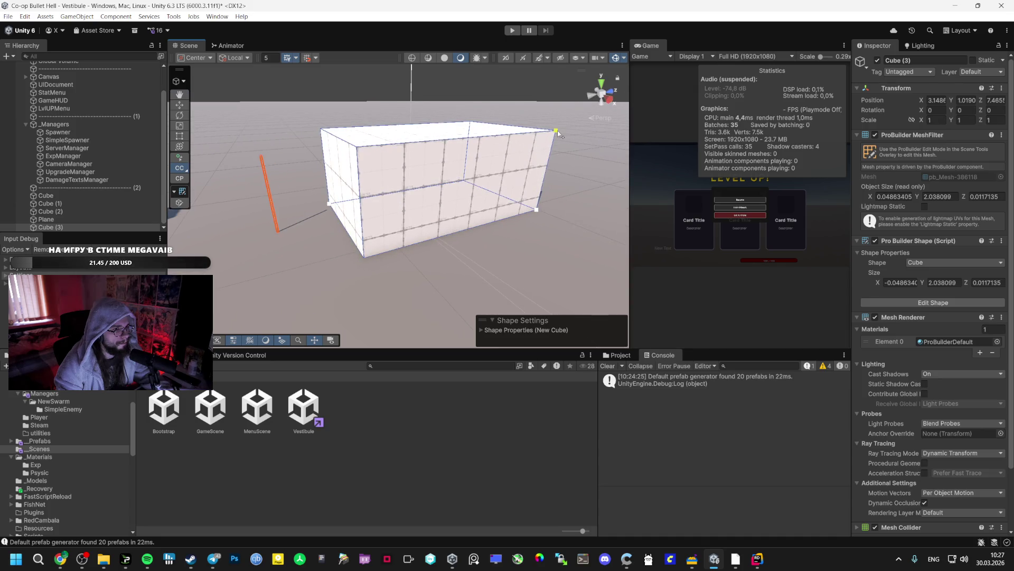
{"action": "key", "text": "Escape"}
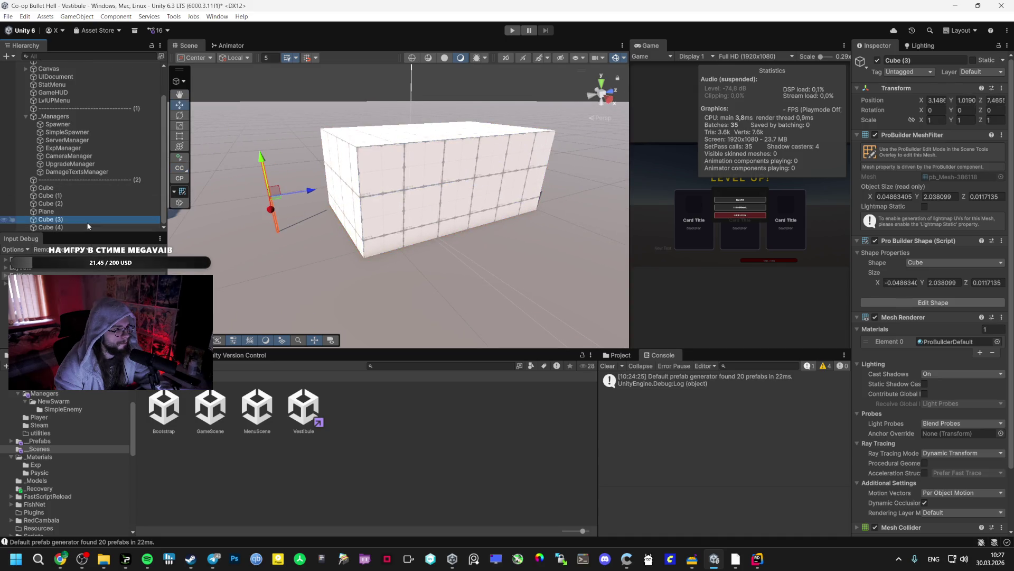
Step: Select Cube (4) in ProBuilder face mode and pick its left and top faces
{"action": "left_click", "coordinate": [77, 227]}
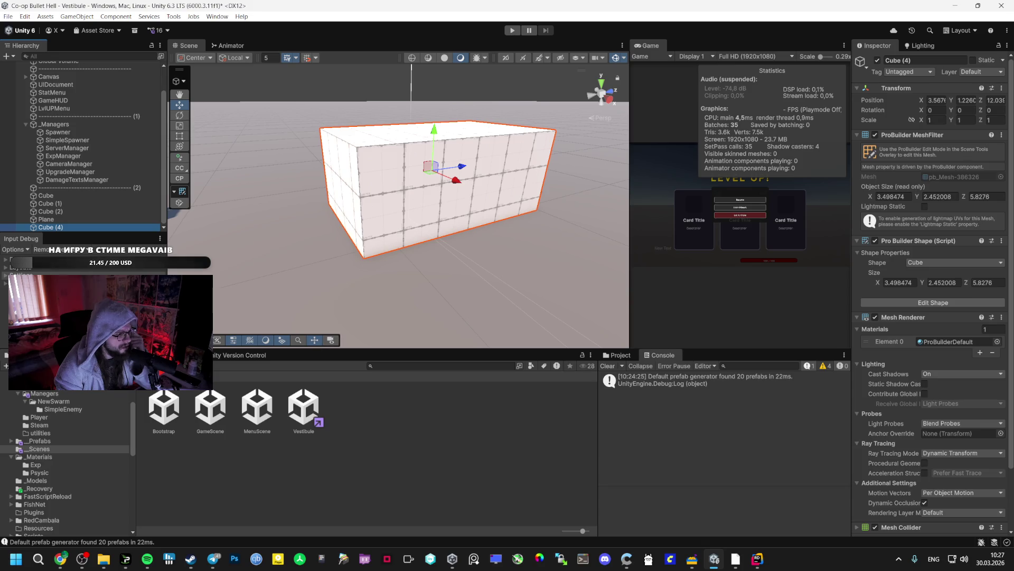
{"action": "left_click", "coordinate": [216, 340]}
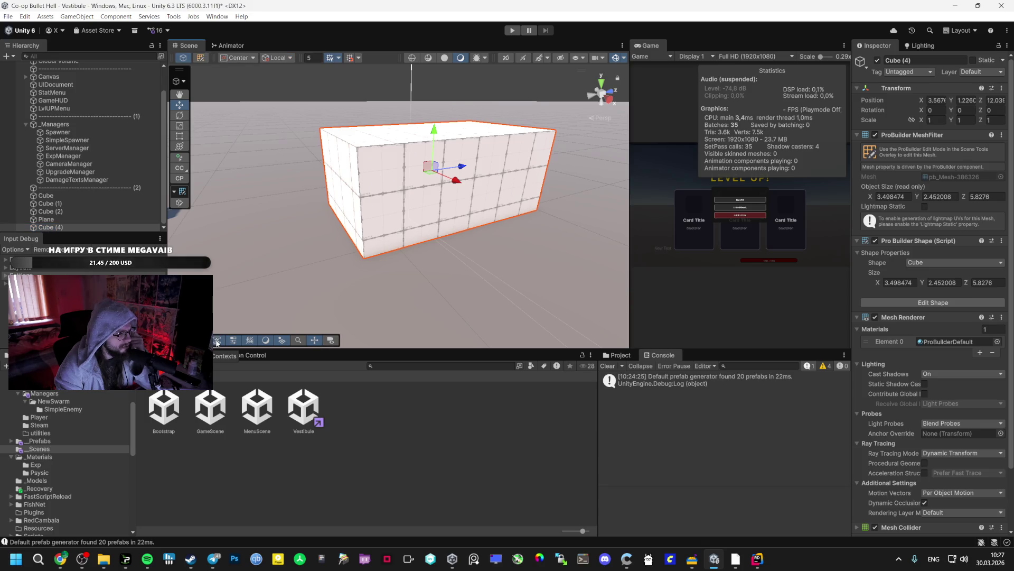
{"action": "left_click", "coordinate": [200, 58]}
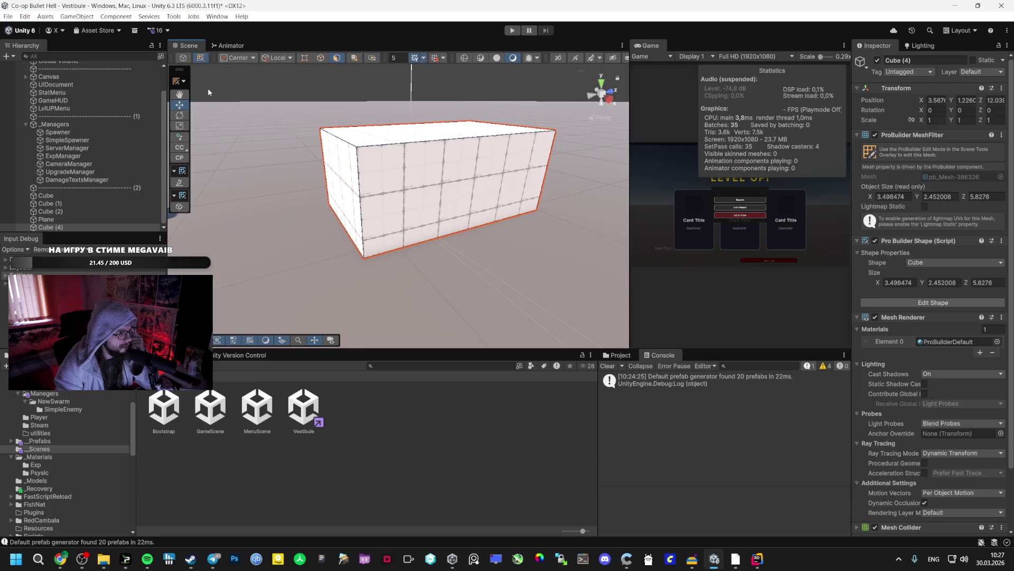
{"action": "left_click", "coordinate": [183, 58]}
{"action": "left_click", "coordinate": [200, 58]}
{"action": "left_click", "coordinate": [345, 141]}
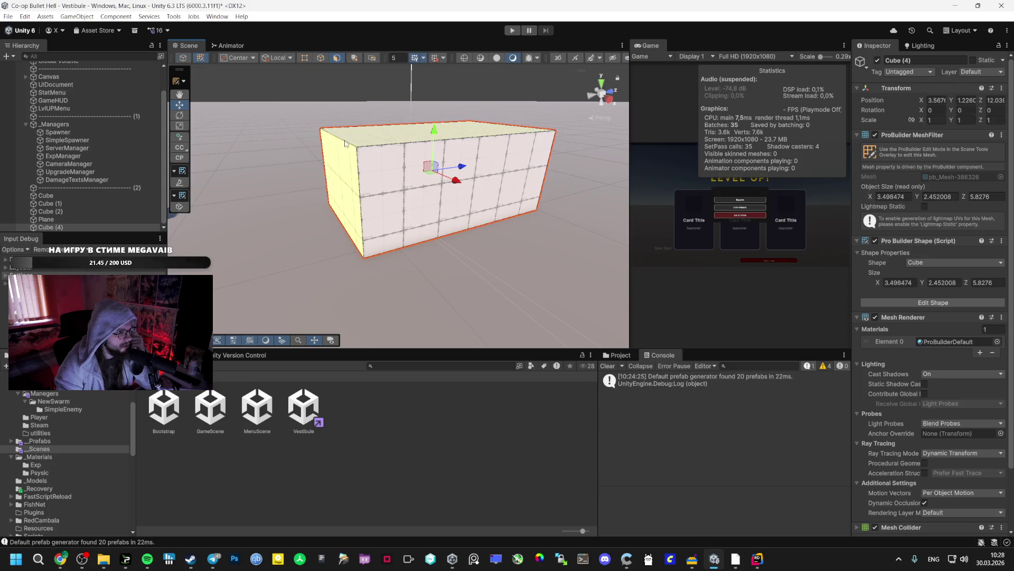
{"action": "left_click", "coordinate": [348, 144], "text": "shift"}
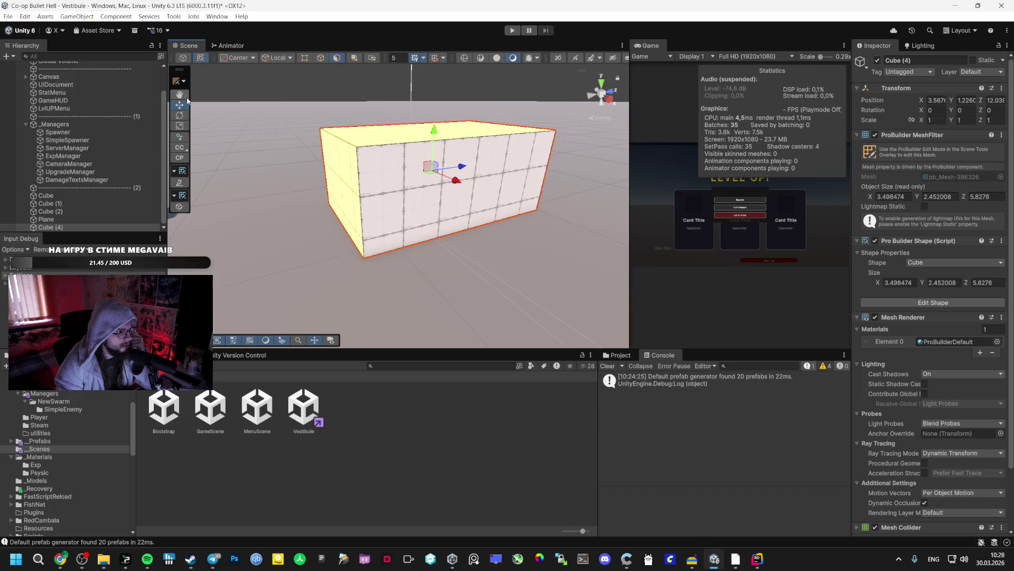
Step: Cut a face into Cube (4)'s top, pull it up, then undo it
{"action": "left_click", "coordinate": [179, 182]}
{"action": "scroll", "coordinate": [501, 208], "scroll_direction": "up", "scroll_amount": 5}
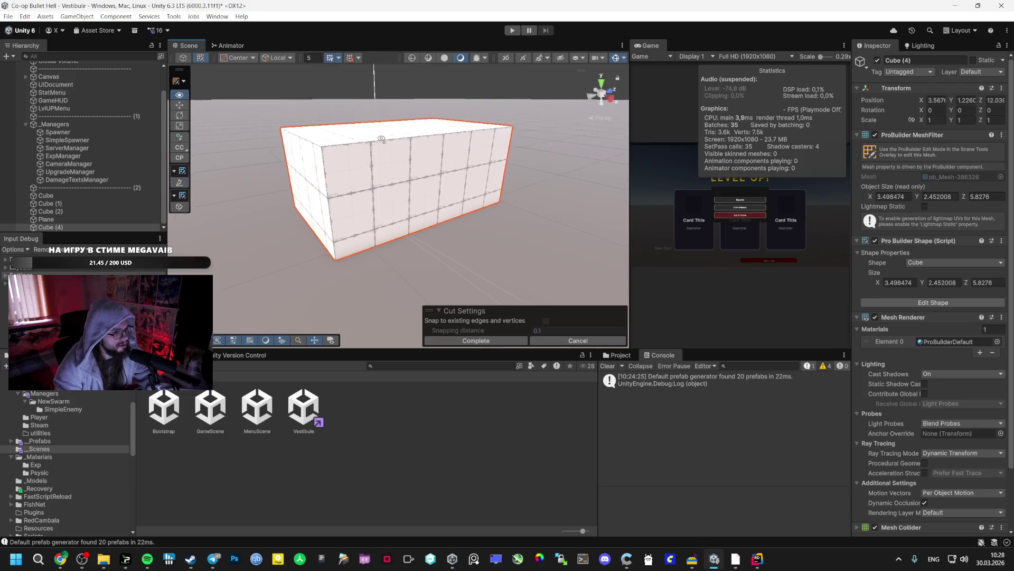
{"action": "scroll", "coordinate": [501, 209], "scroll_direction": "down", "scroll_amount": 5}
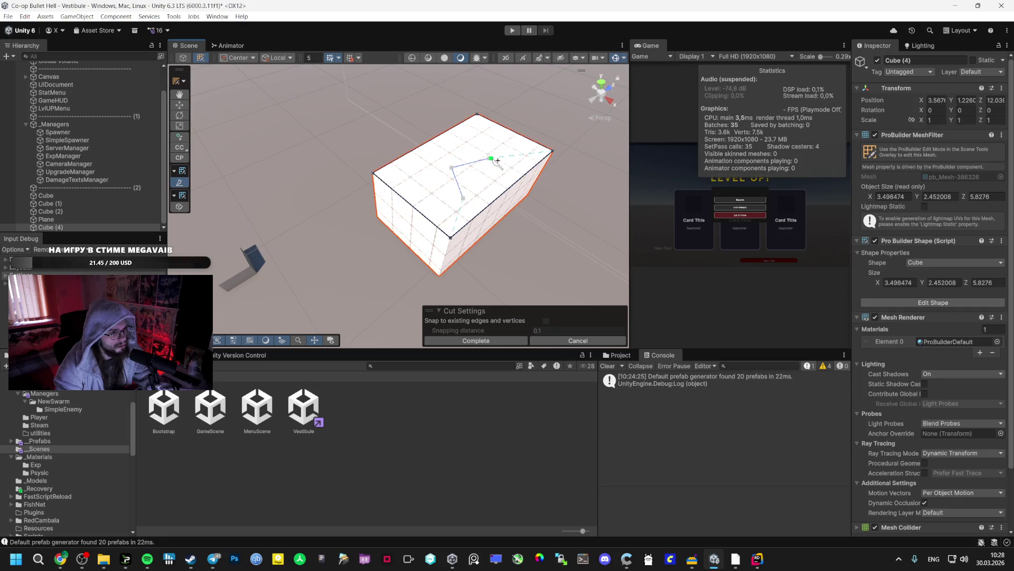
{"action": "left_click", "coordinate": [464, 199]}
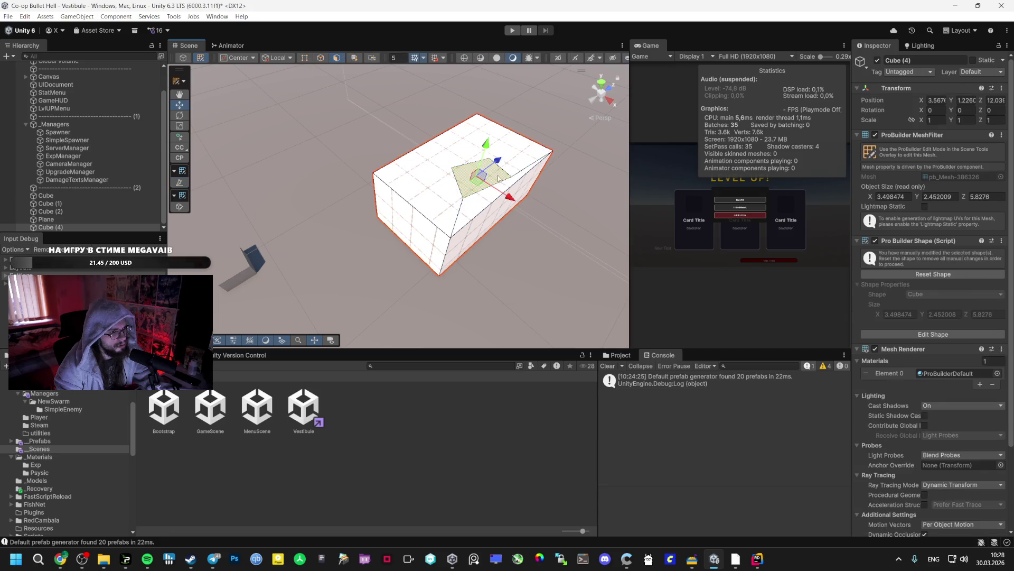
{"action": "left_click_drag", "start_coordinate": [498, 137], "coordinate": [501, 107]}
{"action": "key", "text": "ctrl+z"}
{"action": "key", "text": "ctrl+z"}
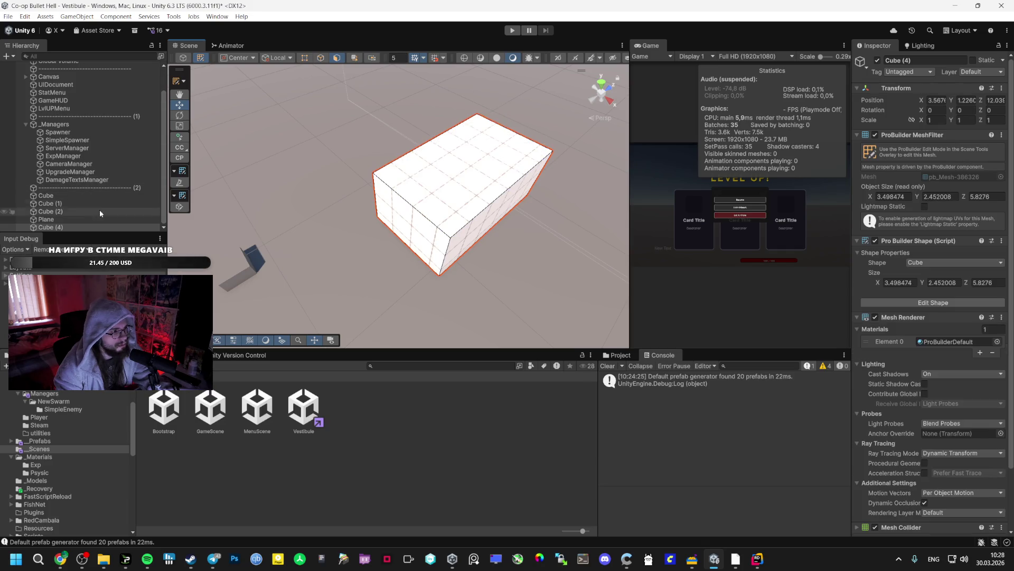
Step: Marquee-select the box faces, undo the stretch, leaving the box 3.498 × 2.452 × 5.549
{"action": "left_click", "coordinate": [180, 207]}
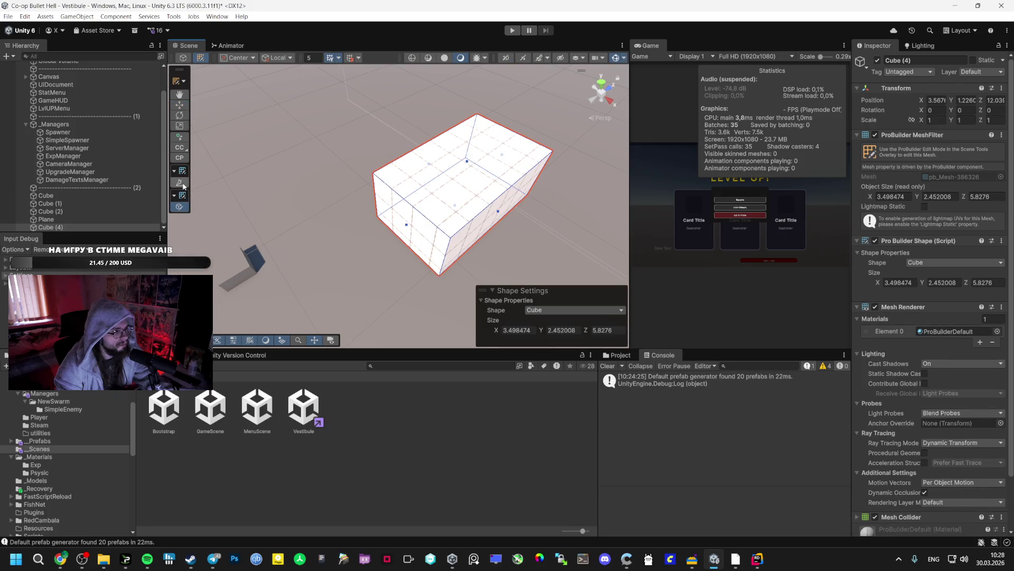
{"action": "key", "text": "w"}
{"action": "mouse_move", "coordinate": [400, 213]}
{"action": "left_mouse_down"}
{"action": "mouse_move", "coordinate": [409, 196]}
{"action": "mouse_move", "coordinate": [418, 234]}
{"action": "left_mouse_up"}
{"action": "key", "text": "ctrl+z"}
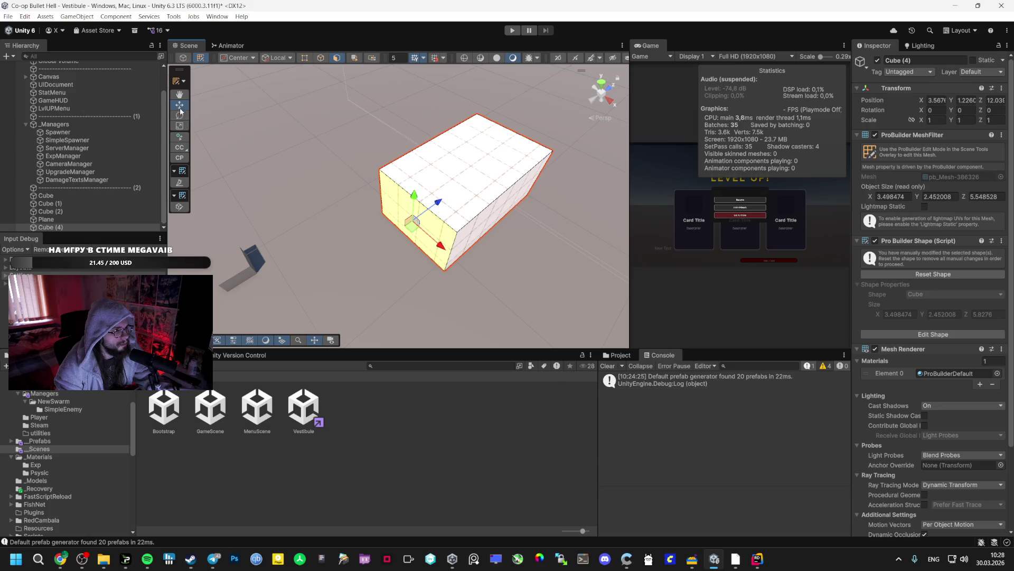
Step: Move Cube (4)'s top and front faces to adjust and restore its height
{"action": "key", "text": "q"}
{"action": "scroll", "coordinate": [427, 209], "scroll_direction": "up", "scroll_amount": 5}
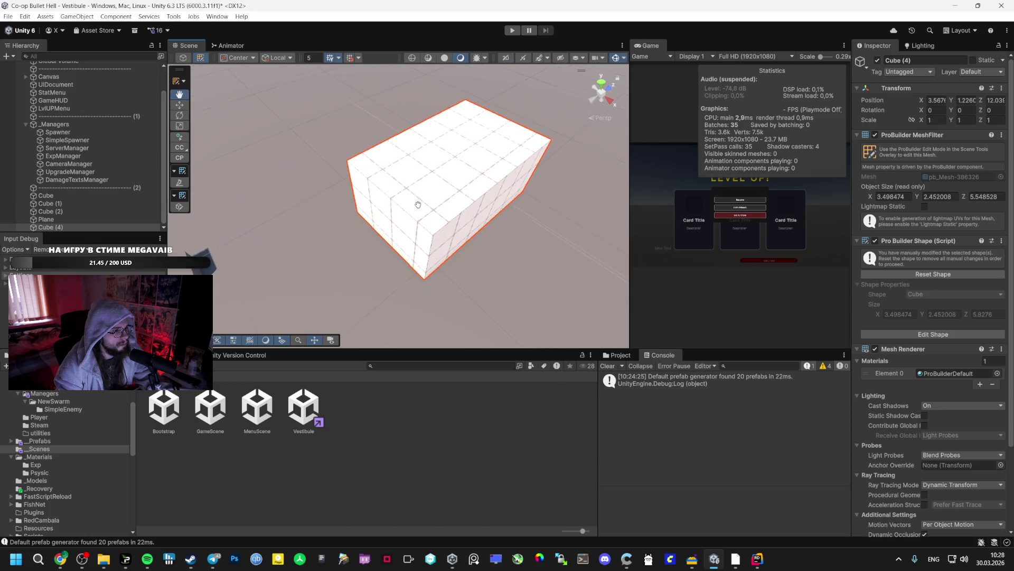
{"action": "key", "text": "w"}
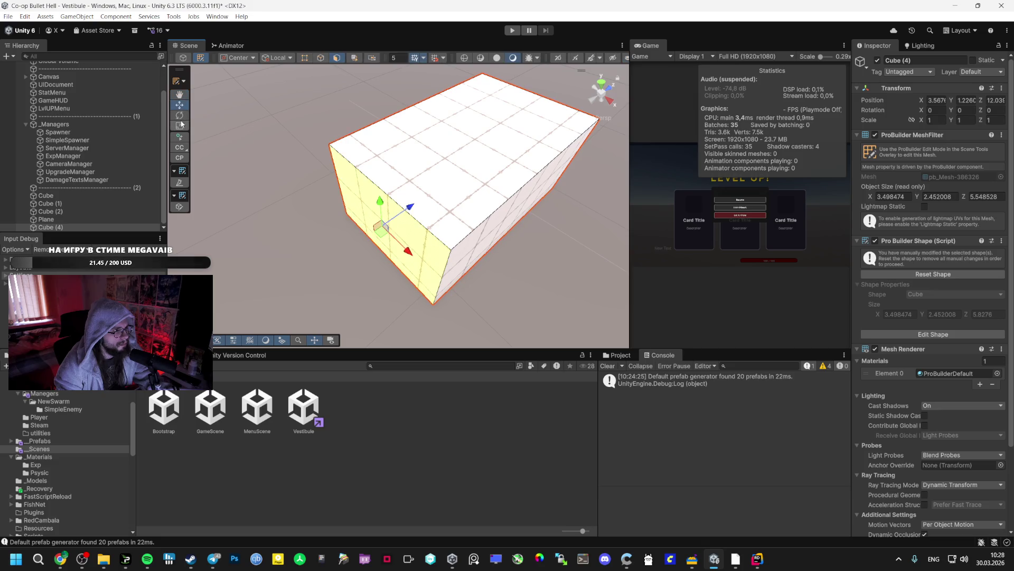
{"action": "left_click", "coordinate": [391, 199]}
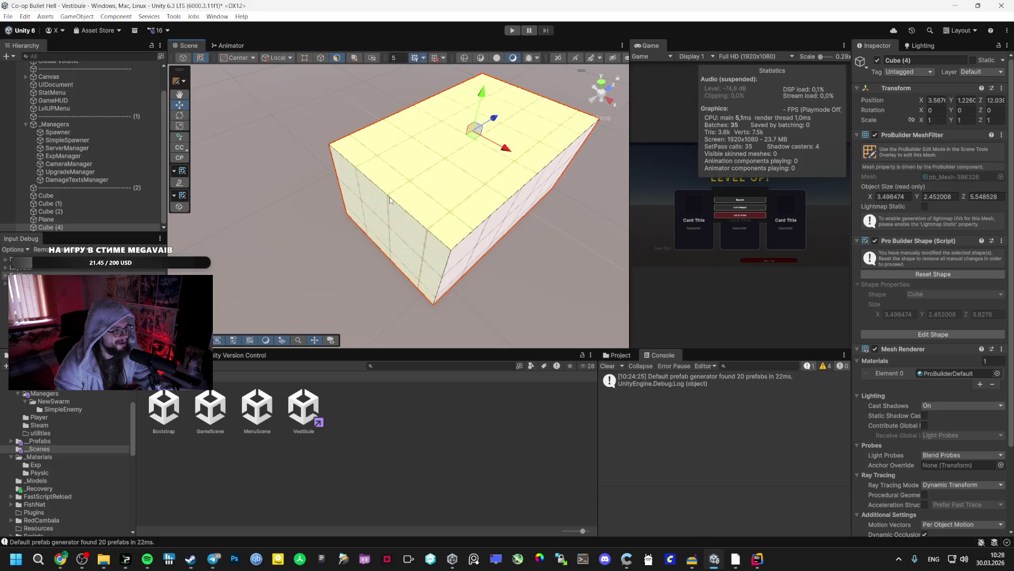
{"action": "left_click", "coordinate": [392, 197]}
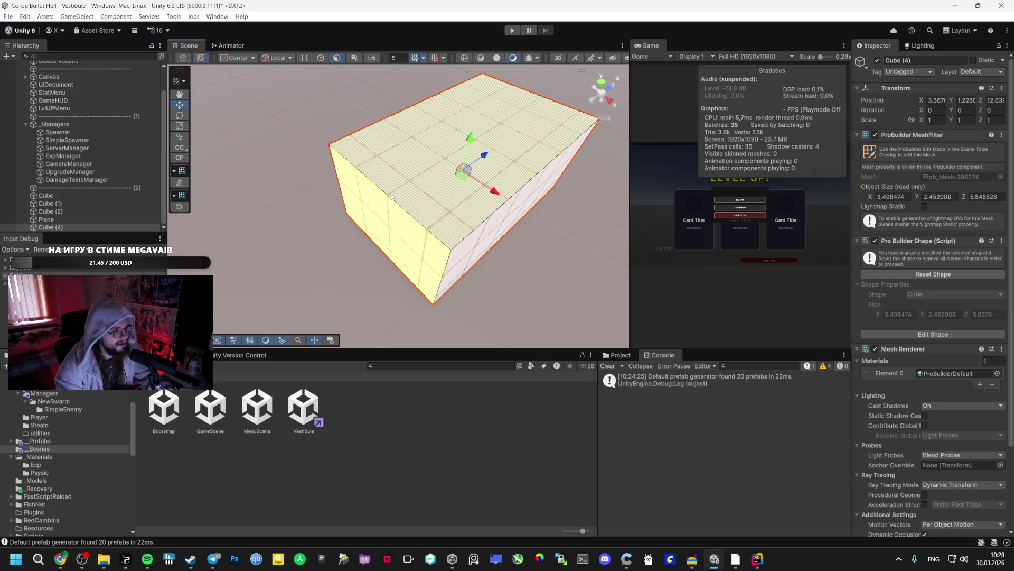
{"action": "mouse_move", "coordinate": [400, 195]}
{"action": "left_mouse_down"}
{"action": "mouse_move", "coordinate": [485, 185]}
{"action": "mouse_move", "coordinate": [439, 172]}
{"action": "left_mouse_up"}
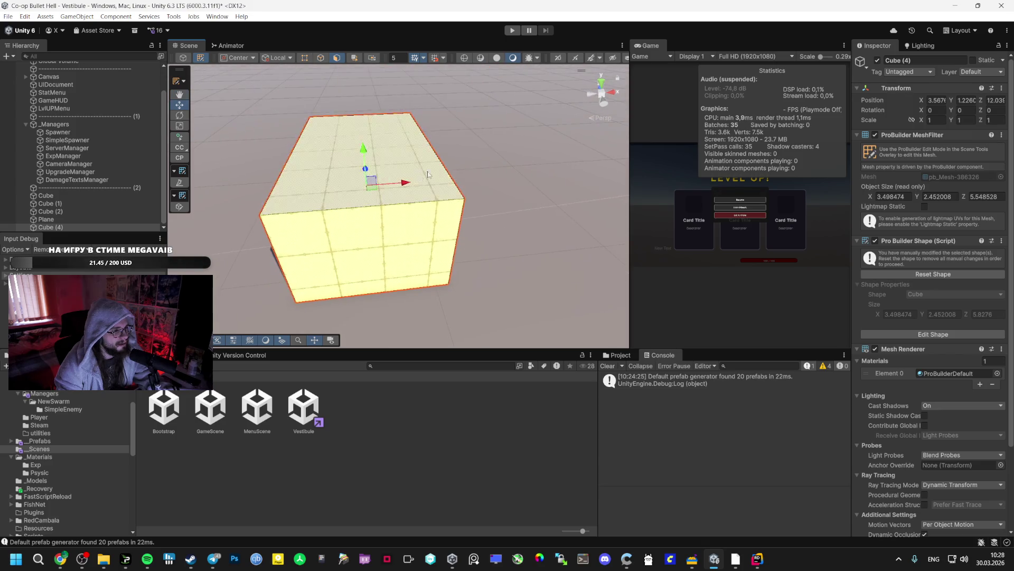
{"action": "left_click", "coordinate": [366, 213], "text": "shift"}
{"action": "mouse_move", "coordinate": [360, 106]}
{"action": "left_mouse_down"}
{"action": "mouse_move", "coordinate": [360, 74]}
{"action": "mouse_move", "coordinate": [359, 114]}
{"action": "left_mouse_up"}
{"action": "left_click", "coordinate": [376, 226]}
{"action": "mouse_move", "coordinate": [376, 226]}
{"action": "left_mouse_down"}
{"action": "mouse_move", "coordinate": [375, 251]}
{"action": "mouse_move", "coordinate": [375, 228]}
{"action": "mouse_move", "coordinate": [200, 211]}
{"action": "mouse_move", "coordinate": [422, 169]}
{"action": "left_mouse_up"}
Step: Drag the top edge down into a sloped 3.498 × 2.135 × 5.549 ramp
{"action": "left_click", "coordinate": [425, 168]}
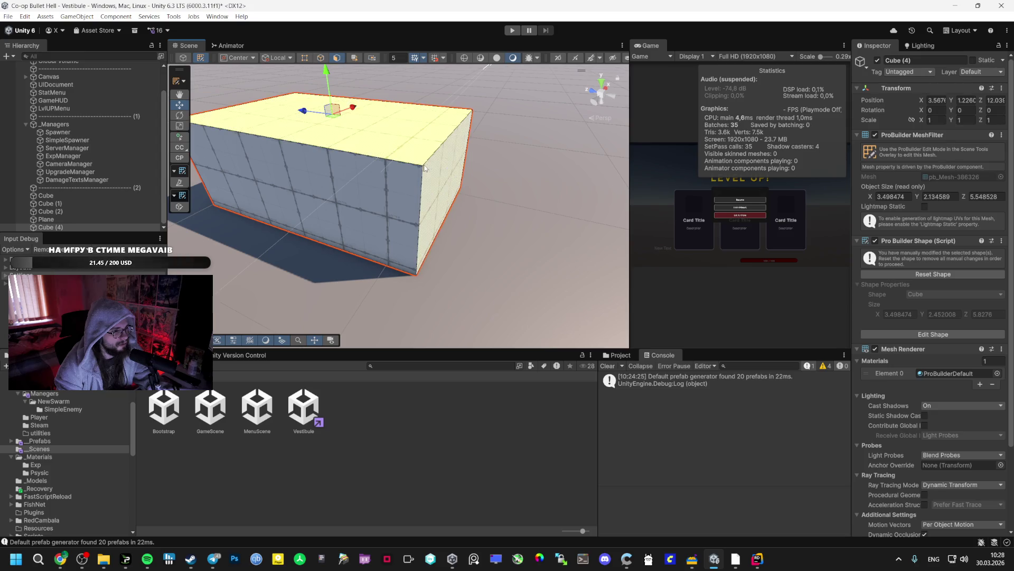
{"action": "left_click", "coordinate": [425, 165]}
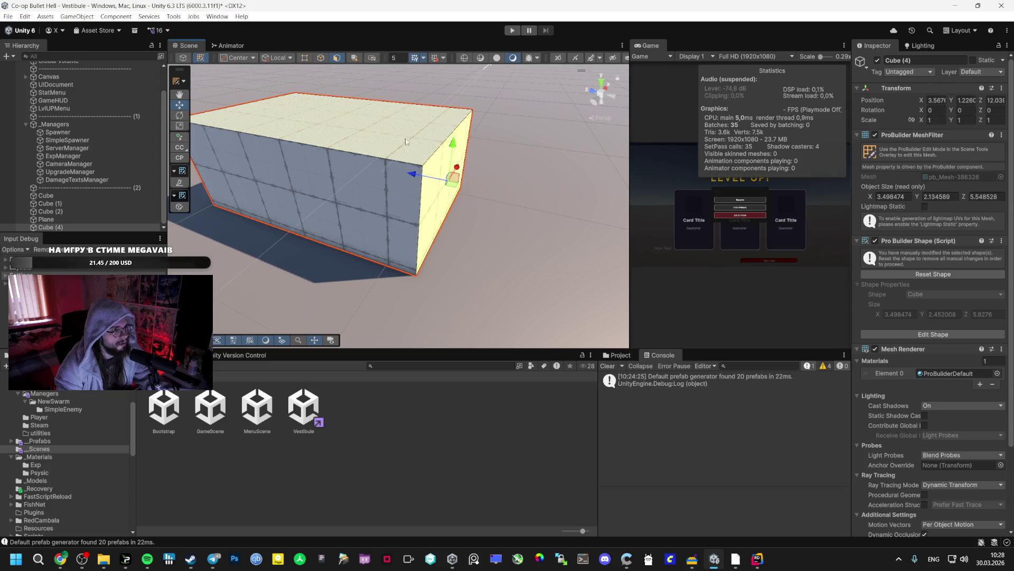
{"action": "left_click", "coordinate": [449, 149]}
{"action": "left_click_drag", "start_coordinate": [459, 91], "coordinate": [463, 190]}
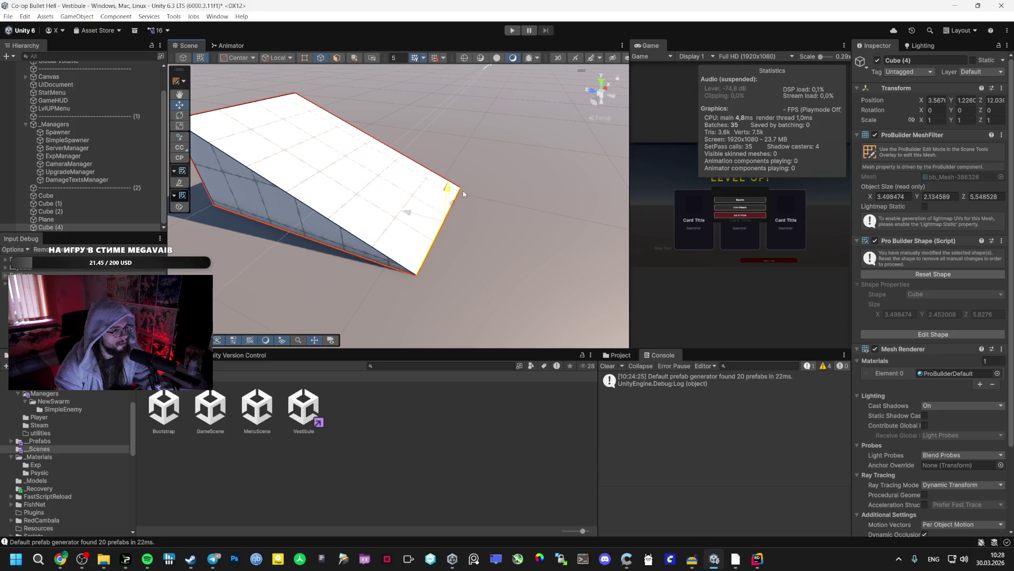
{"action": "key", "text": "ctrl+z"}
{"action": "mouse_move", "coordinate": [455, 92]}
{"action": "left_mouse_down"}
{"action": "mouse_move", "coordinate": [472, 250]}
{"action": "mouse_move", "coordinate": [460, 186]}
{"action": "mouse_move", "coordinate": [448, 193]}
{"action": "mouse_move", "coordinate": [618, 195]}
{"action": "mouse_move", "coordinate": [325, 169]}
{"action": "left_mouse_up"}
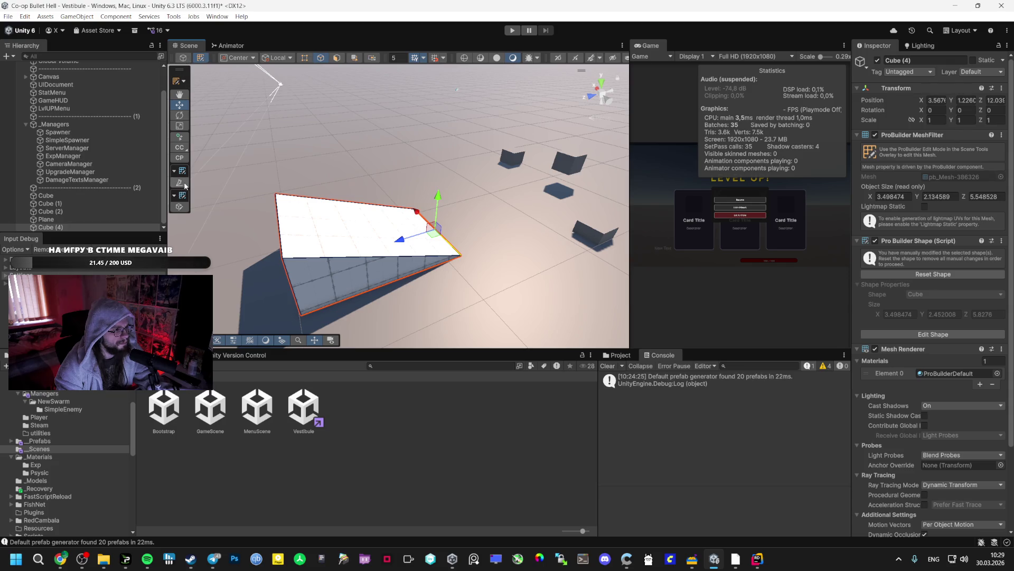
{"action": "left_click", "coordinate": [185, 81]}
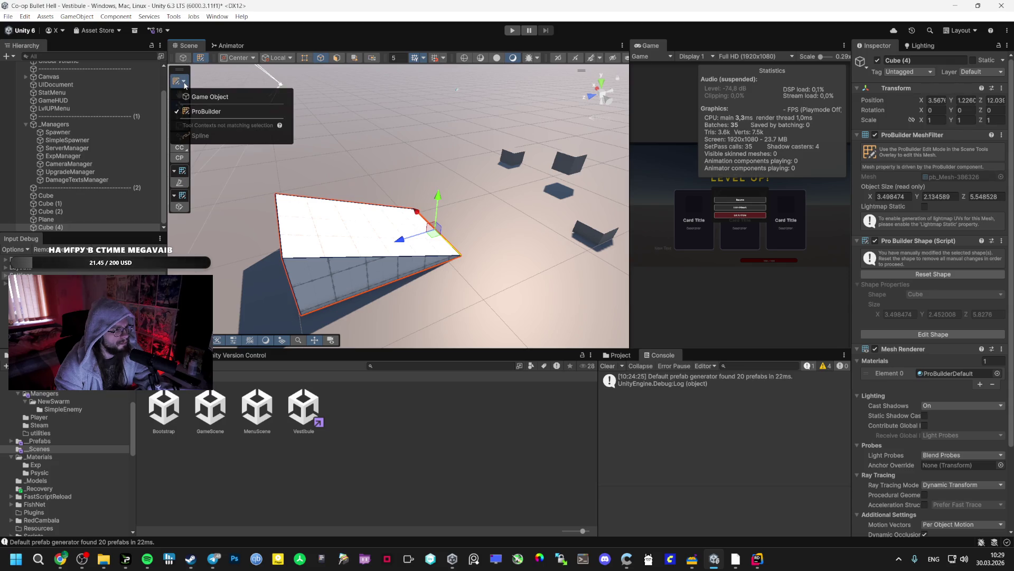
Step: Switch to the GameObject context and draw long boxes Cube (3) and Cube (5)
{"action": "left_click", "coordinate": [196, 98]}
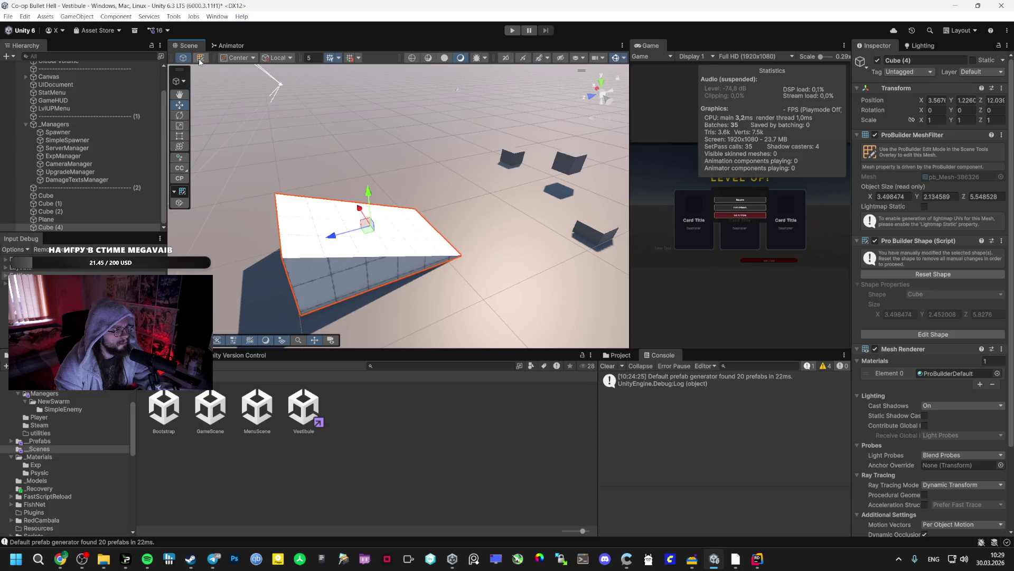
{"action": "left_click", "coordinate": [181, 168]}
{"action": "left_click_drag", "start_coordinate": [333, 197], "coordinate": [319, 253]}
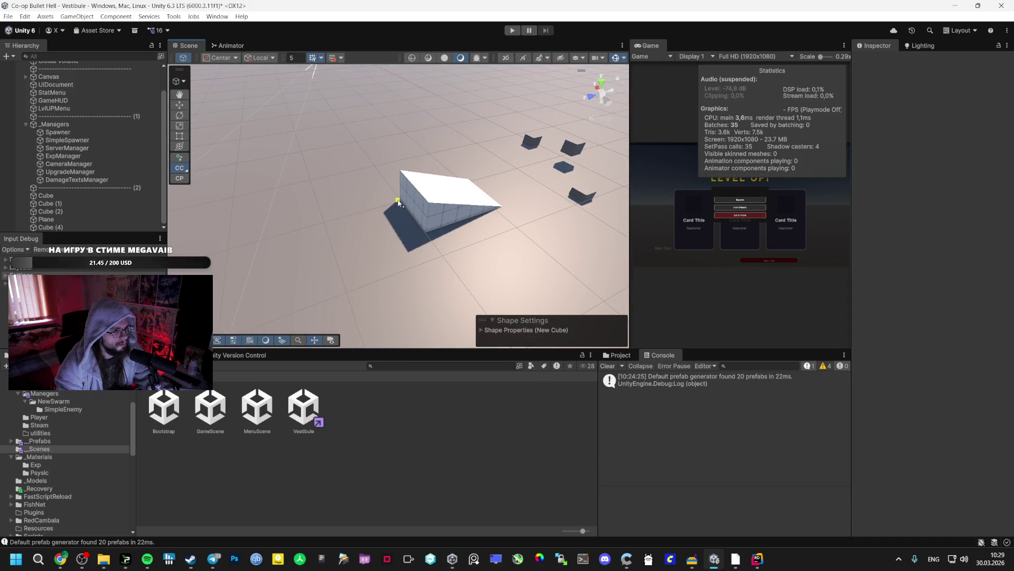
{"action": "mouse_move", "coordinate": [402, 249]}
{"action": "left_mouse_down"}
{"action": "mouse_move", "coordinate": [285, 267]}
{"action": "mouse_move", "coordinate": [250, 299]}
{"action": "mouse_move", "coordinate": [332, 192]}
{"action": "mouse_move", "coordinate": [399, 274]}
{"action": "mouse_move", "coordinate": [417, 335]}
{"action": "left_mouse_up"}
{"action": "left_click", "coordinate": [253, 296]}
{"action": "scroll", "coordinate": [356, 230], "scroll_direction": "down", "scroll_amount": 5}
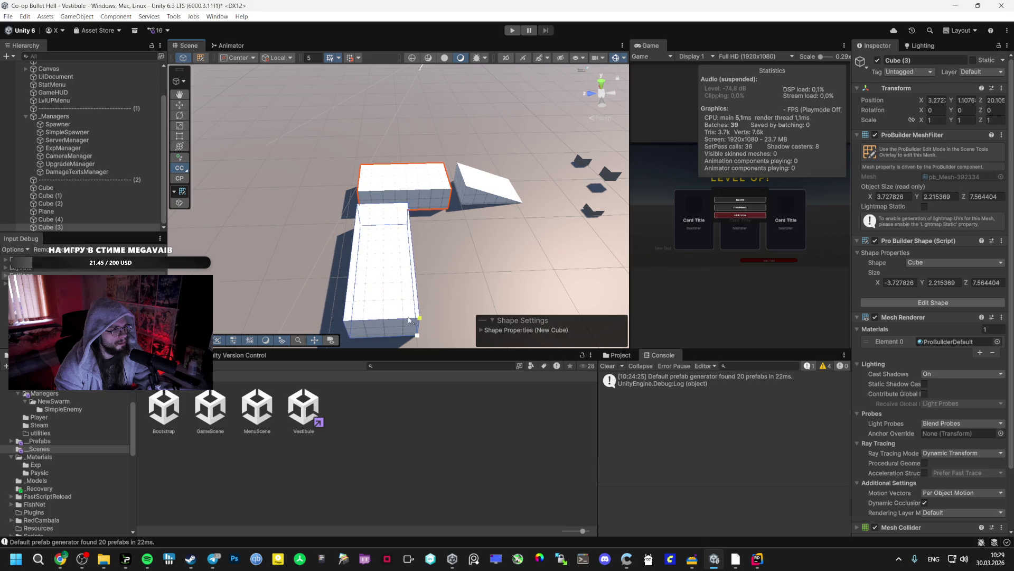
{"action": "left_click", "coordinate": [412, 318]}
Step: Delete an accidental thin box created while adding another shape
{"action": "mouse_move", "coordinate": [432, 284]}
{"action": "left_mouse_down"}
{"action": "mouse_move", "coordinate": [504, 288]}
{"action": "mouse_move", "coordinate": [384, 275]}
{"action": "mouse_move", "coordinate": [484, 264]}
{"action": "left_mouse_up"}
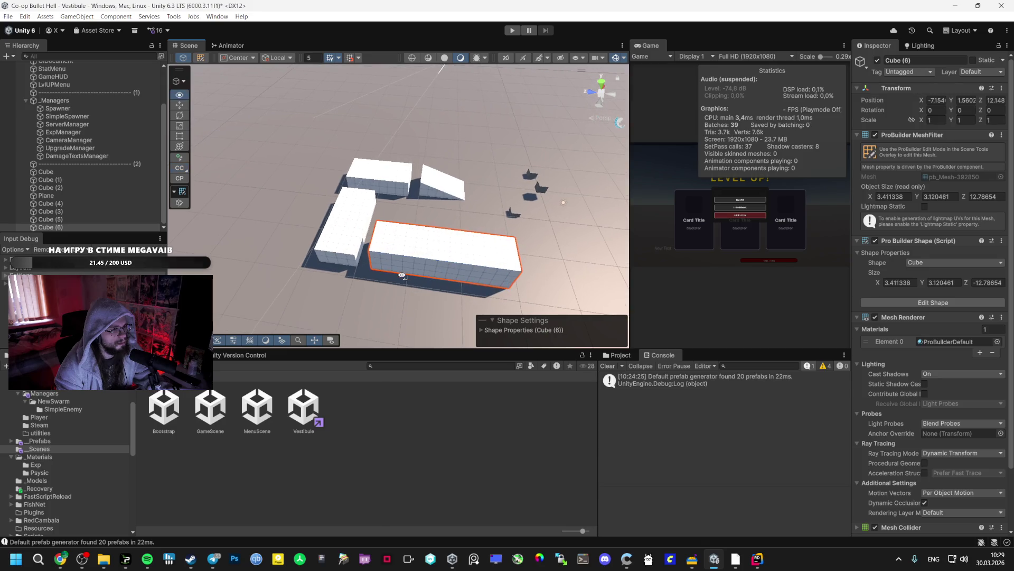
{"action": "key", "text": "Escape"}
{"action": "left_click_drag", "start_coordinate": [308, 237], "coordinate": [408, 205]}
{"action": "left_click", "coordinate": [182, 168]}
{"action": "left_click", "coordinate": [465, 185]}
{"action": "left_click", "coordinate": [480, 169]}
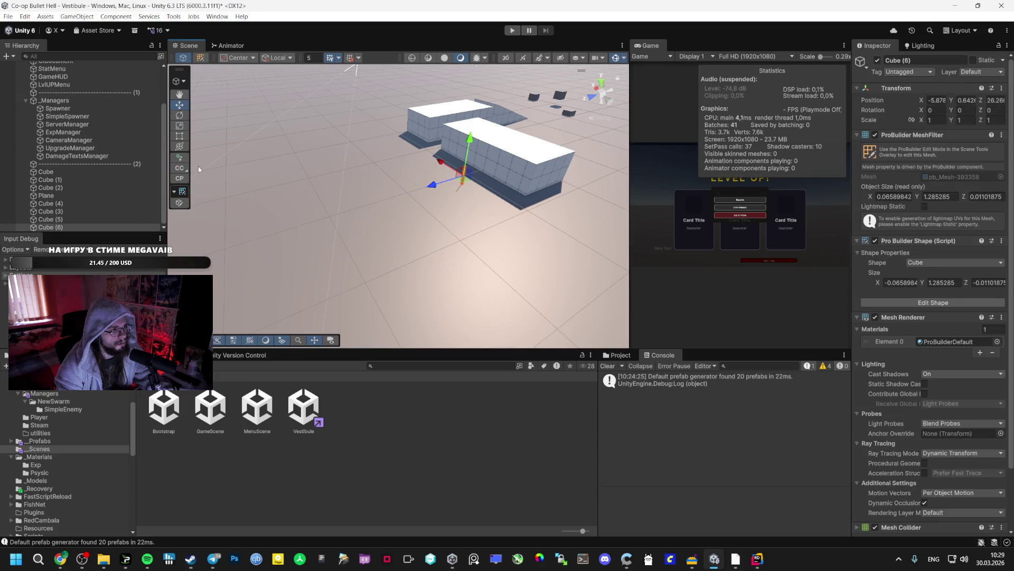
{"action": "key", "text": "Delete"}
Step: Draw a long, tall box, Cube (6), near the ramp
{"action": "left_click", "coordinate": [180, 168]}
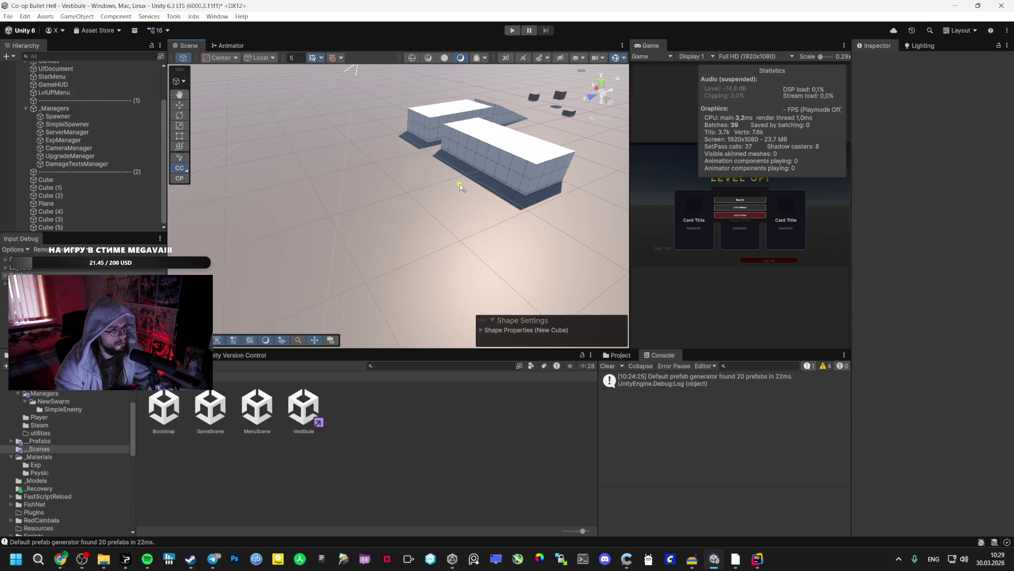
{"action": "mouse_move", "coordinate": [513, 217]}
{"action": "left_mouse_down"}
{"action": "mouse_move", "coordinate": [341, 253]}
{"action": "mouse_move", "coordinate": [327, 286]}
{"action": "left_mouse_up"}
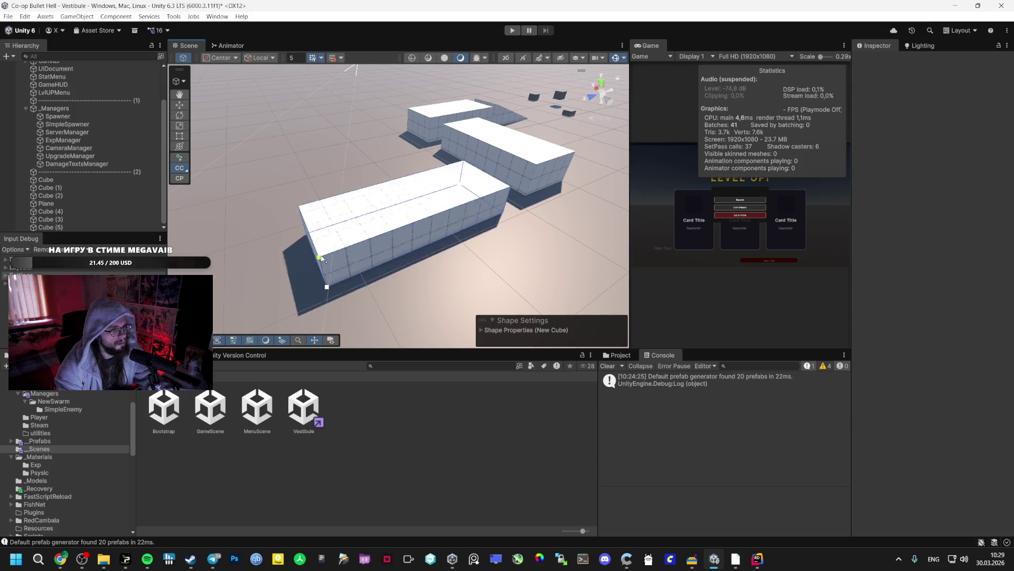
{"action": "left_click", "coordinate": [315, 222]}
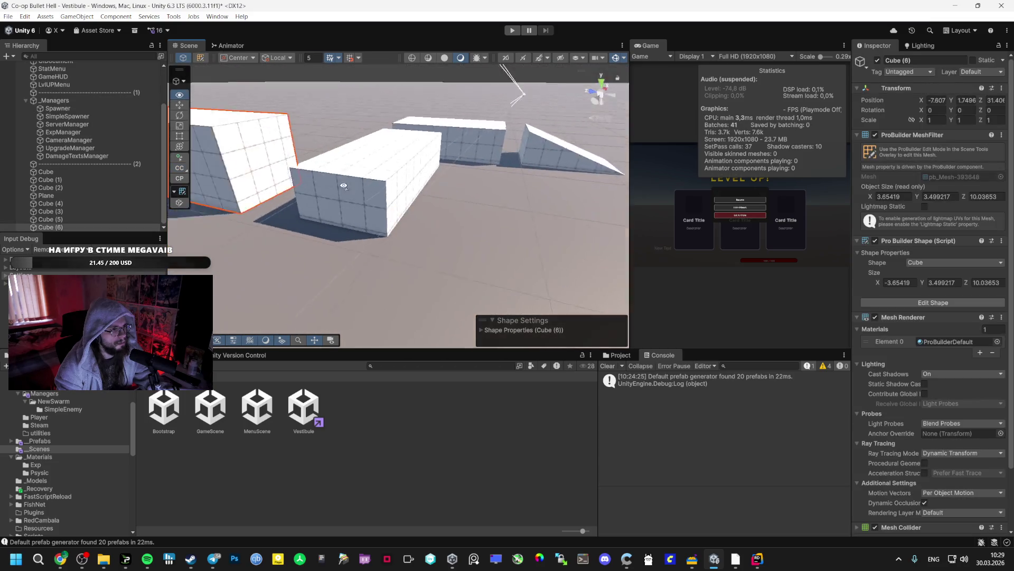
{"action": "mouse_move", "coordinate": [314, 190]}
{"action": "left_mouse_down"}
{"action": "mouse_move", "coordinate": [364, 215]}
{"action": "mouse_move", "coordinate": [457, 220]}
{"action": "left_mouse_up"}
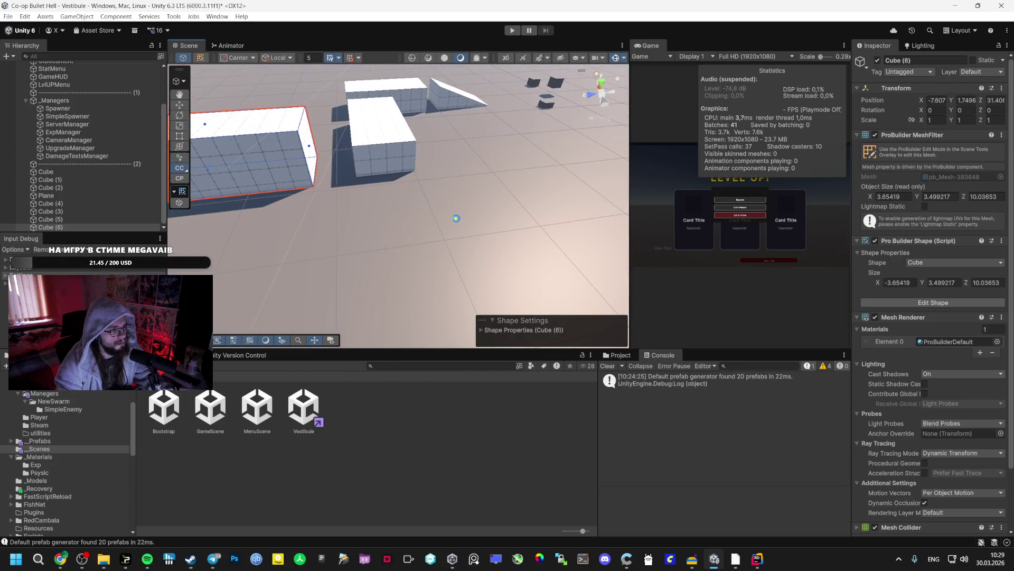
Step: Glance at Google AI Studio, then inspect DamageTextPrefab in the _Prefabs folder
{"action": "right_click", "coordinate": [539, 156]}
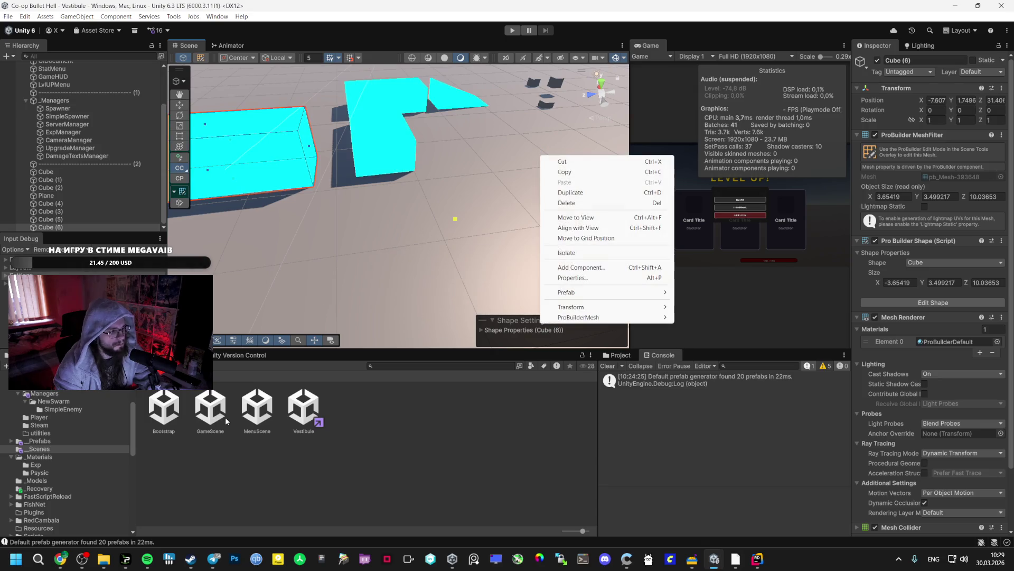
{"action": "left_click", "coordinate": [169, 417]}
{"action": "left_click", "coordinate": [157, 424]}
{"action": "mouse_move", "coordinate": [76, 552]}
{"action": "left_click", "coordinate": [79, 517]}
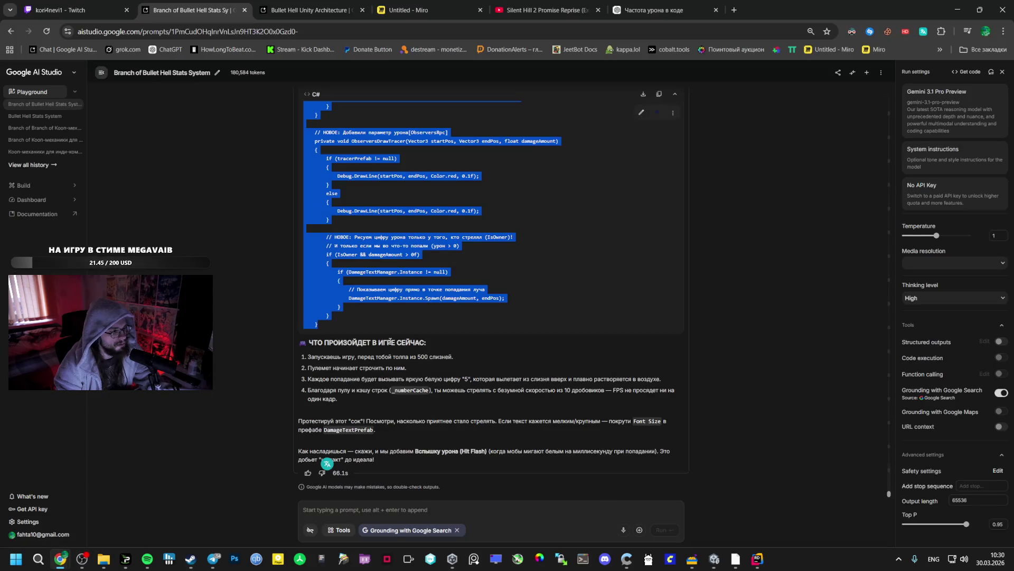
{"action": "left_click", "coordinate": [757, 559]}
{"action": "left_click", "coordinate": [35, 464]}
{"action": "left_click", "coordinate": [55, 448]}
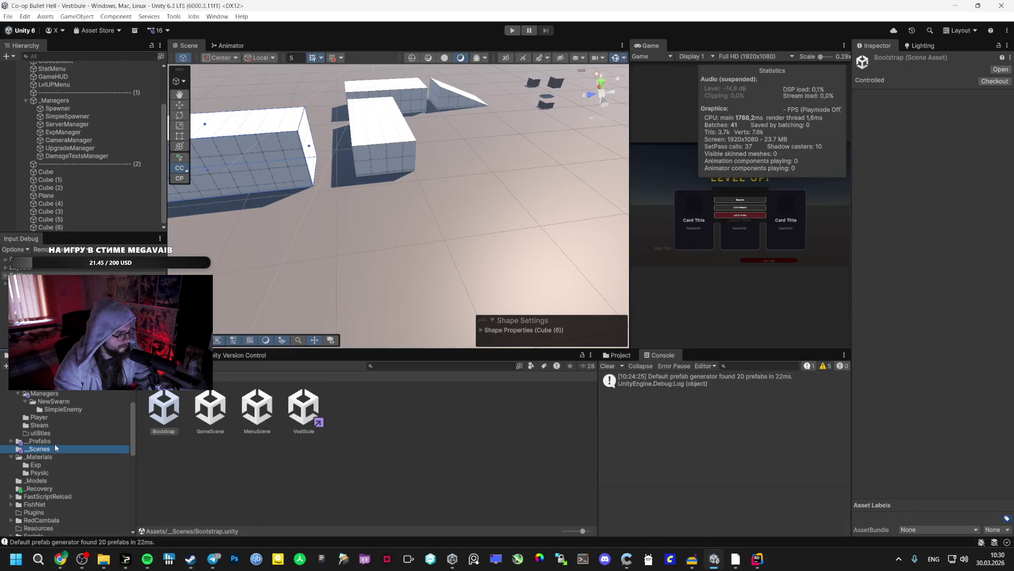
{"action": "left_click", "coordinate": [40, 440]}
{"action": "left_click", "coordinate": [256, 408]}
Step: Try the Anton SDF font on the damage text and open DamageTextPrefab for editing
{"action": "scroll", "coordinate": [968, 343], "scroll_direction": "down", "scroll_amount": 10}
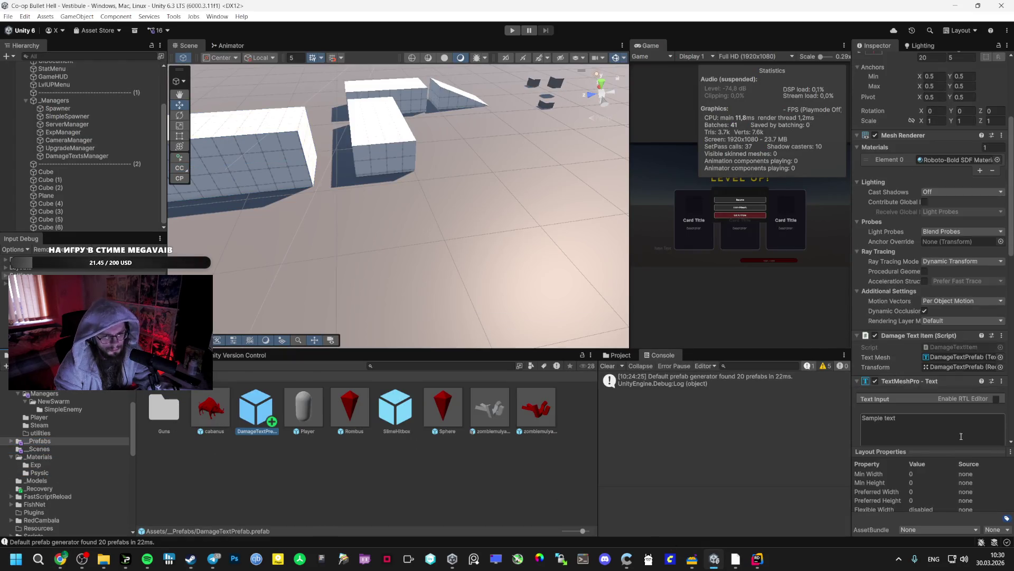
{"action": "scroll", "coordinate": [933, 419], "scroll_direction": "down", "scroll_amount": 1}
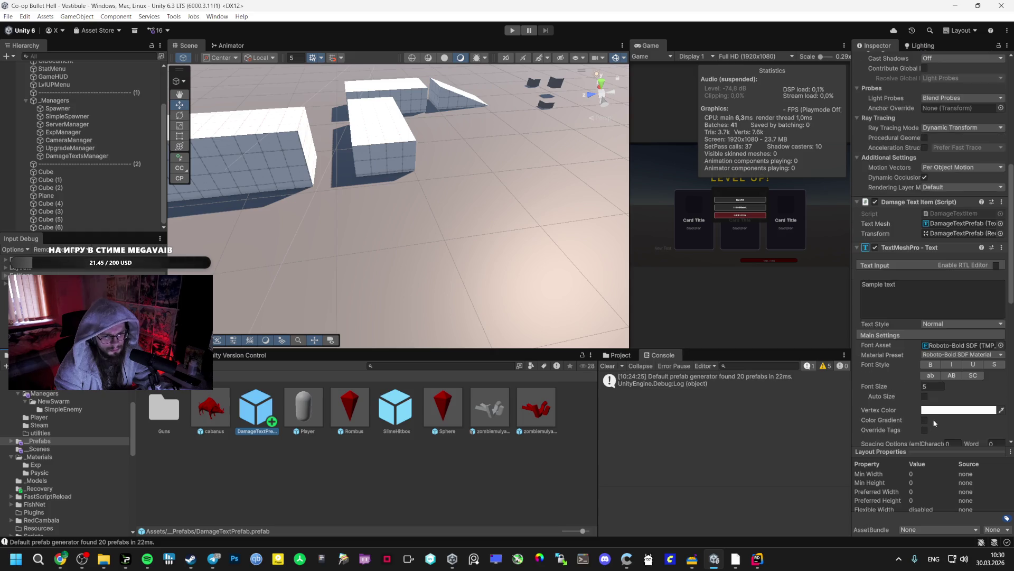
{"action": "left_click", "coordinate": [945, 412]}
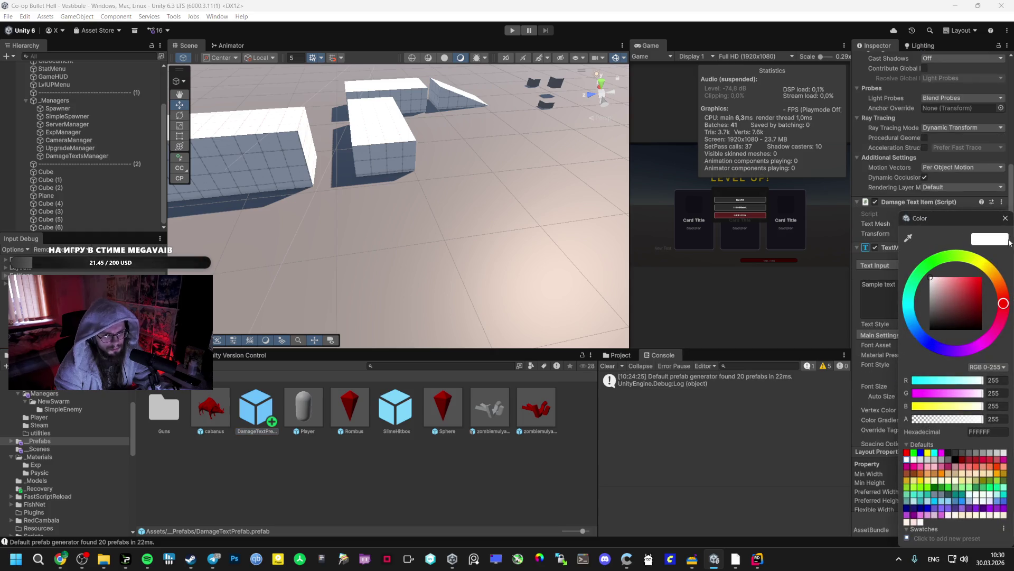
{"action": "left_click", "coordinate": [1006, 218]}
{"action": "left_click", "coordinate": [1000, 345]}
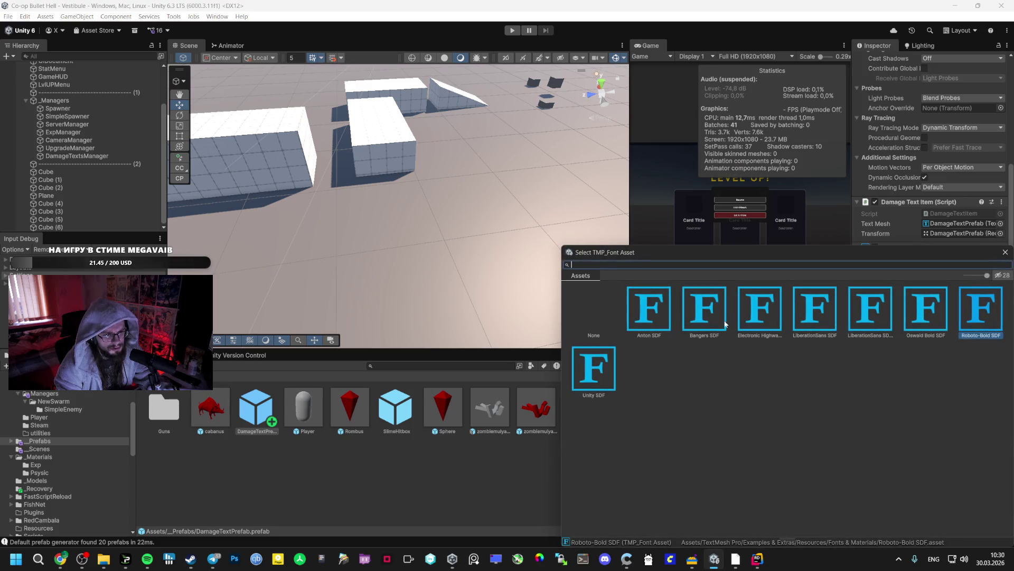
{"action": "left_click", "coordinate": [661, 326]}
{"action": "double_click", "coordinate": [256, 410]}
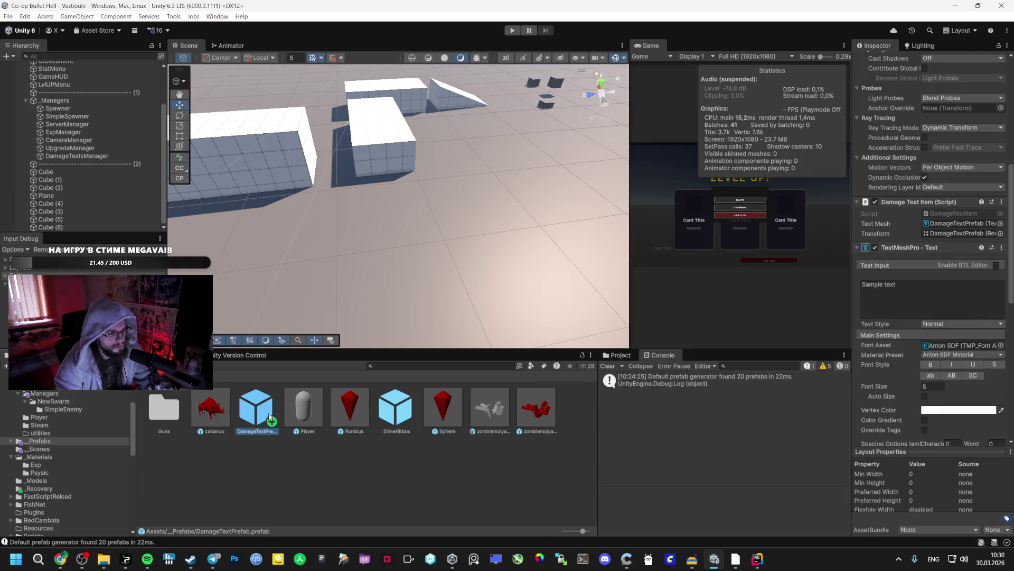
Step: Switch the damage text font to Electronic Highway Sign SDF
{"action": "mouse_move", "coordinate": [698, 224]}
{"action": "left_mouse_down"}
{"action": "mouse_move", "coordinate": [573, 193]}
{"action": "mouse_move", "coordinate": [298, 204]}
{"action": "left_mouse_up"}
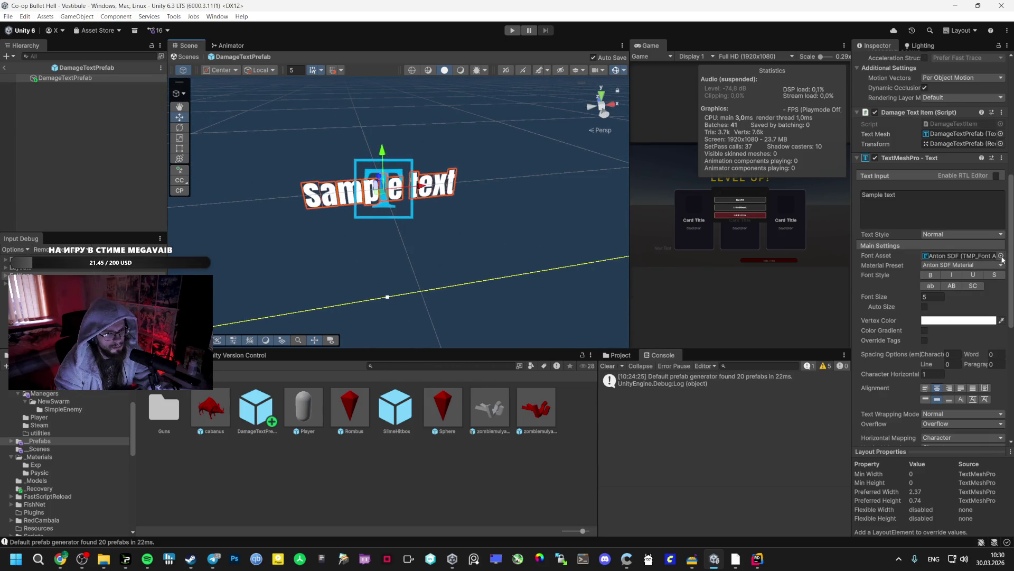
{"action": "left_click", "coordinate": [1000, 255]}
{"action": "left_click", "coordinate": [759, 306]}
{"action": "left_click", "coordinate": [649, 307]}
{"action": "left_click", "coordinate": [760, 306]}
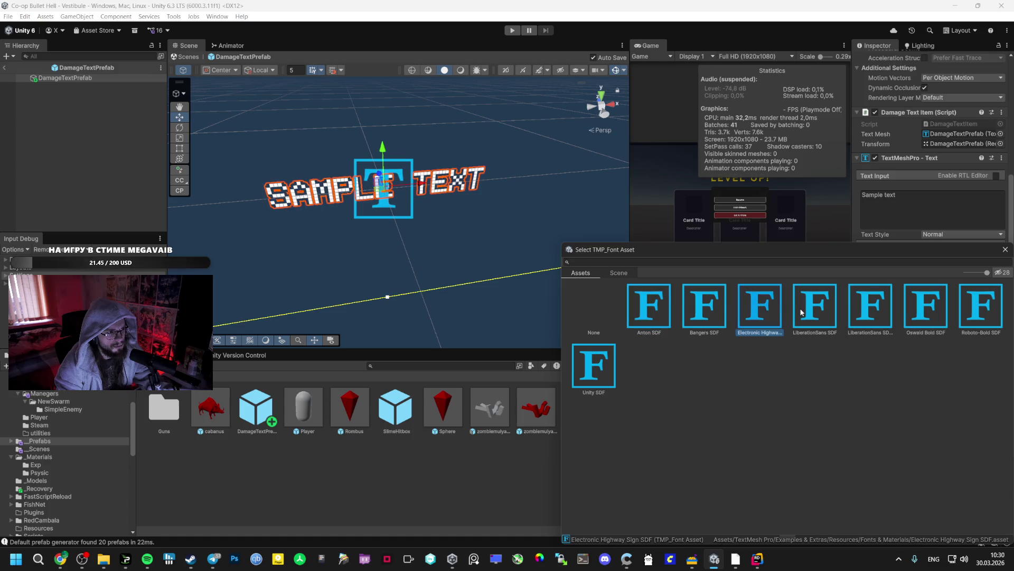
{"action": "double_click", "coordinate": [747, 320]}
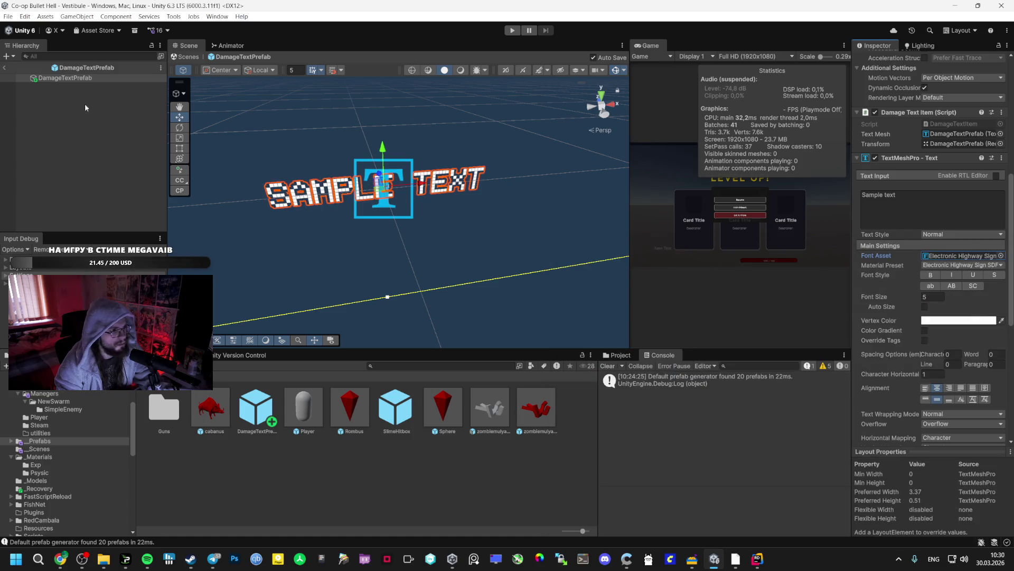
Step: Leave prefab editing, open the Bootstrap scene from _Scenes and enter Play mode
{"action": "left_click", "coordinate": [5, 67]}
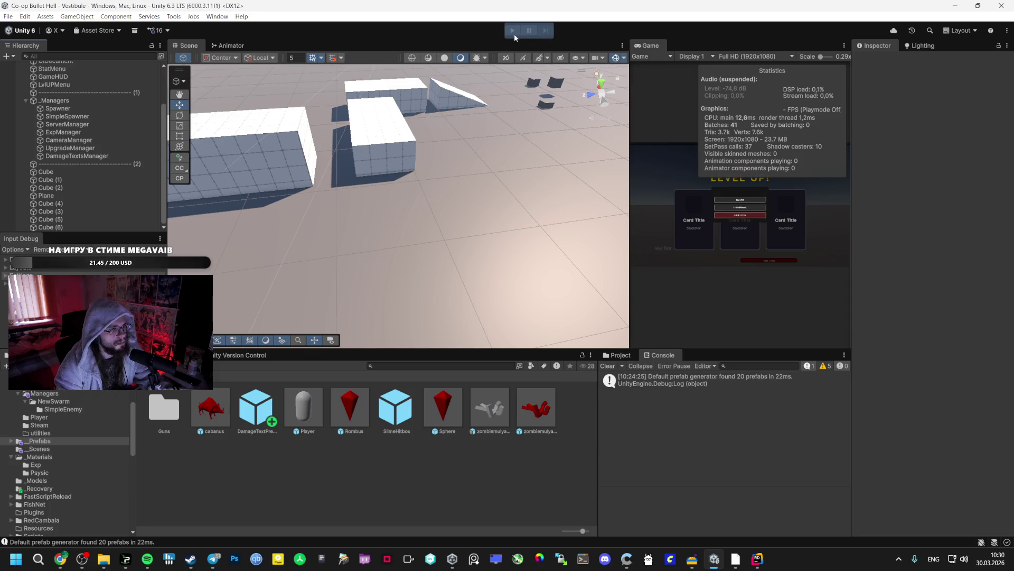
{"action": "left_click", "coordinate": [40, 449]}
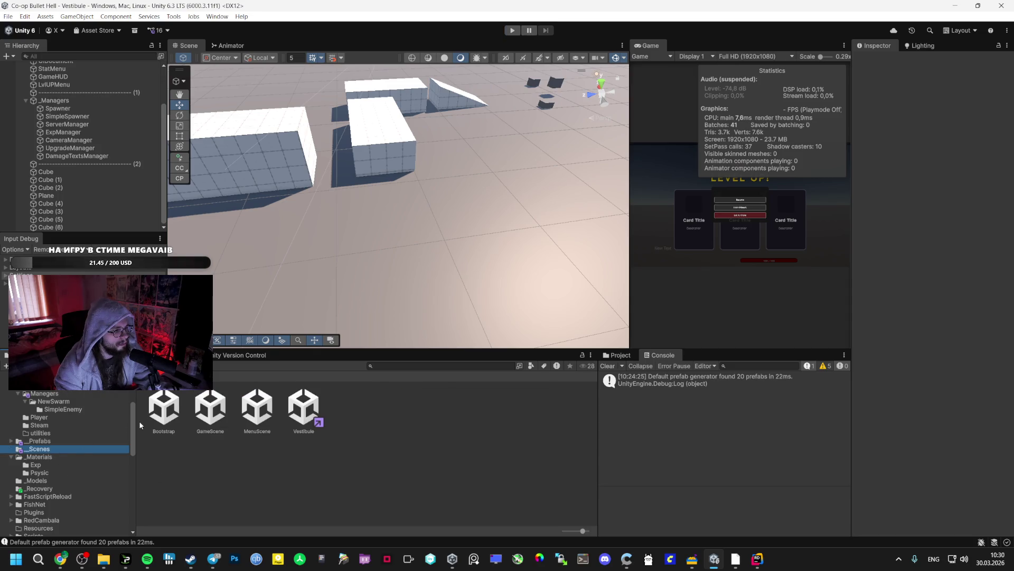
{"action": "double_click", "coordinate": [164, 408]}
{"action": "left_click", "coordinate": [512, 30]}
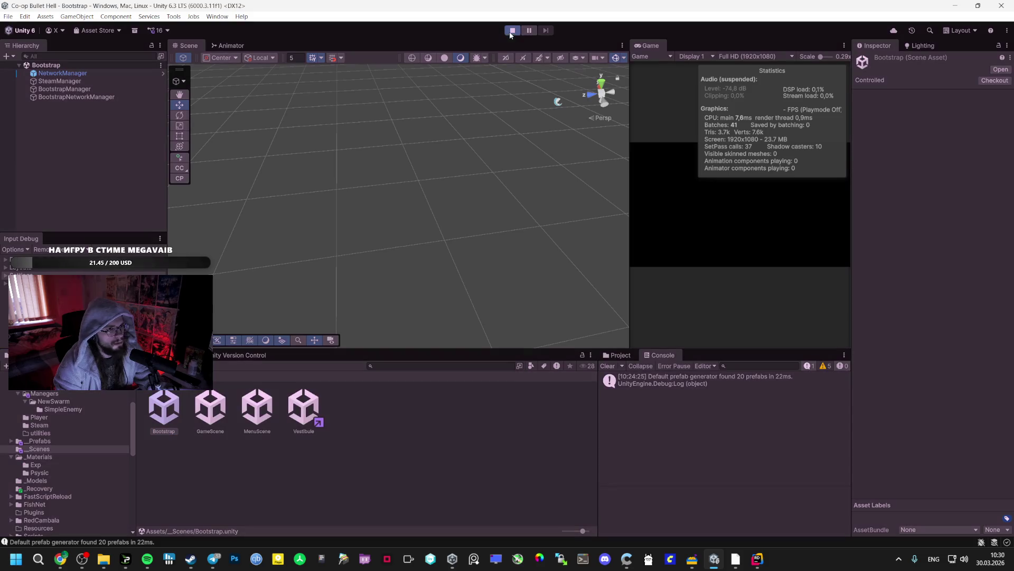
Step: Enter the Vestibule lobby with the Game view maximized and walk into the red enemy field
{"action": "left_click", "coordinate": [736, 197]}
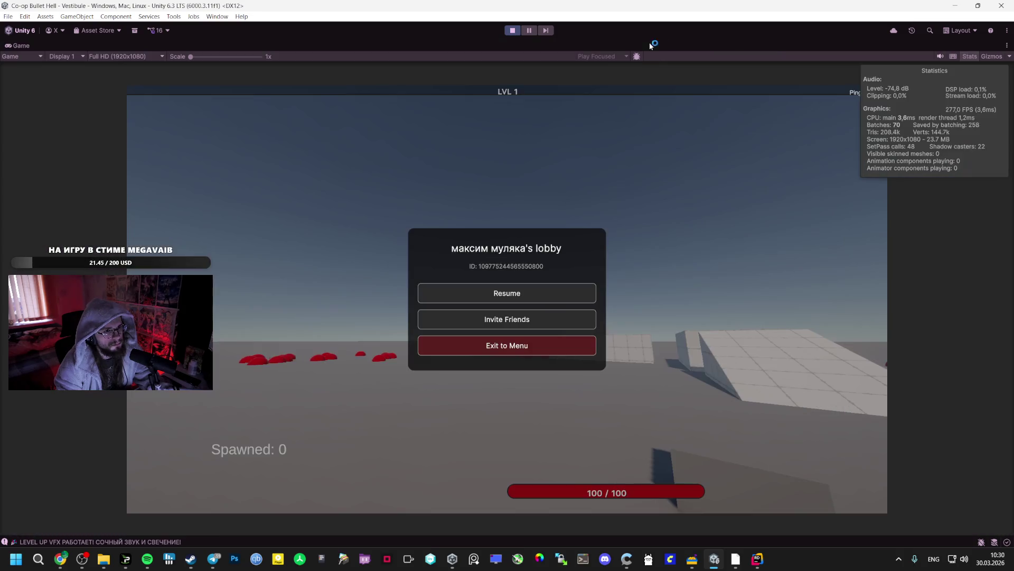
{"action": "key", "text": "shift+space"}
{"action": "left_click", "coordinate": [540, 292]}
{"action": "key", "text": "w"}
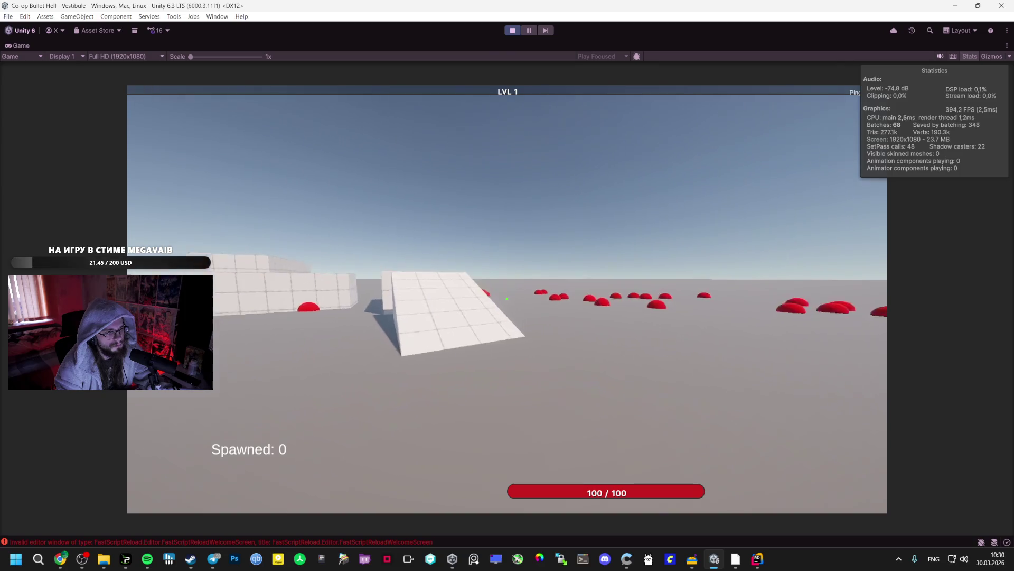
{"action": "key", "text": "w"}
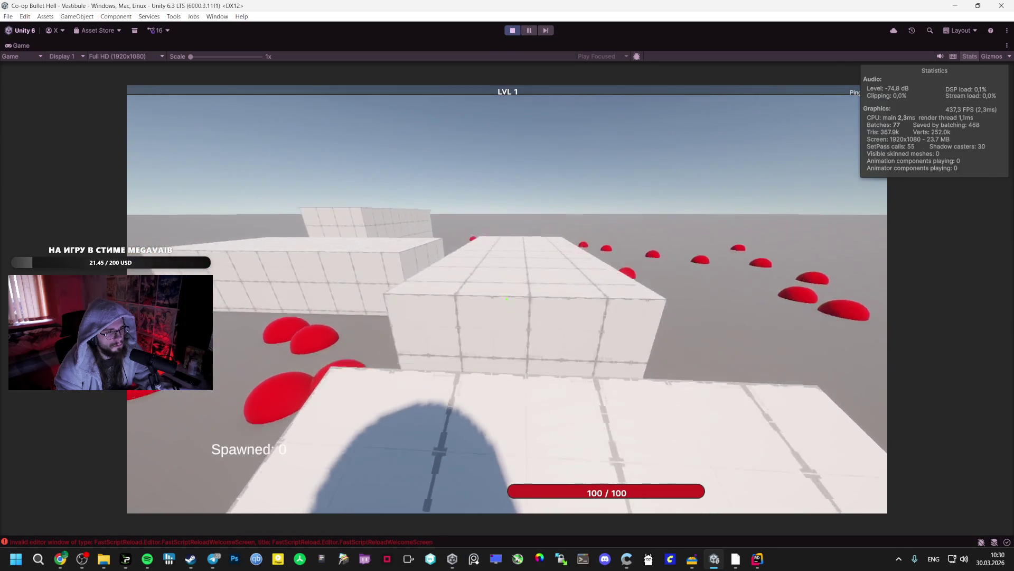
{"action": "key", "text": "w"}
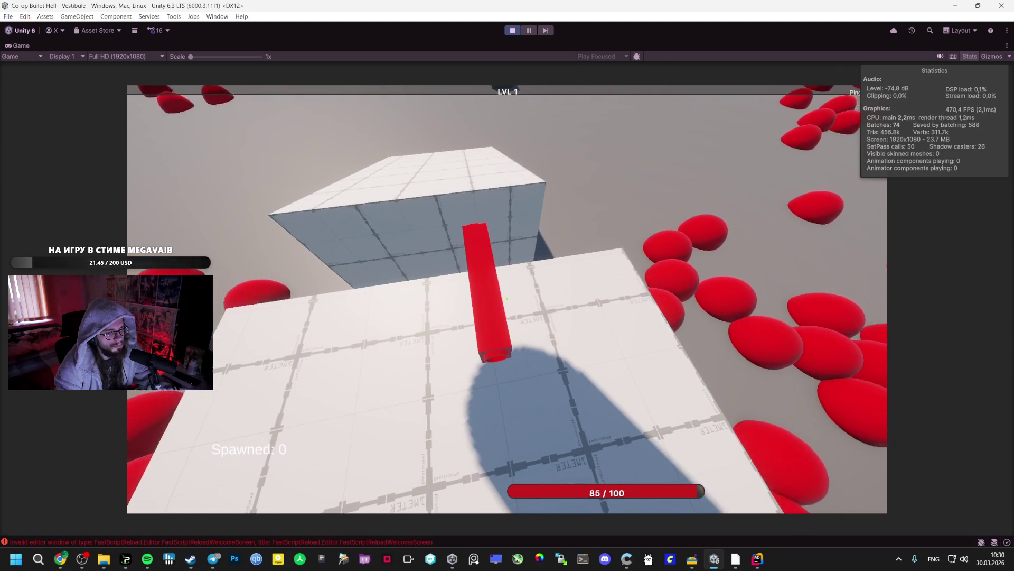
{"action": "key", "text": "w"}
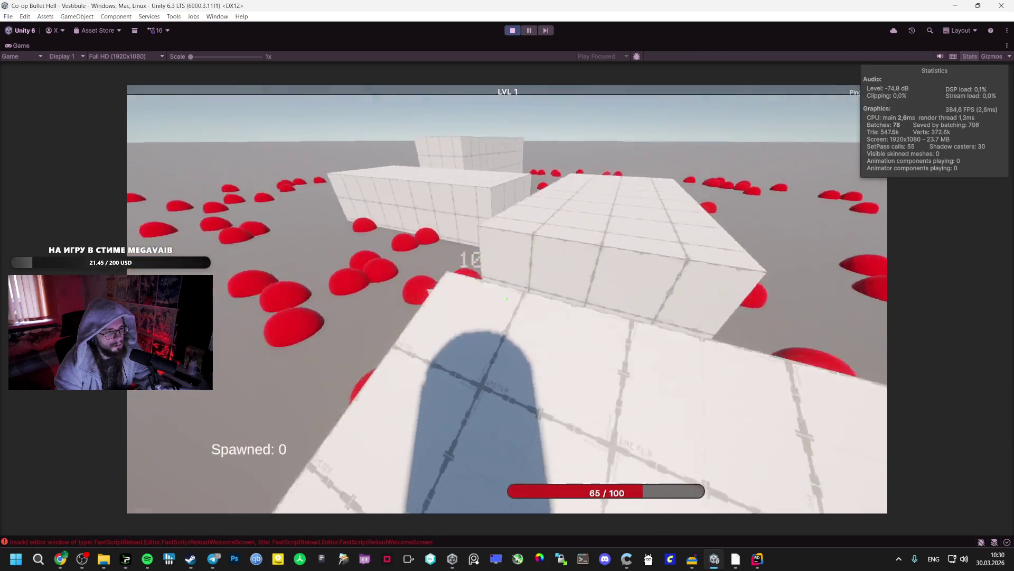
{"action": "key", "text": "w"}
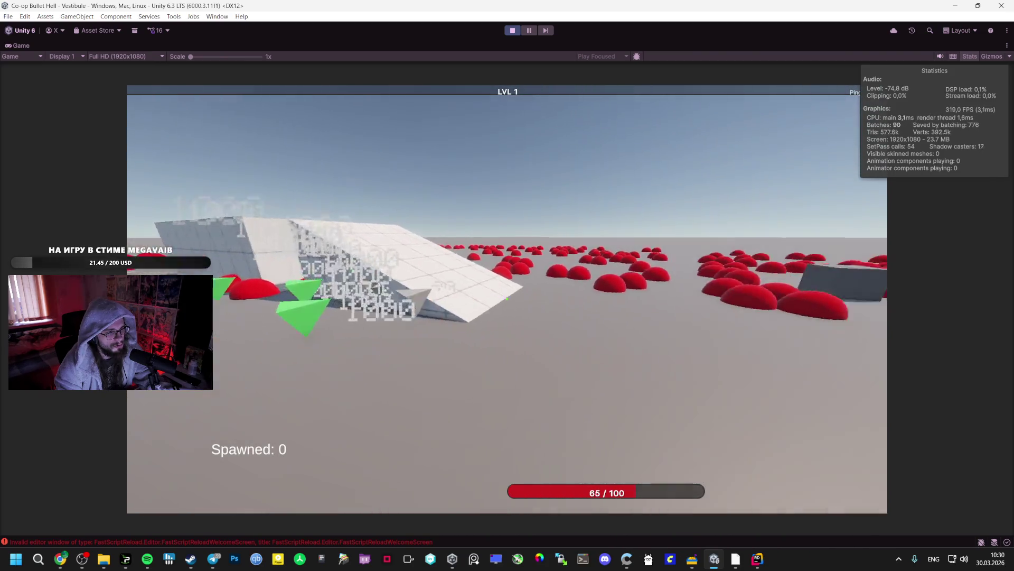
{"action": "key", "text": "w"}
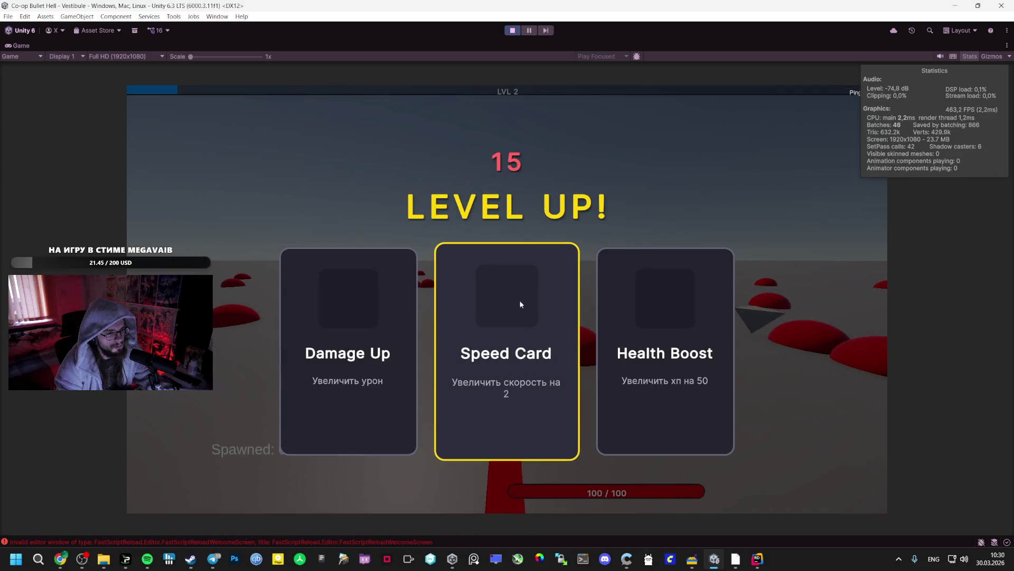
Step: Take the Speed Card and Orbital Weapon upgrades and keep collecting experience among the enemies
{"action": "left_click", "coordinate": [520, 304]}
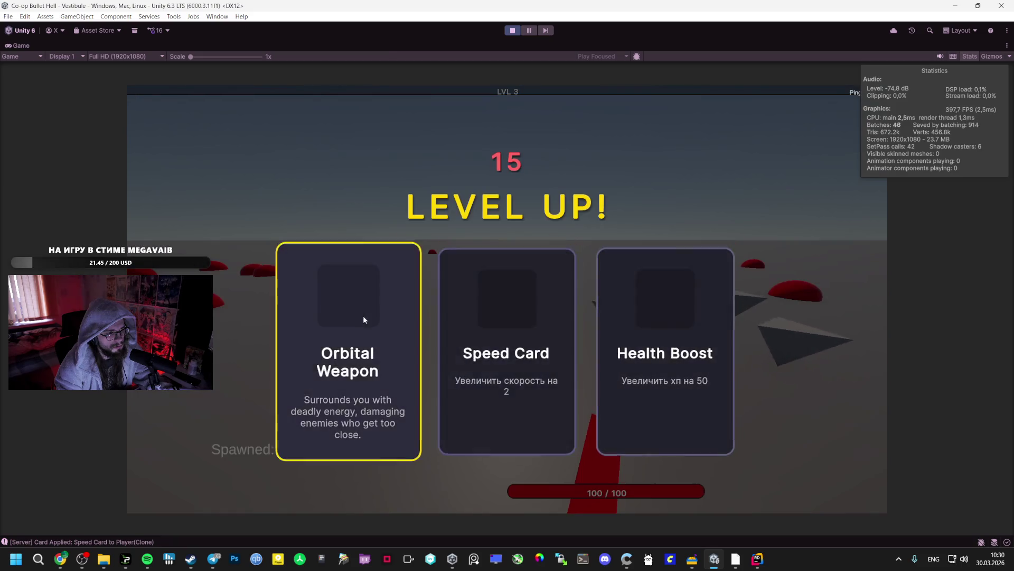
{"action": "left_click", "coordinate": [363, 316]}
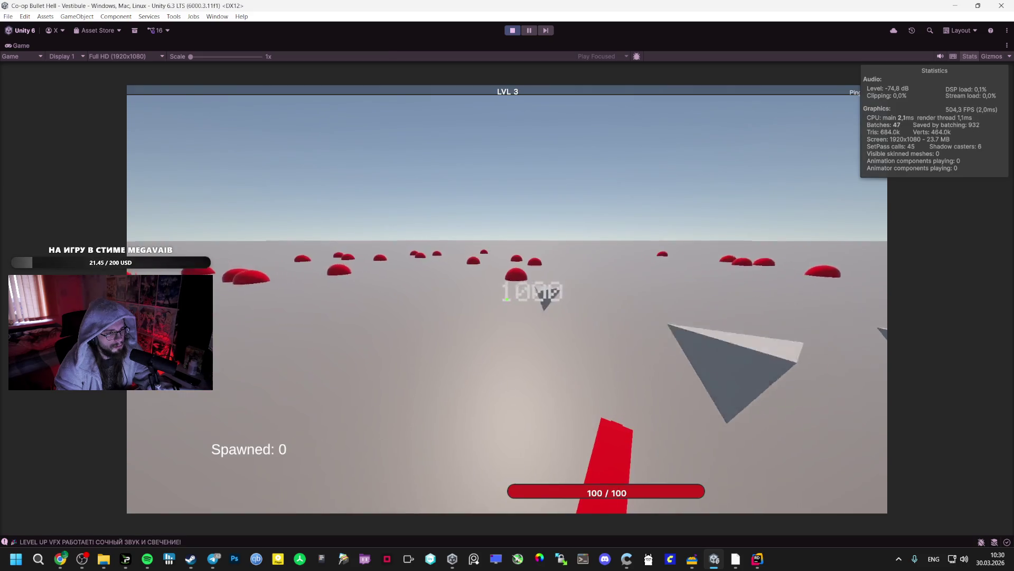
{"action": "key", "text": "w"}
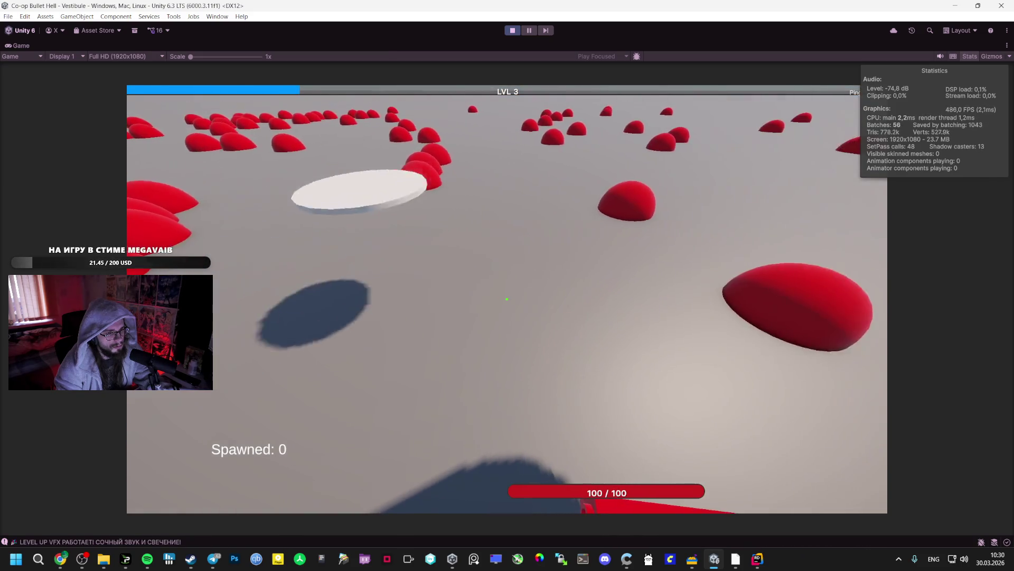
{"action": "key", "text": "w"}
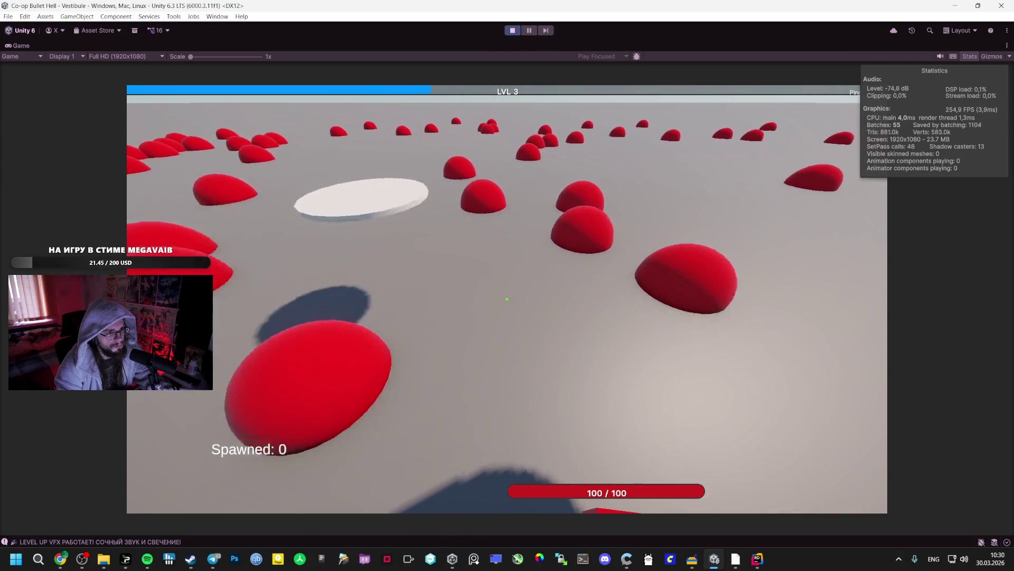
{"action": "key", "text": "w"}
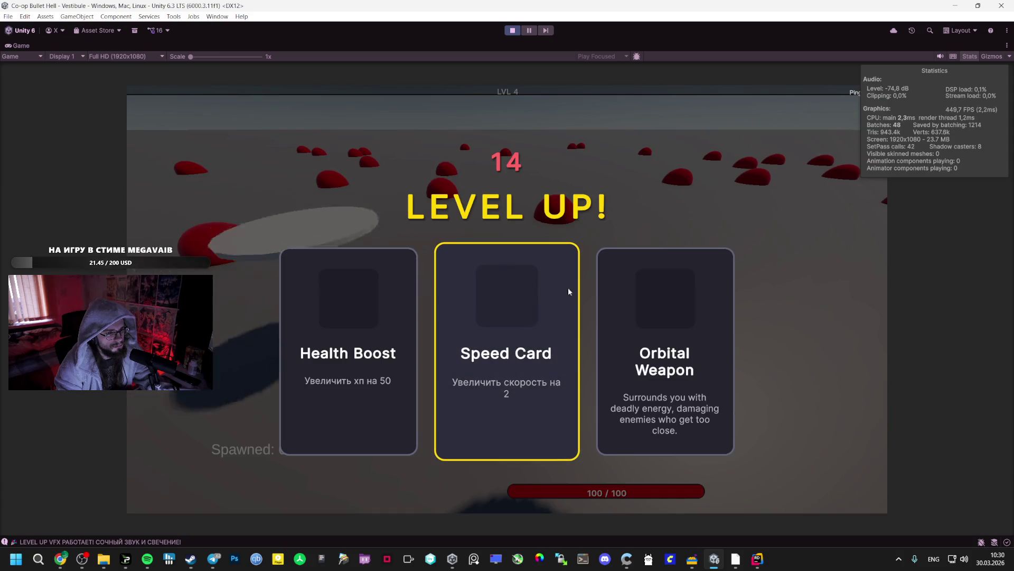
Step: Take Speed Card, Orbital Weapon, Health Boost, Speed Card and two more Orbital Weapon upgrades
{"action": "left_click", "coordinate": [558, 289]}
{"action": "key", "text": "w"}
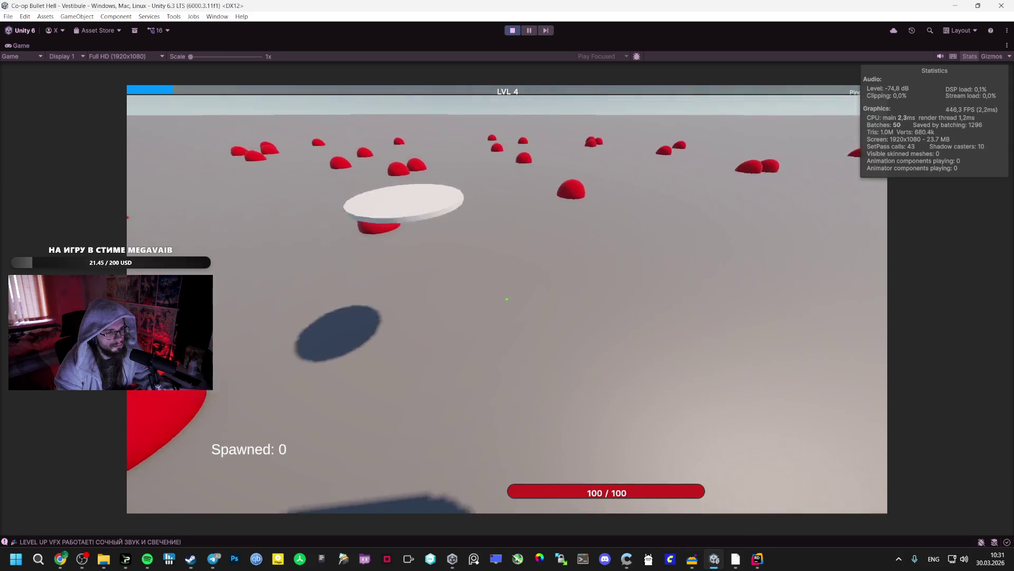
{"action": "key", "text": "w"}
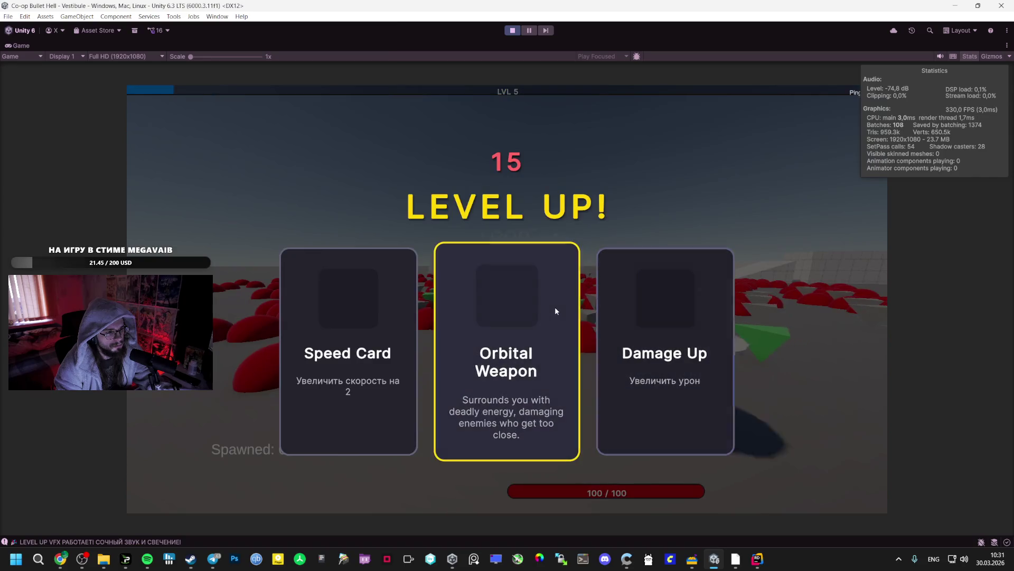
{"action": "left_click", "coordinate": [555, 307]}
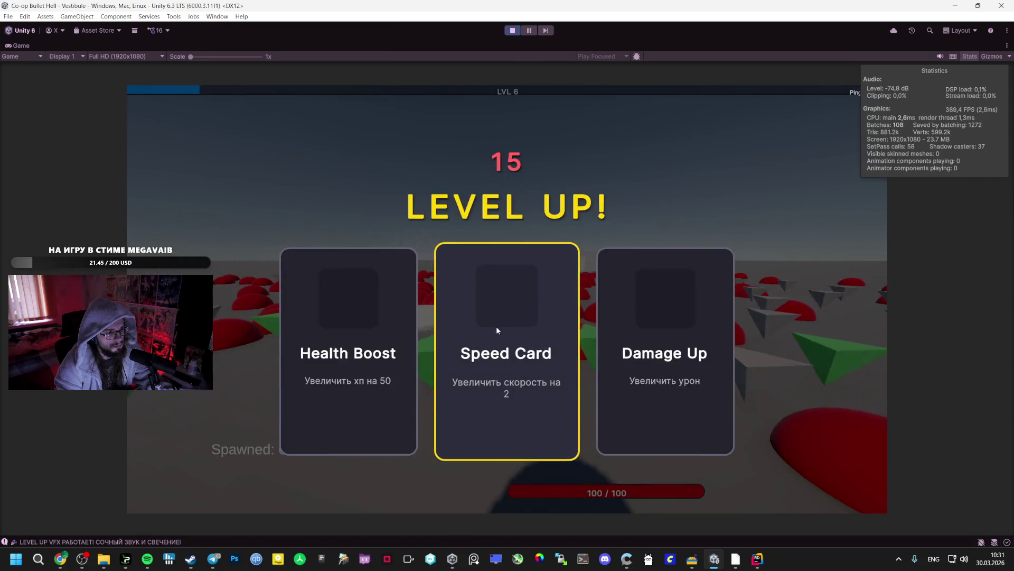
{"action": "left_click", "coordinate": [496, 325]}
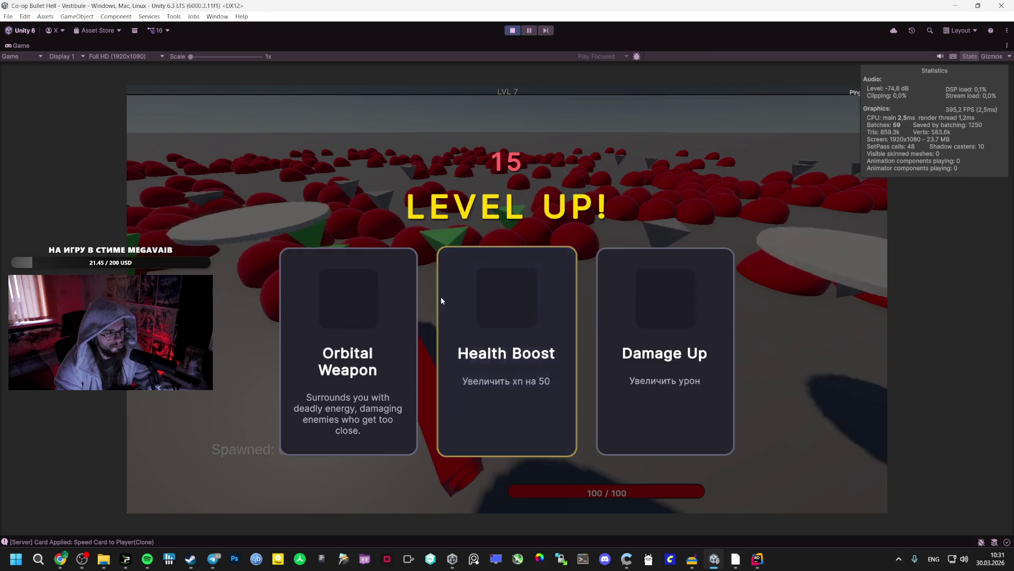
{"action": "left_click", "coordinate": [442, 299]}
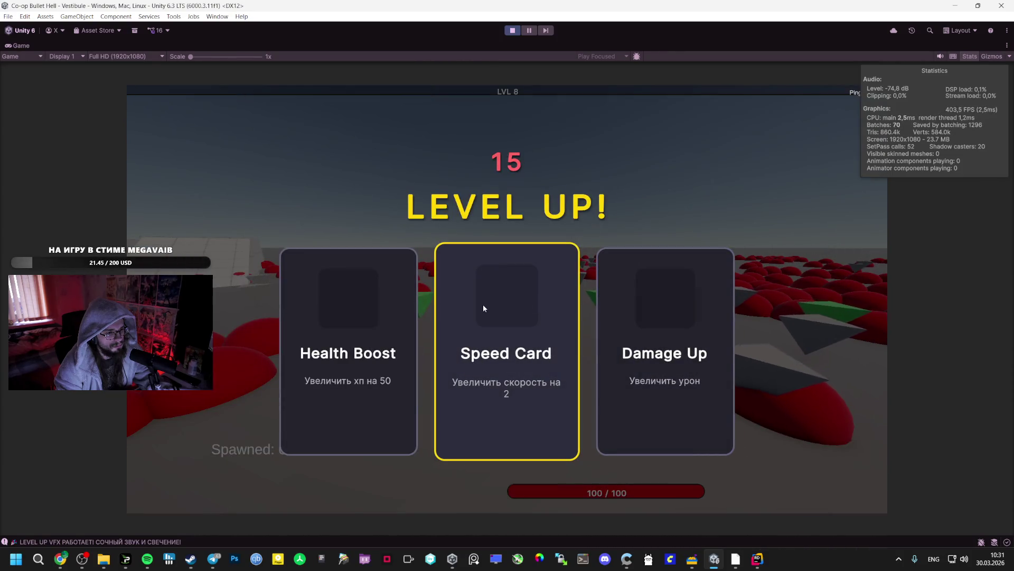
{"action": "left_click", "coordinate": [483, 308]}
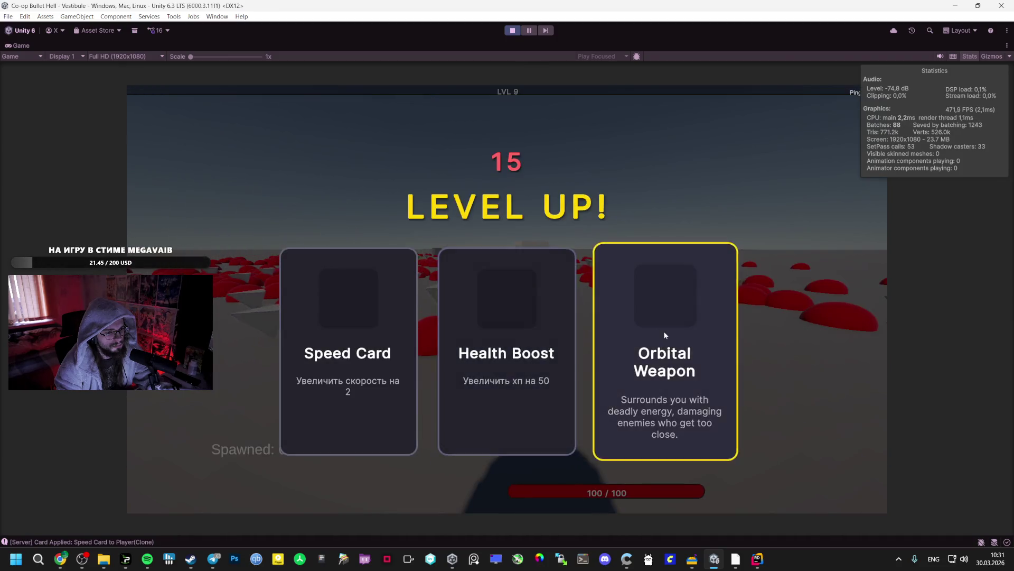
{"action": "left_click", "coordinate": [664, 331]}
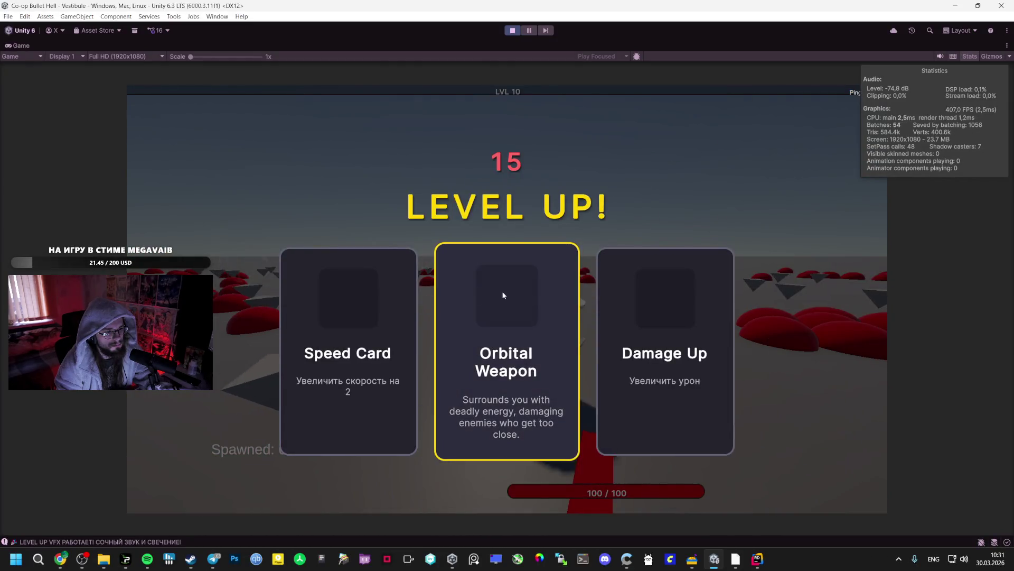
{"action": "left_click", "coordinate": [503, 295]}
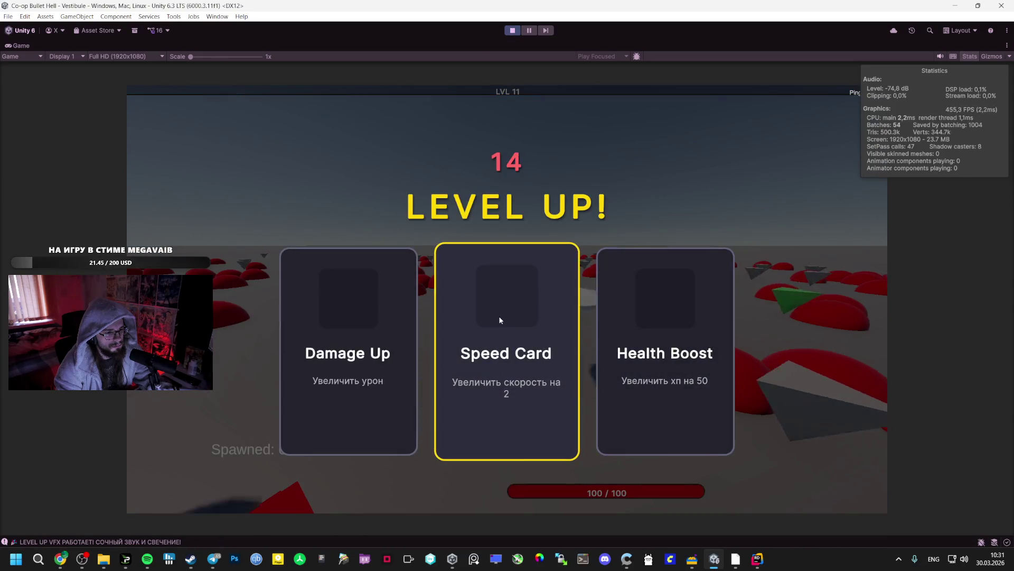
Step: Take the Speed Card upgrade, briefly check the Spotify player, then return to the game
{"action": "left_click", "coordinate": [582, 293]}
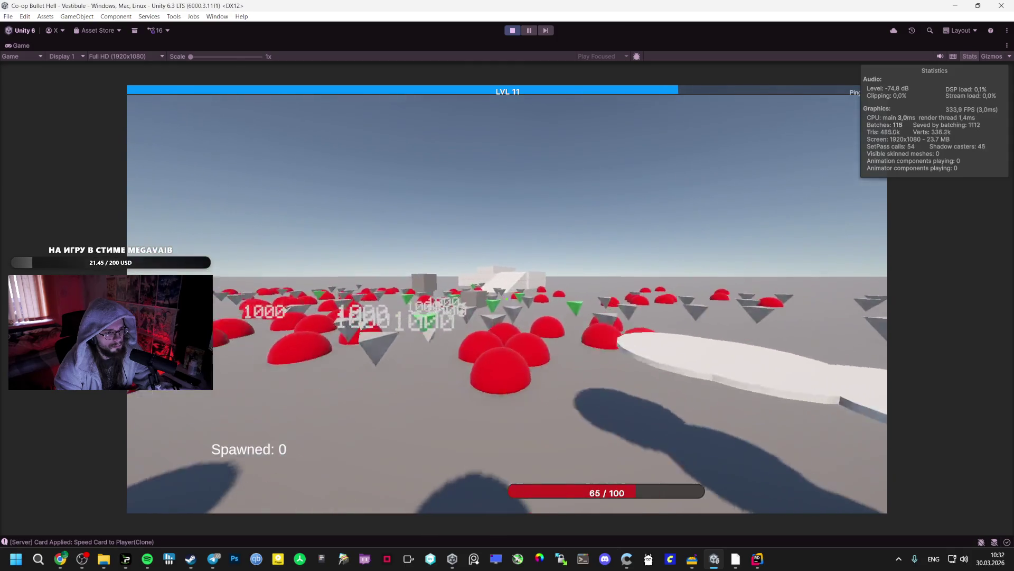
{"action": "key", "text": "alt+Tab"}
{"action": "key", "text": "Tab"}
{"action": "key", "text": "Tab"}
{"action": "key", "text": "Tab"}
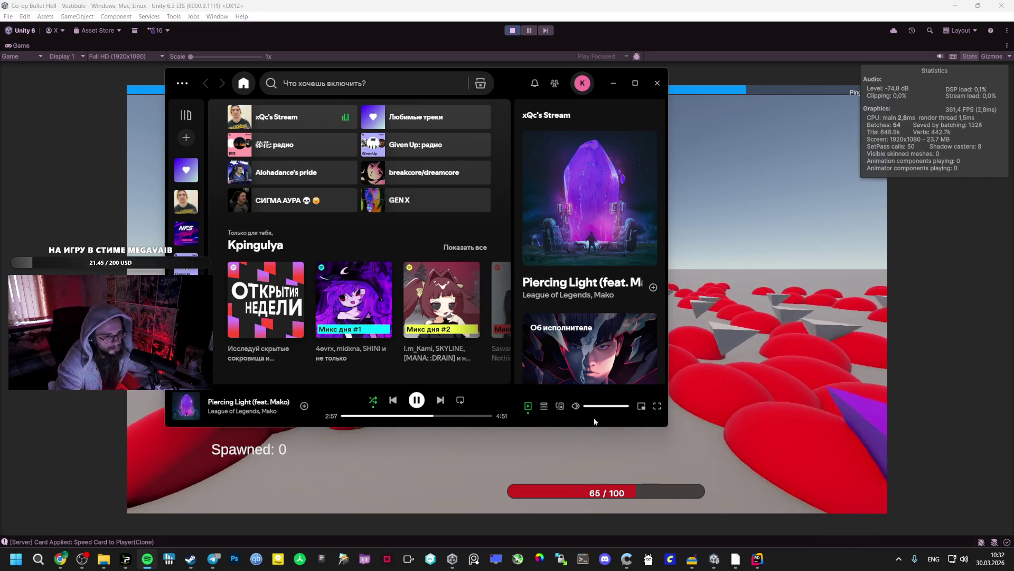
{"action": "key", "text": "alt+Tab"}
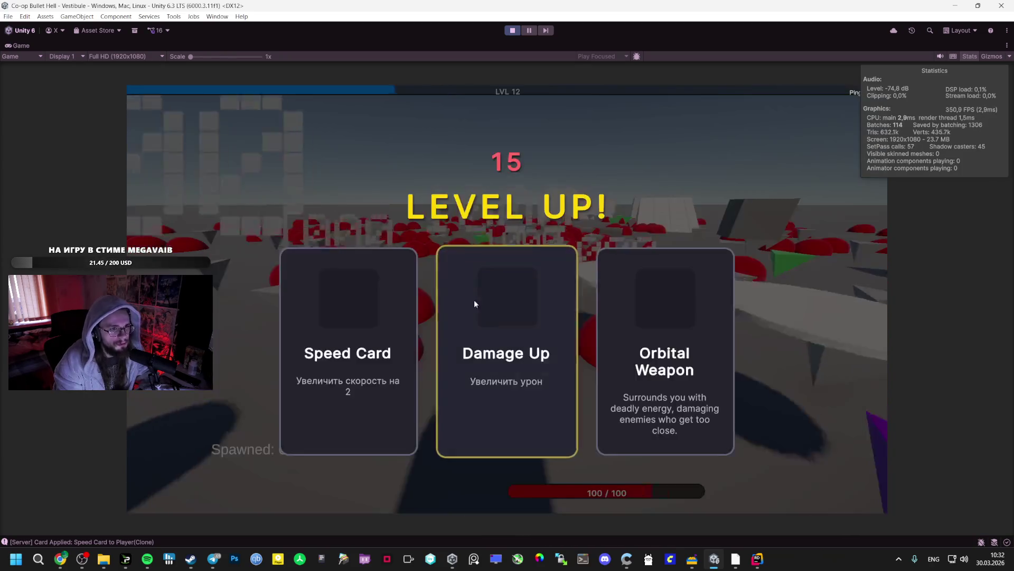
Step: Take two more upgrades including Speed Card, then pause and restore the full editor layout
{"action": "left_click", "coordinate": [366, 316]}
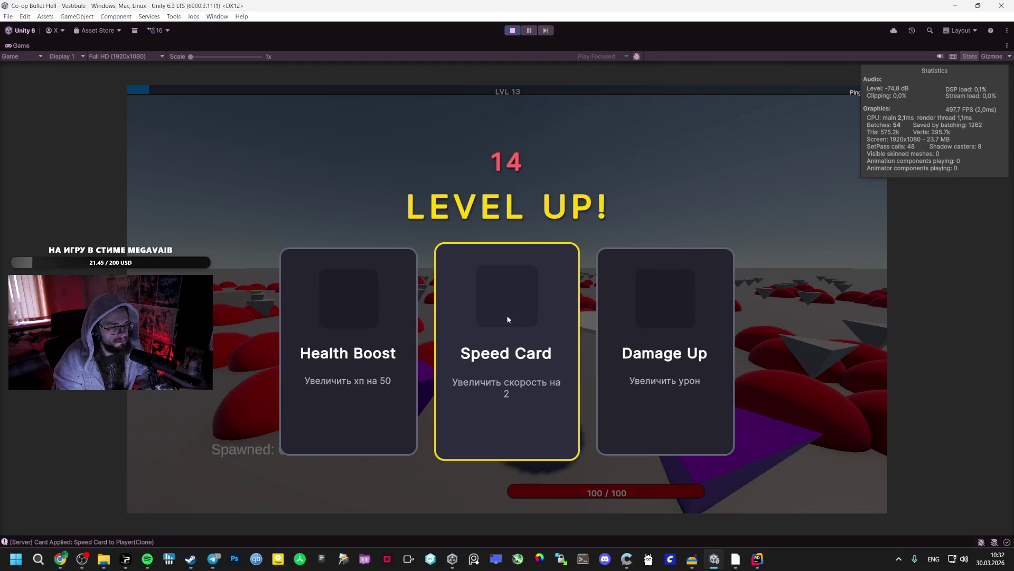
{"action": "left_click", "coordinate": [506, 315]}
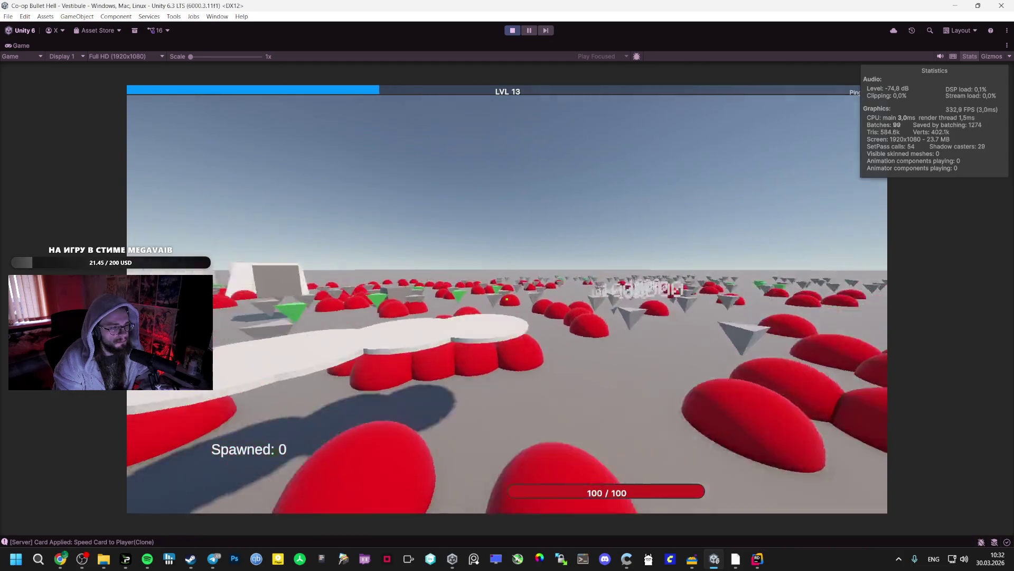
{"action": "key", "text": "w"}
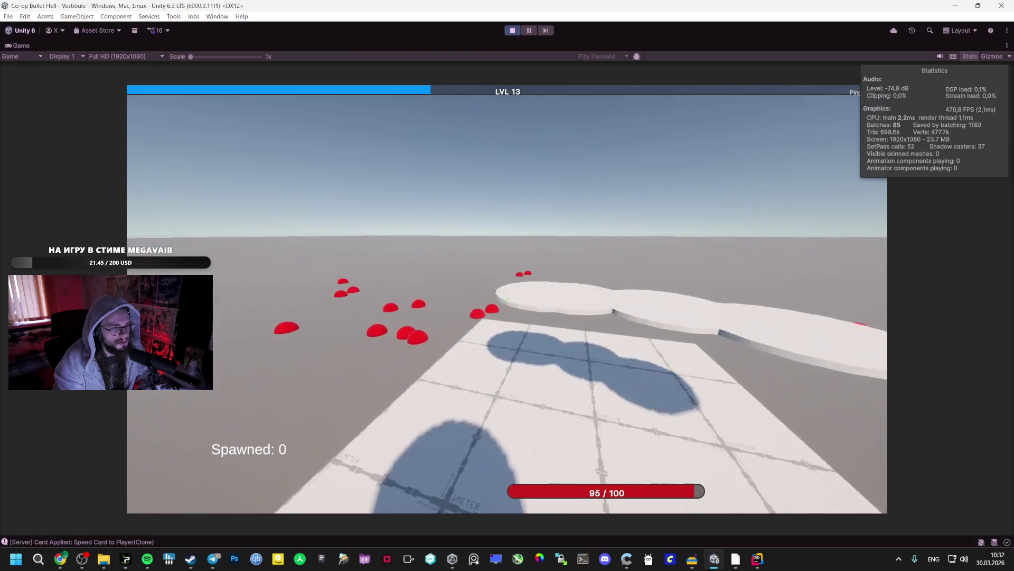
{"action": "key", "text": "Escape"}
{"action": "double_click", "coordinate": [32, 46]}
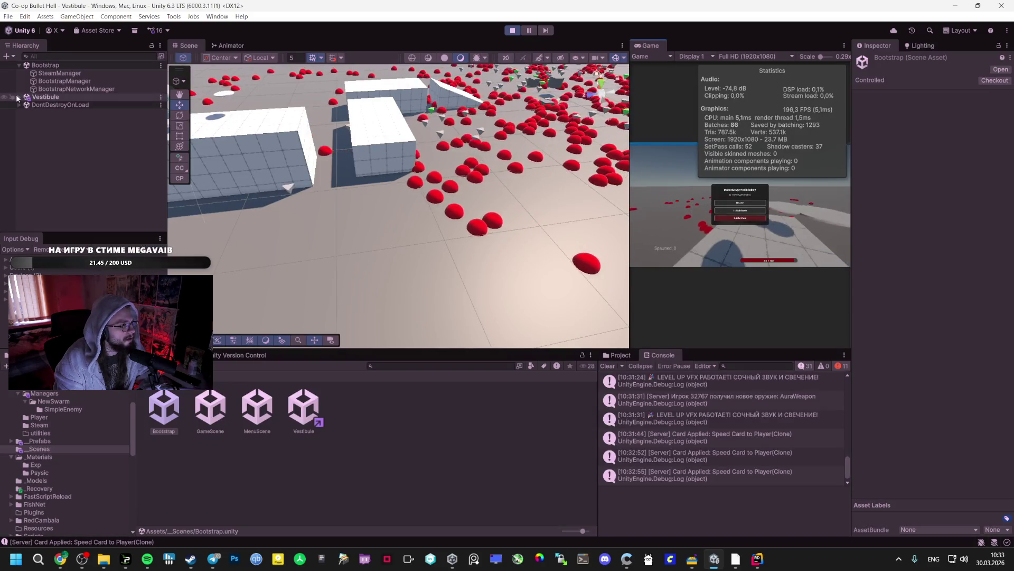
Step: Set _Managers > Spawner's Max Enemies to 500, then resume the game with Game view maximized
{"action": "left_click", "coordinate": [26, 184]}
{"action": "left_click", "coordinate": [57, 192]}
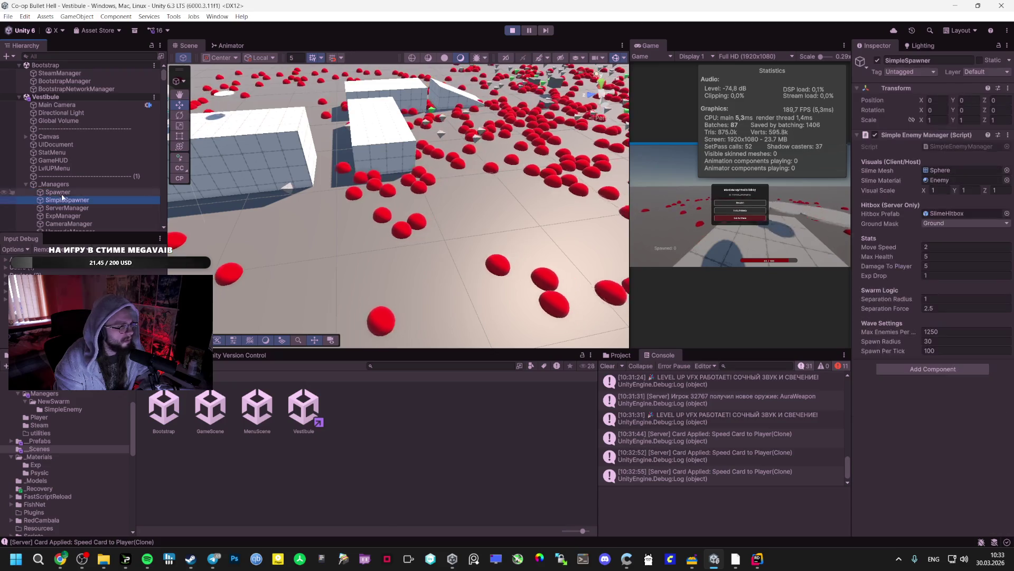
{"action": "left_click", "coordinate": [941, 180]}
{"action": "type", "text": "500"}
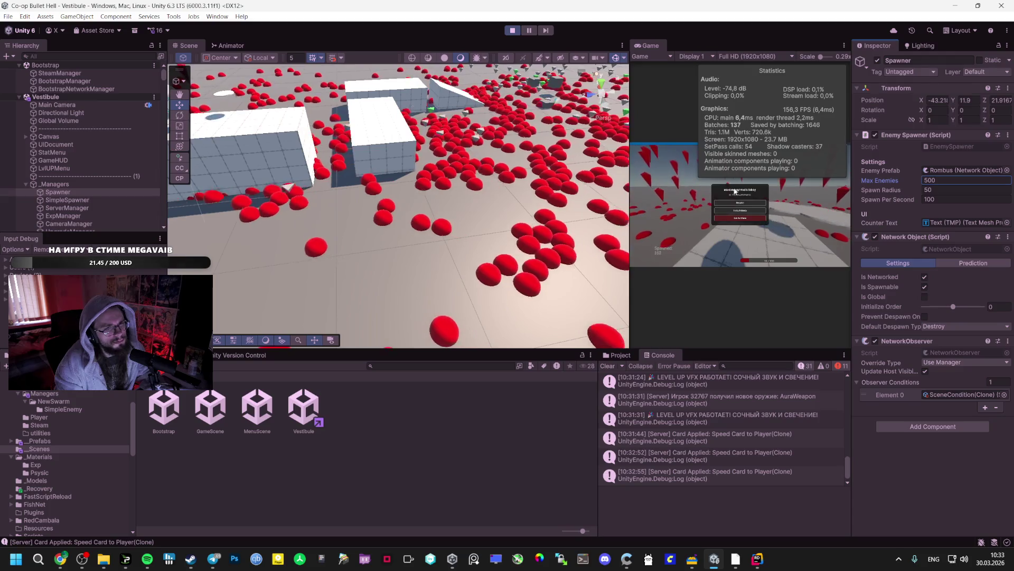
{"action": "double_click", "coordinate": [649, 45]}
{"action": "left_click", "coordinate": [507, 290]}
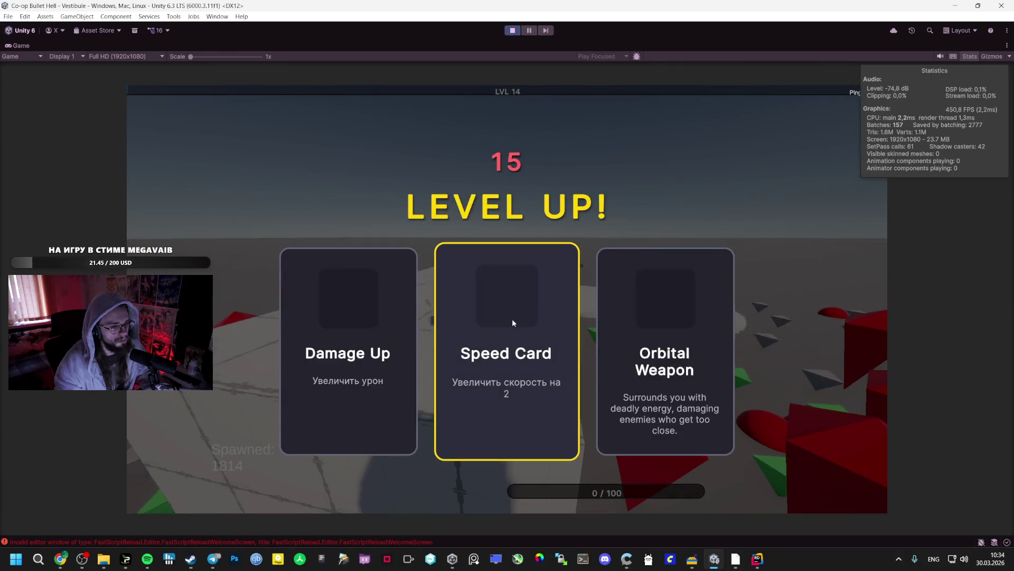
Step: Take the Speed Card upgrade at level 14, then pause back to the full editor layout
{"action": "left_click", "coordinate": [539, 308]}
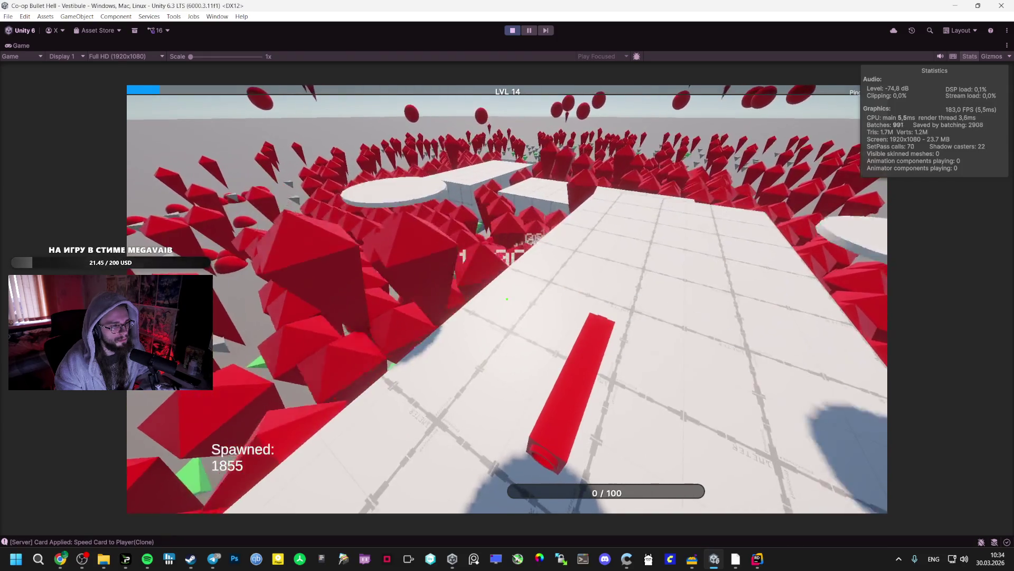
{"action": "key", "text": "Escape"}
{"action": "key", "text": "shift+space"}
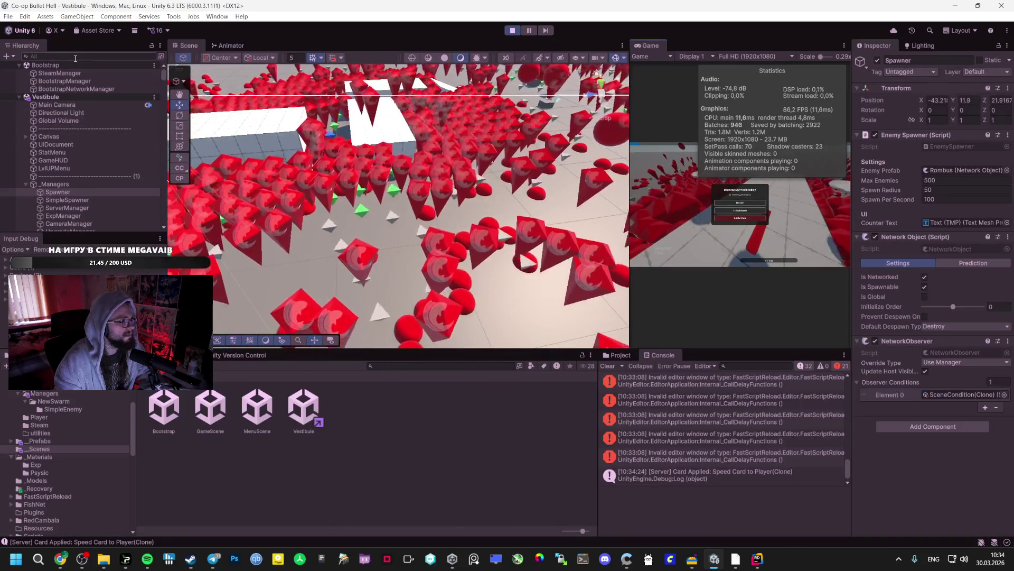
Step: Find Player(Clone) via the Hierarchy search and deactivate the AuraWeapon(Clone) objects under Model
{"action": "left_click", "coordinate": [76, 56]}
{"action": "type", "text": "playe"}
{"action": "double_click", "coordinate": [50, 81]}
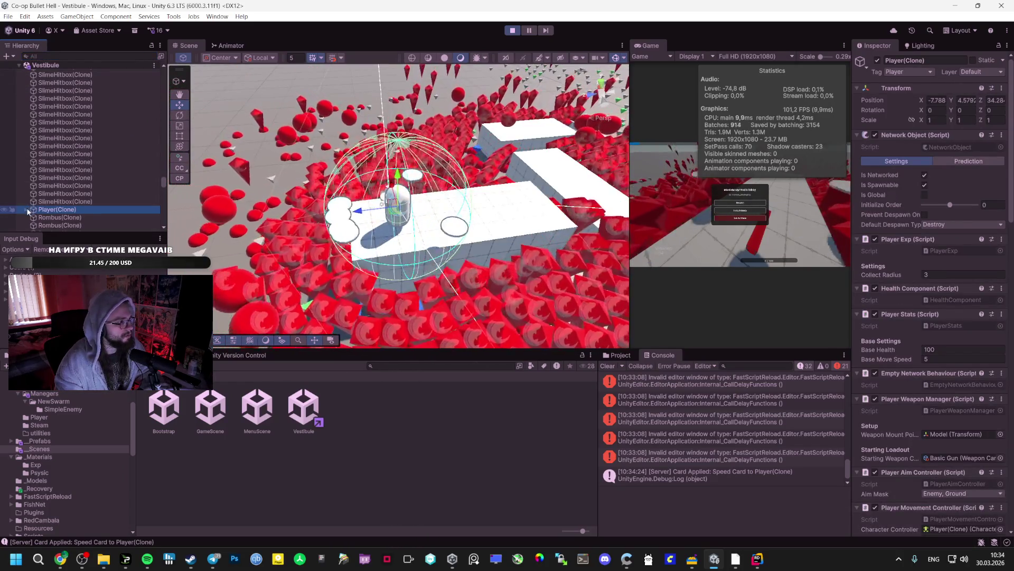
{"action": "scroll", "coordinate": [100, 207], "scroll_direction": "down", "scroll_amount": 5}
{"action": "scroll", "coordinate": [89, 214], "scroll_direction": "up", "scroll_amount": 2}
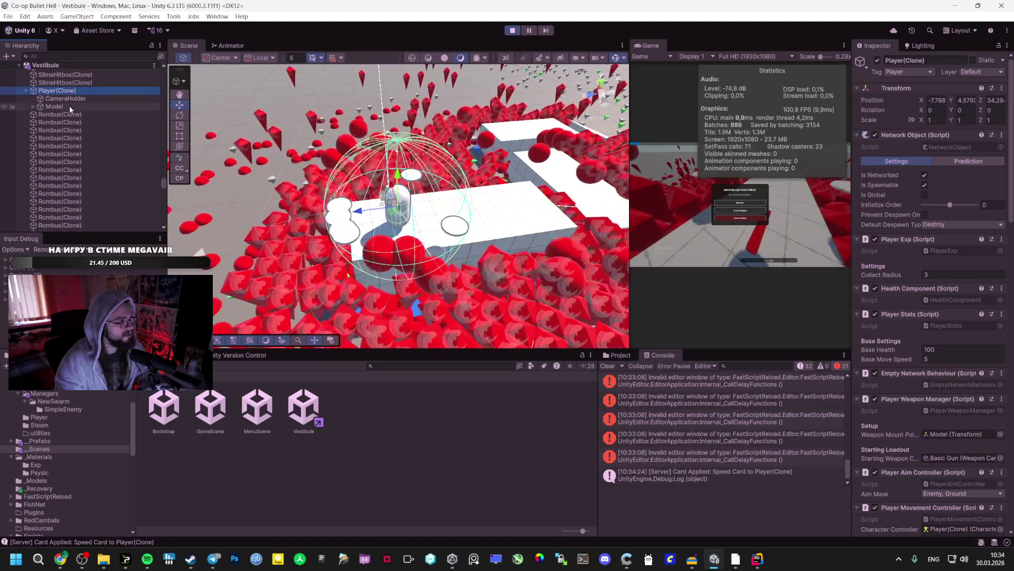
{"action": "left_click", "coordinate": [32, 106]}
{"action": "left_click", "coordinate": [79, 122]}
{"action": "left_click", "coordinate": [80, 161], "text": "shift"}
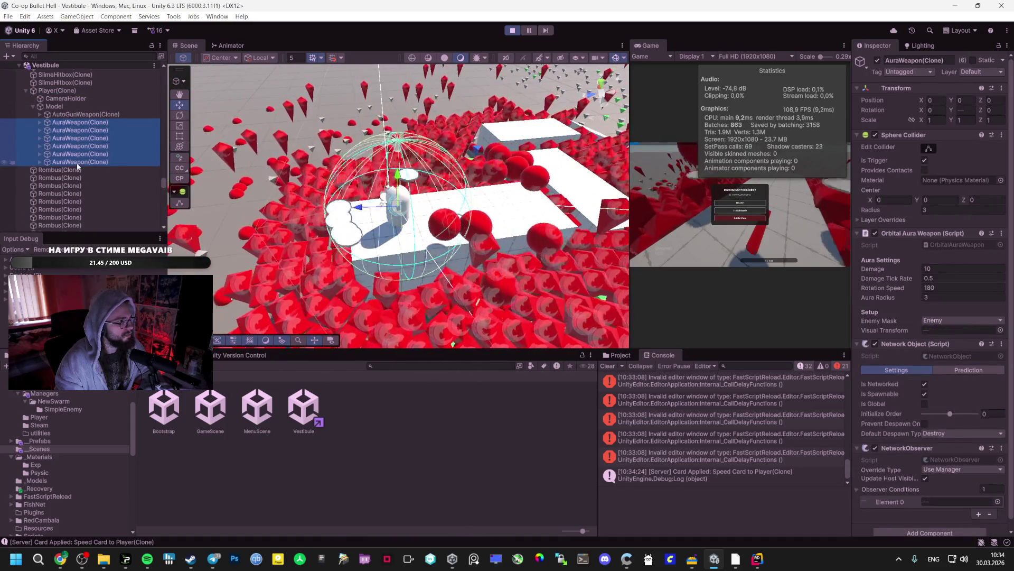
{"action": "left_click", "coordinate": [877, 61]}
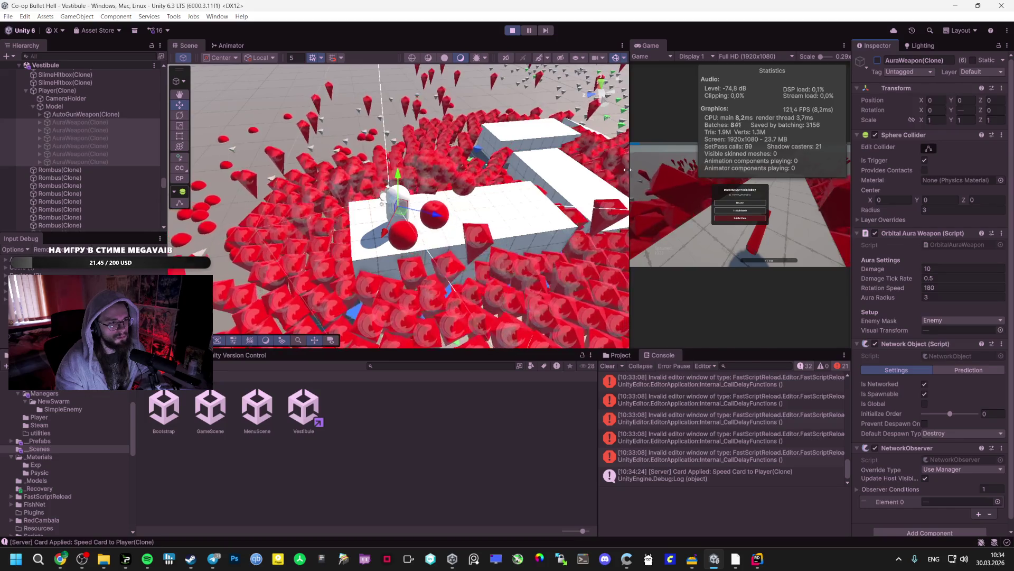
Step: Cycle through the open windows with Alt+Tab
{"action": "key", "text": "alt+Tab"}
{"action": "key", "text": "Escape"}
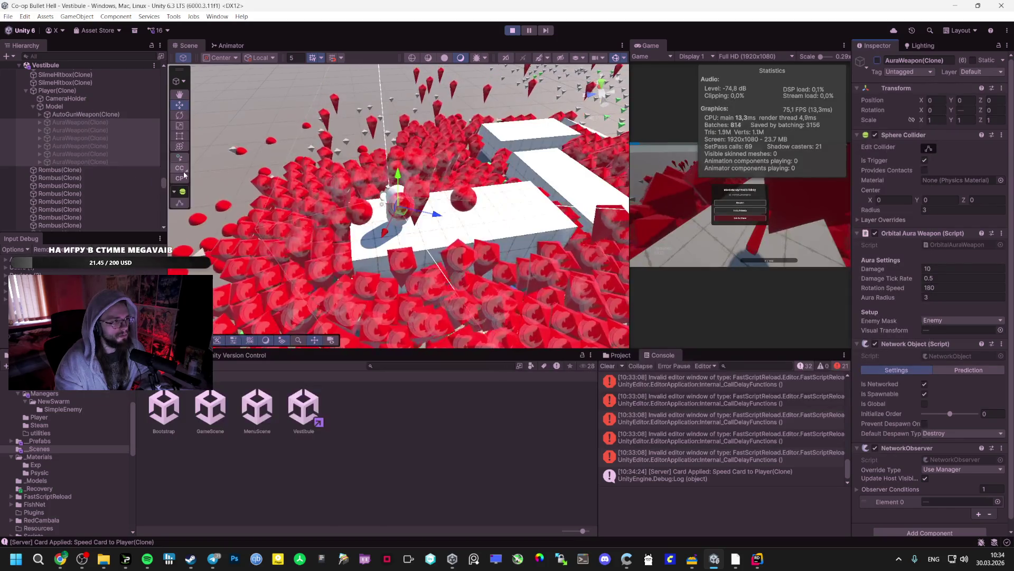
{"action": "key", "text": "alt+Tab"}
{"action": "key", "text": "Tab"}
{"action": "key", "text": "Tab"}
{"action": "key", "text": "Tab"}
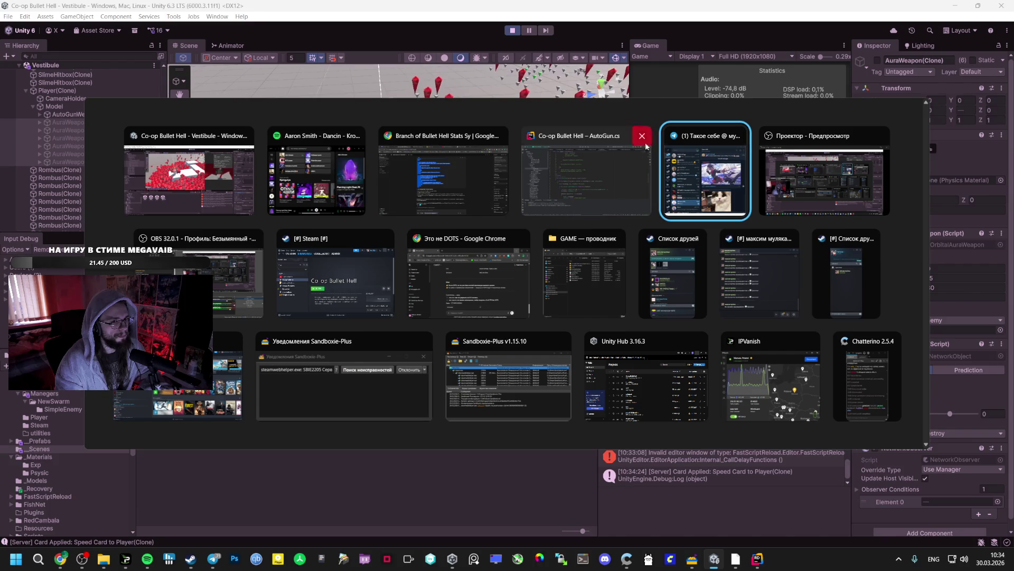
Step: Return to Unity and resume the game without the aura weapons
{"action": "key", "text": "Escape"}
{"action": "key", "text": "shift+space"}
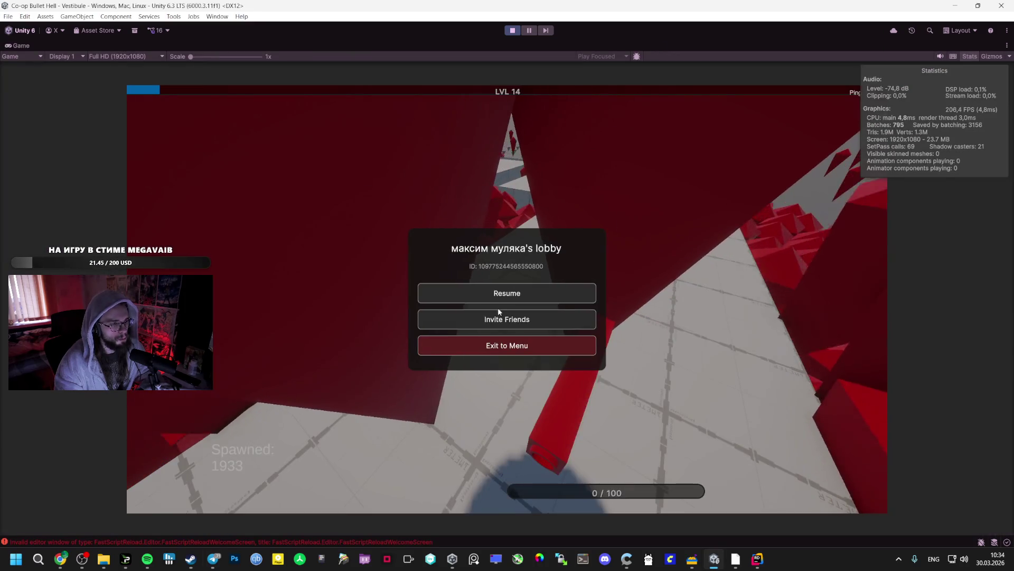
{"action": "left_click", "coordinate": [507, 293]}
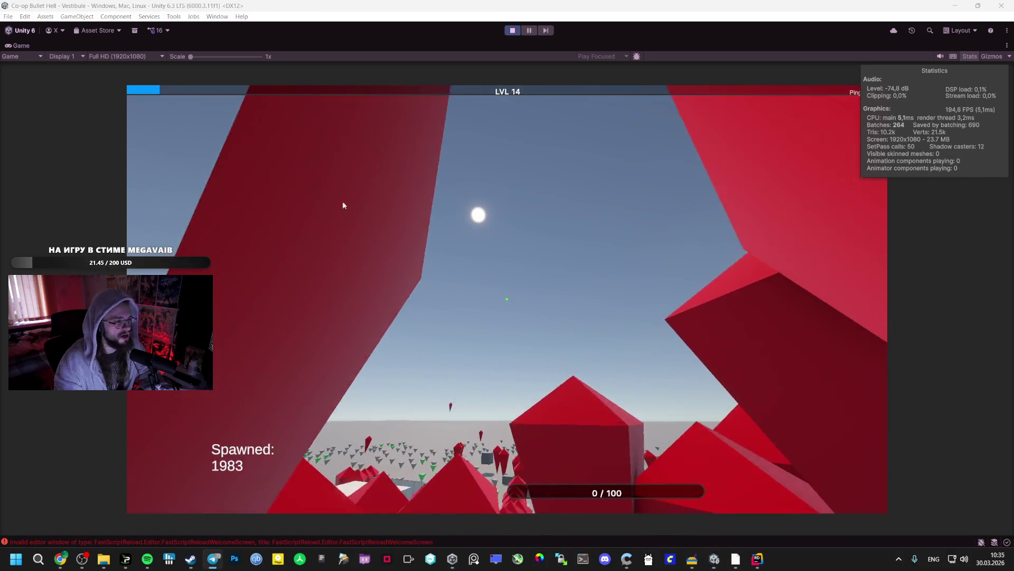
Step: Restore the editor layout, inspect the latest Console error, then stop Play mode
{"action": "double_click", "coordinate": [24, 46]}
{"action": "scroll", "coordinate": [469, 218], "scroll_direction": "down", "scroll_amount": 6}
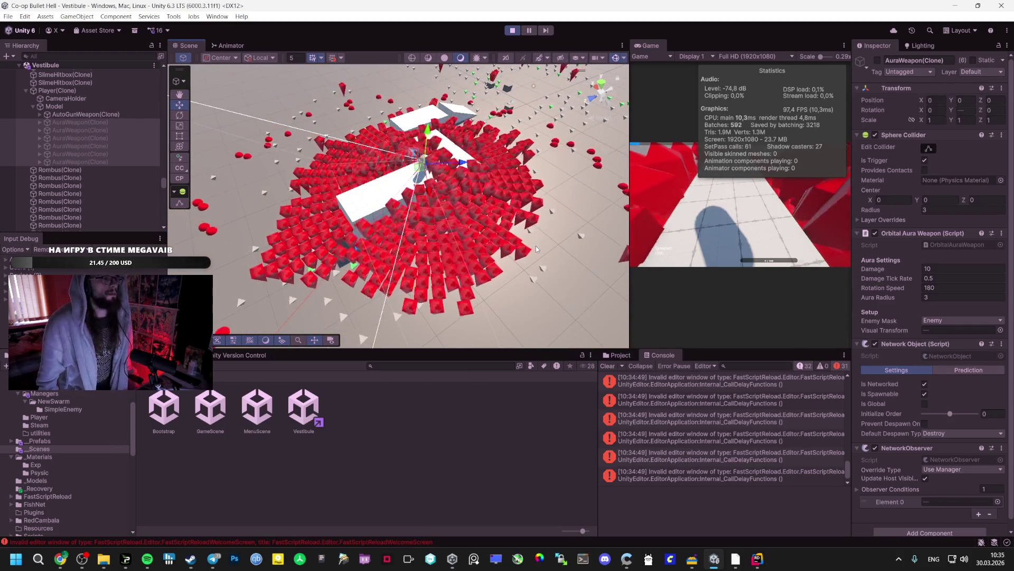
{"action": "left_click", "coordinate": [802, 482]}
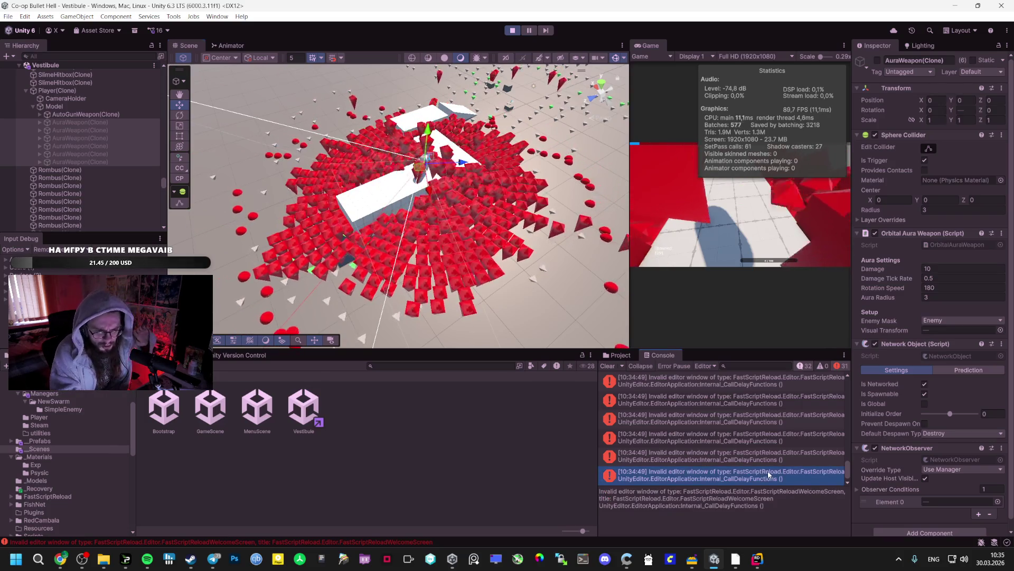
{"action": "left_click", "coordinate": [150, 562]}
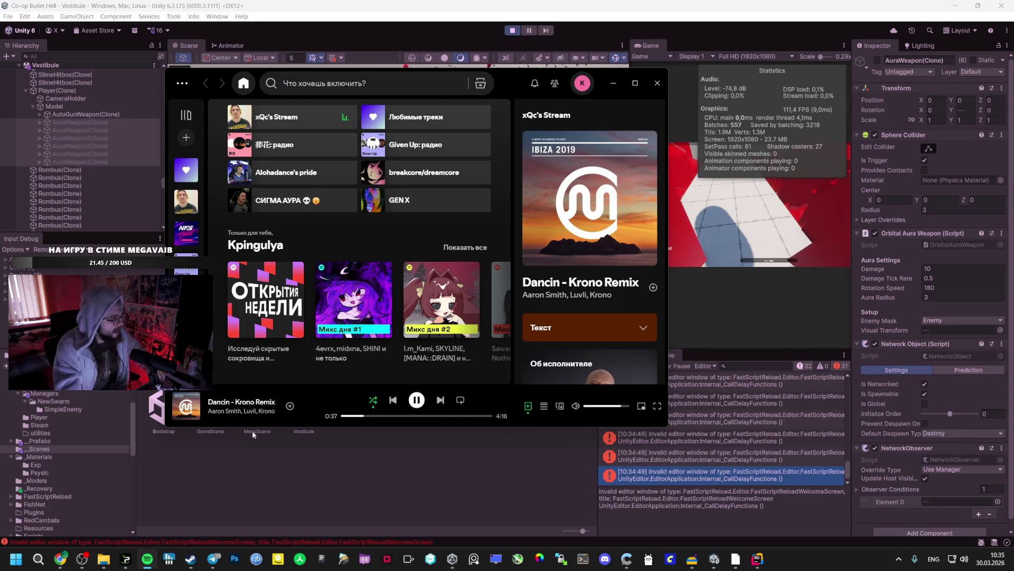
{"action": "left_click", "coordinate": [267, 480]}
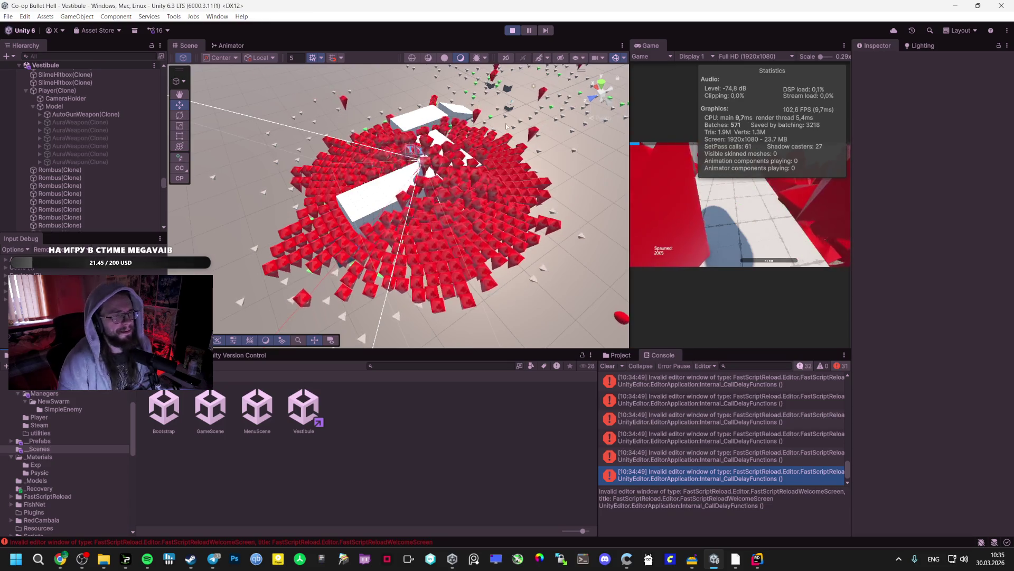
{"action": "key", "text": "ctrl+p"}
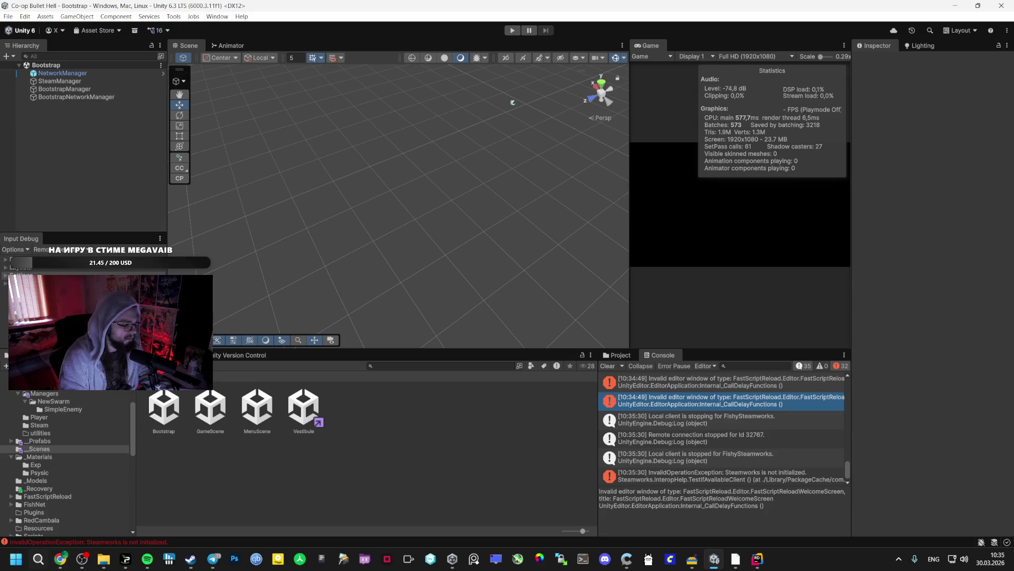
Step: Glance at the Google AI Studio chat, then open the _Materials > Exp folder in Unity
{"action": "mouse_move", "coordinate": [61, 559]}
{"action": "left_click", "coordinate": [58, 502]}
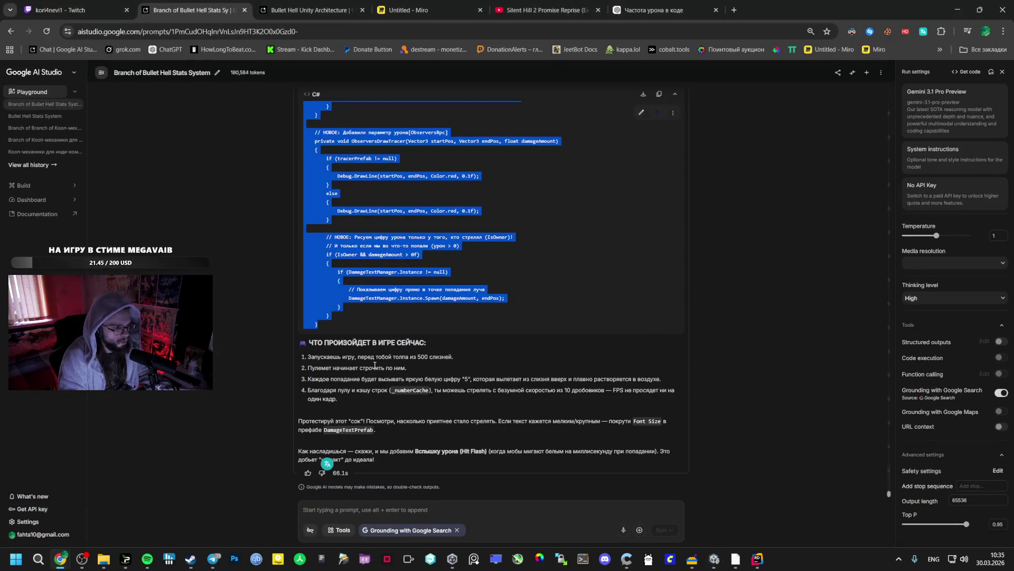
{"action": "key", "text": "alt+Tab"}
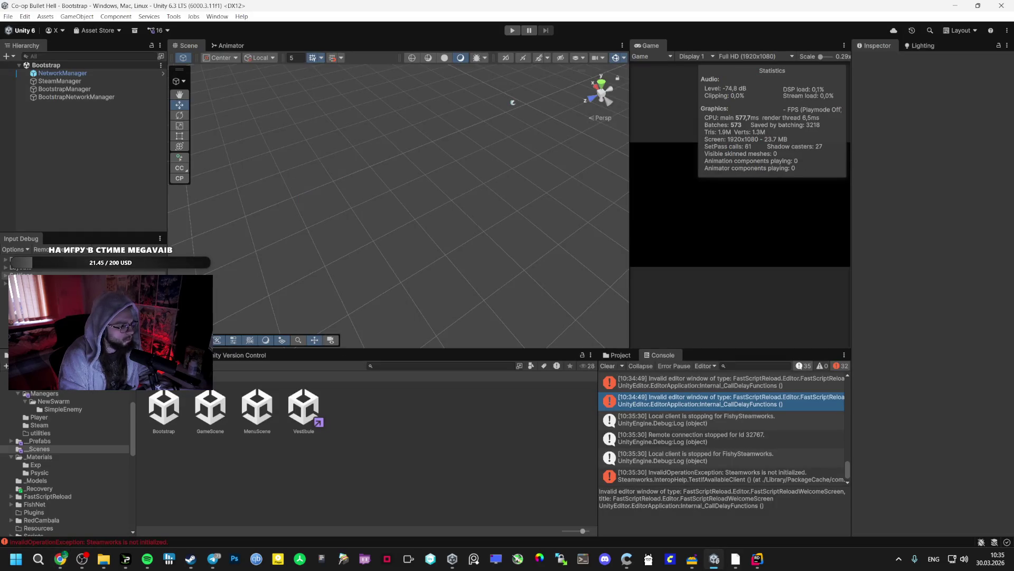
{"action": "left_click", "coordinate": [39, 457]}
{"action": "left_click", "coordinate": [36, 471]}
{"action": "double_click", "coordinate": [169, 417]}
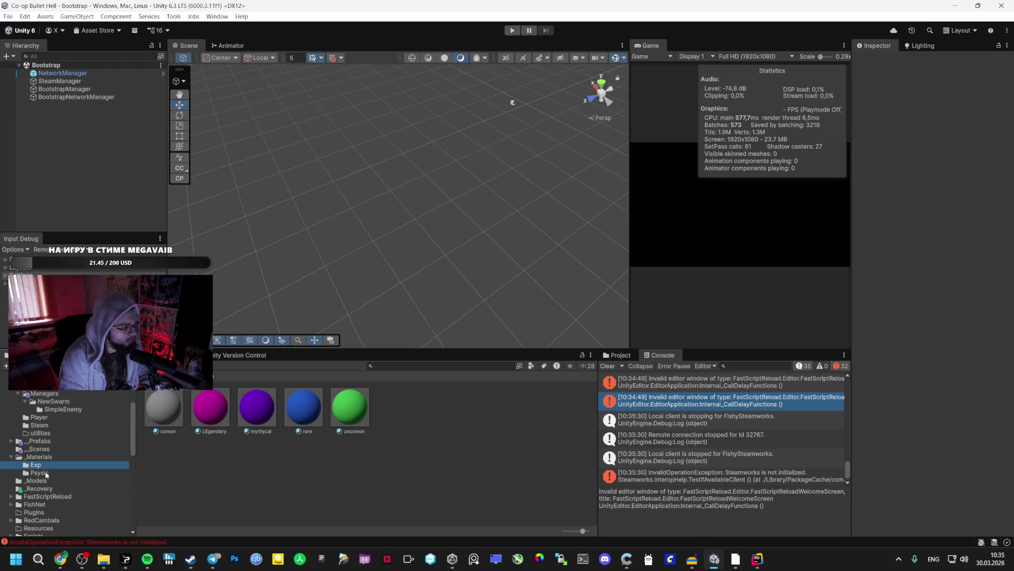
{"action": "scroll", "coordinate": [49, 455], "scroll_direction": "down", "scroll_amount": 5}
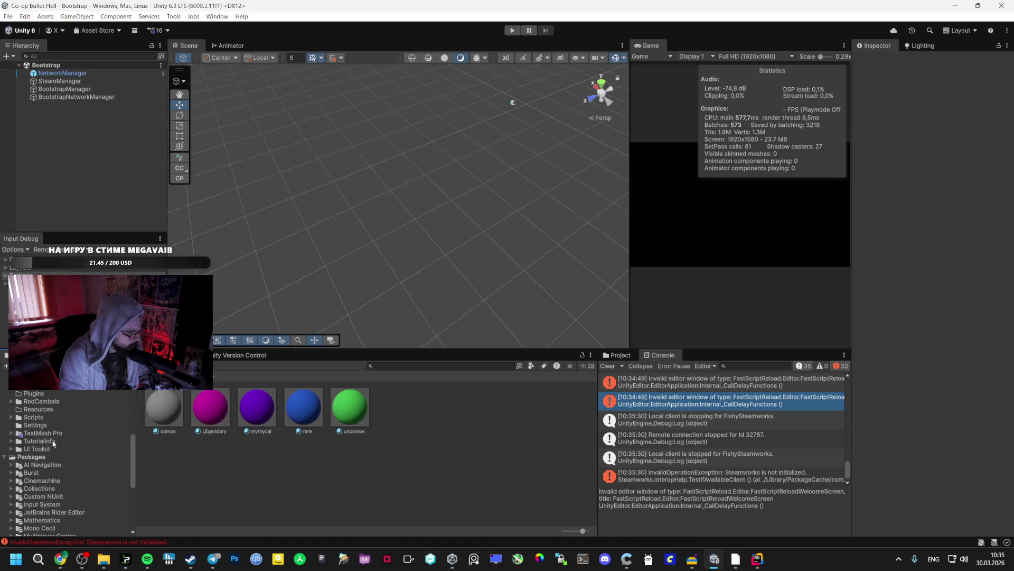
{"action": "scroll", "coordinate": [51, 435], "scroll_direction": "up", "scroll_amount": 3}
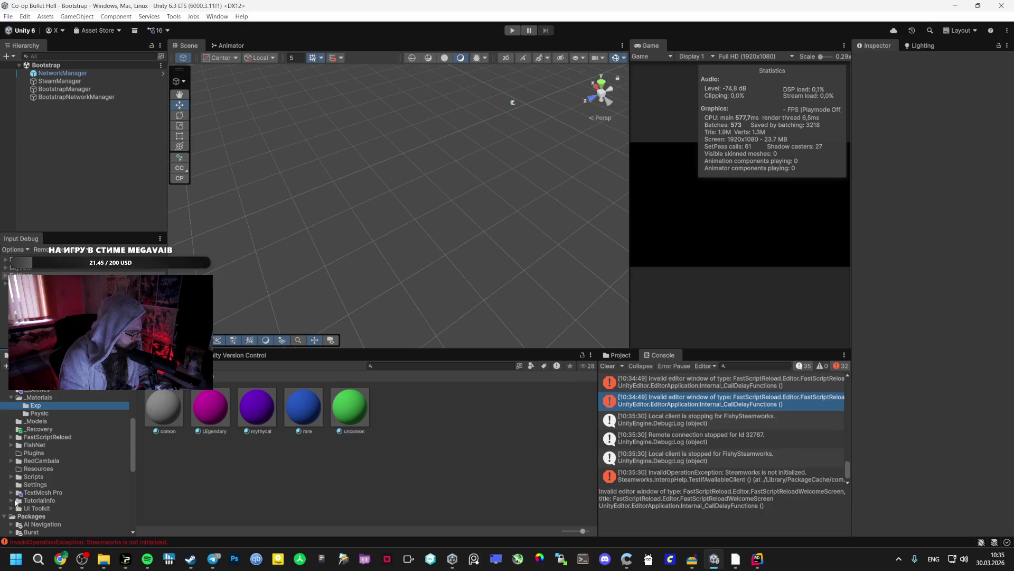
{"action": "scroll", "coordinate": [16, 501], "scroll_direction": "up", "scroll_amount": 5}
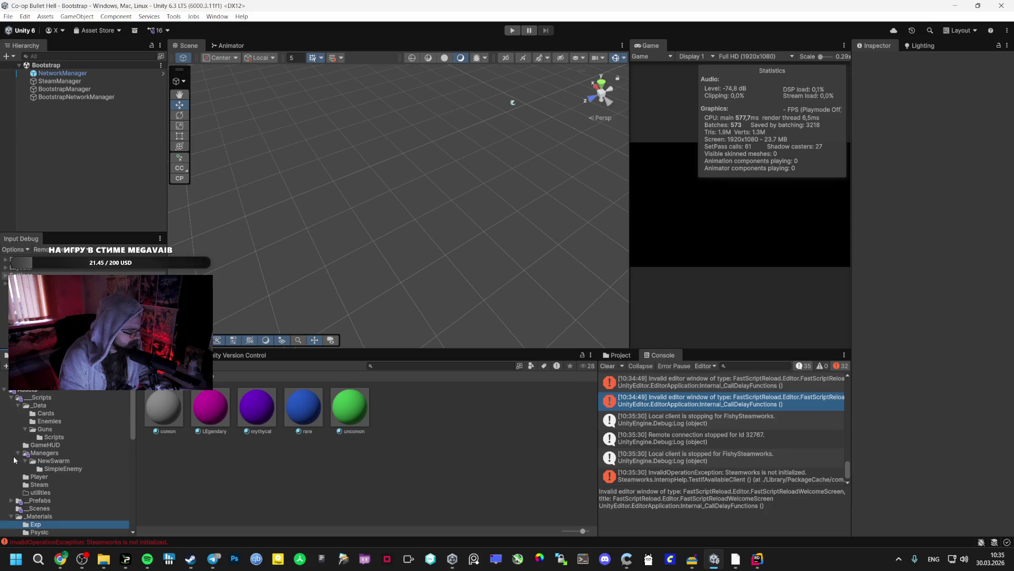
Step: Return to the Bullet Hell Stats chat in Google AI Studio and clear the text selection
{"action": "mouse_move", "coordinate": [61, 559]}
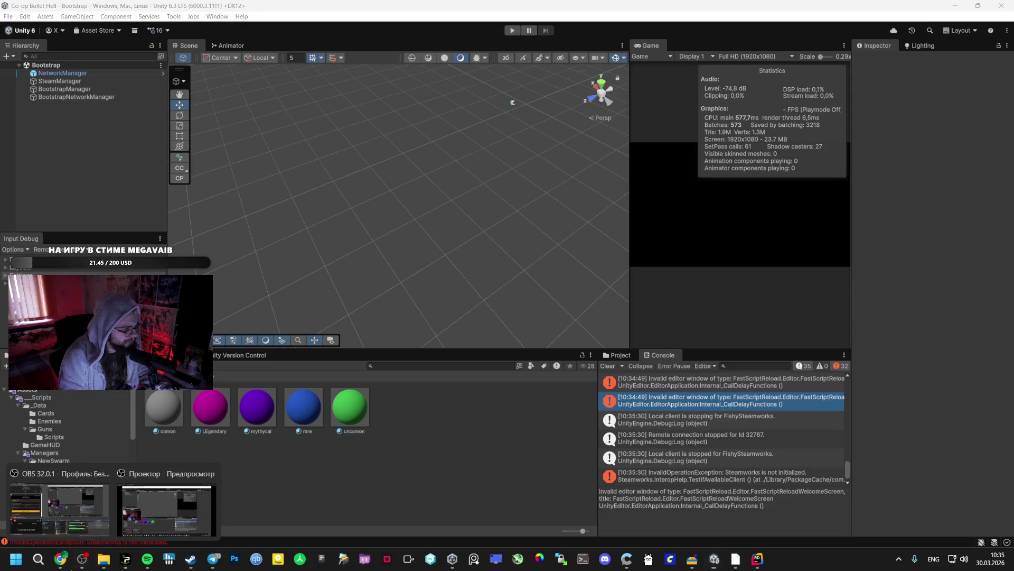
{"action": "left_click", "coordinate": [99, 493]}
{"action": "left_click", "coordinate": [387, 453]}
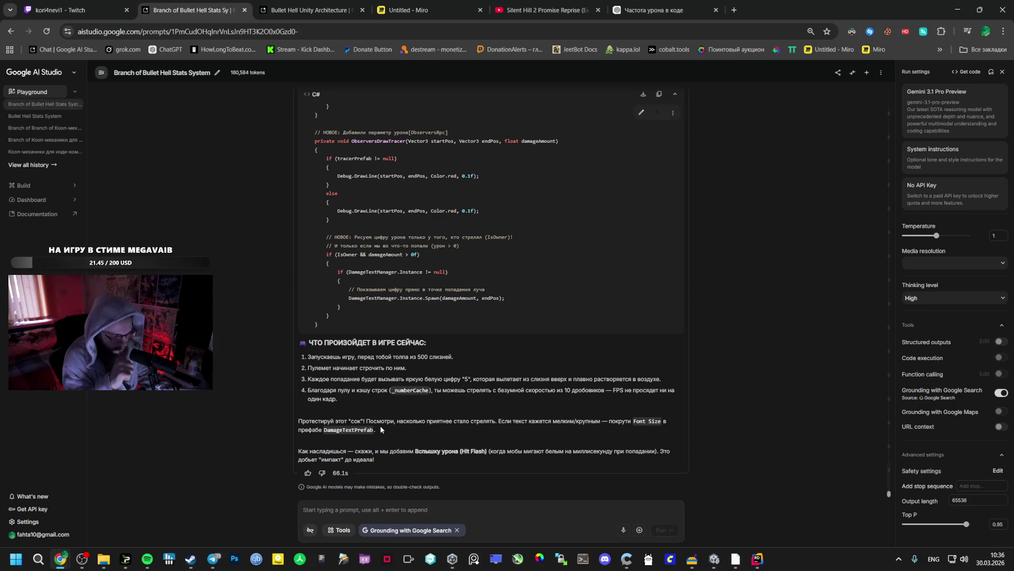
Step: Start a Russian reply to Gemini in the prompt box with 'Да'
{"action": "type", "text": "Lf"}
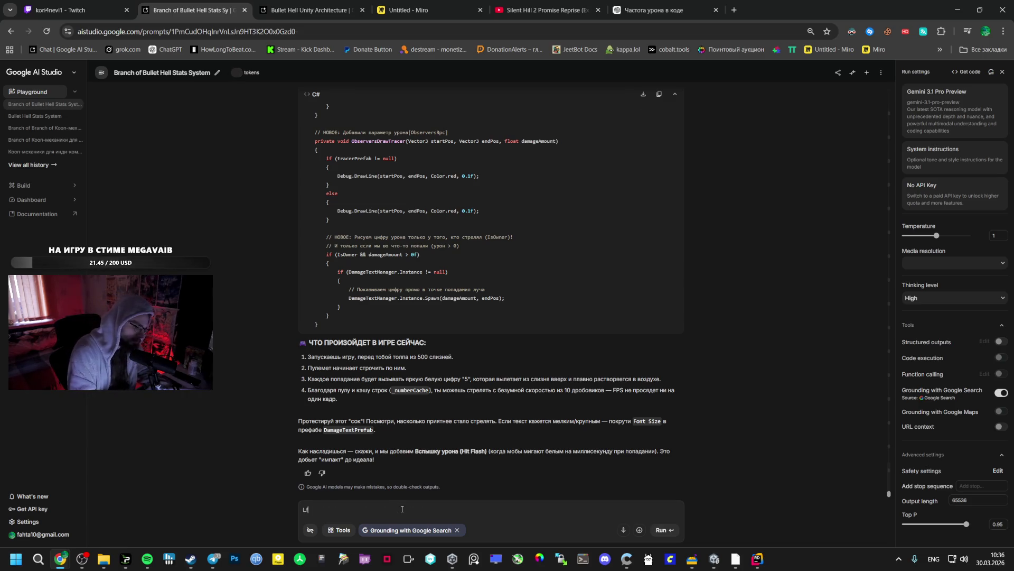
{"action": "key", "text": "BackSpace"}
{"action": "type", "text": "Давай,"}
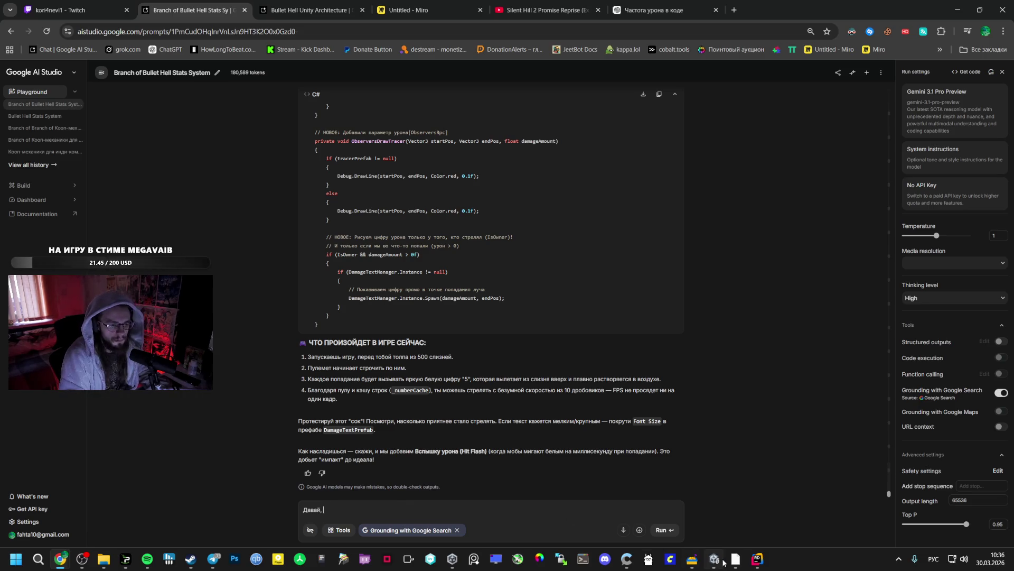
Step: Bring OBS Studio to the front from the taskbar
{"action": "mouse_move", "coordinate": [718, 558]}
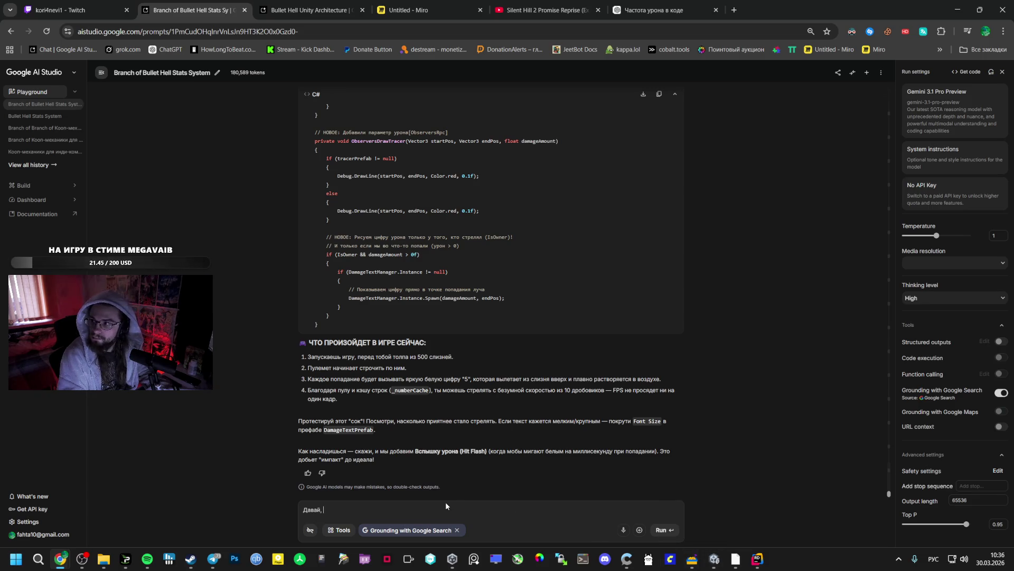
{"action": "mouse_move", "coordinate": [79, 555]}
{"action": "left_click", "coordinate": [63, 496]}
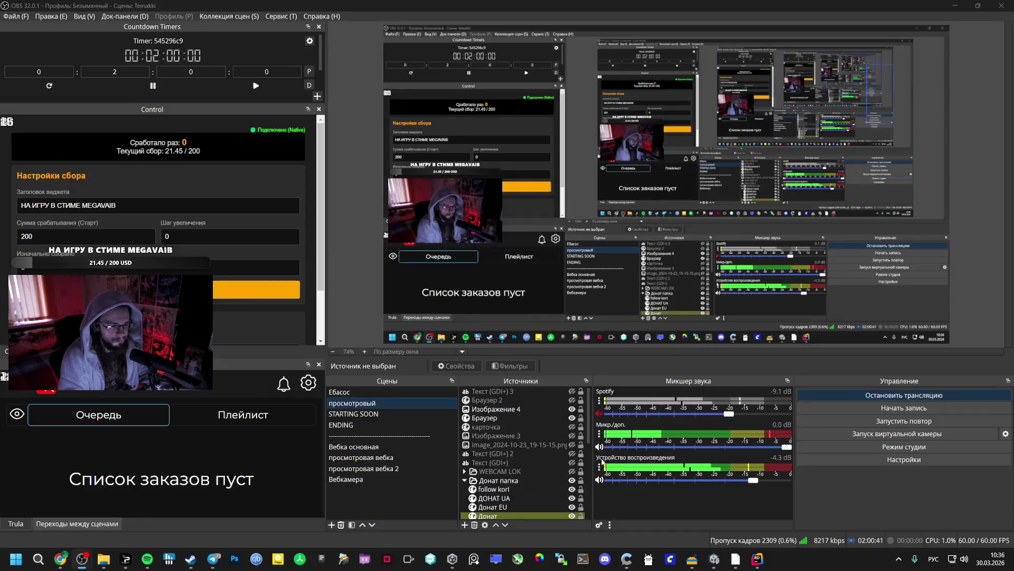
Step: Resume 'Dancin – Krono Remix' in Spotify at a slightly lower volume, then hide Spotify again
{"action": "left_click", "coordinate": [150, 558]}
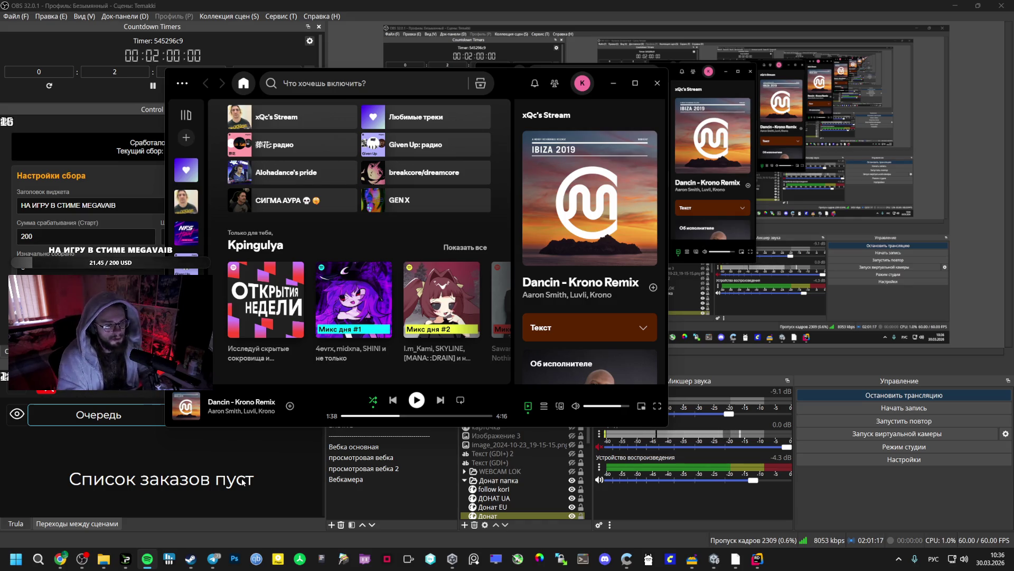
{"action": "left_click", "coordinate": [417, 400]}
{"action": "left_click", "coordinate": [615, 405]}
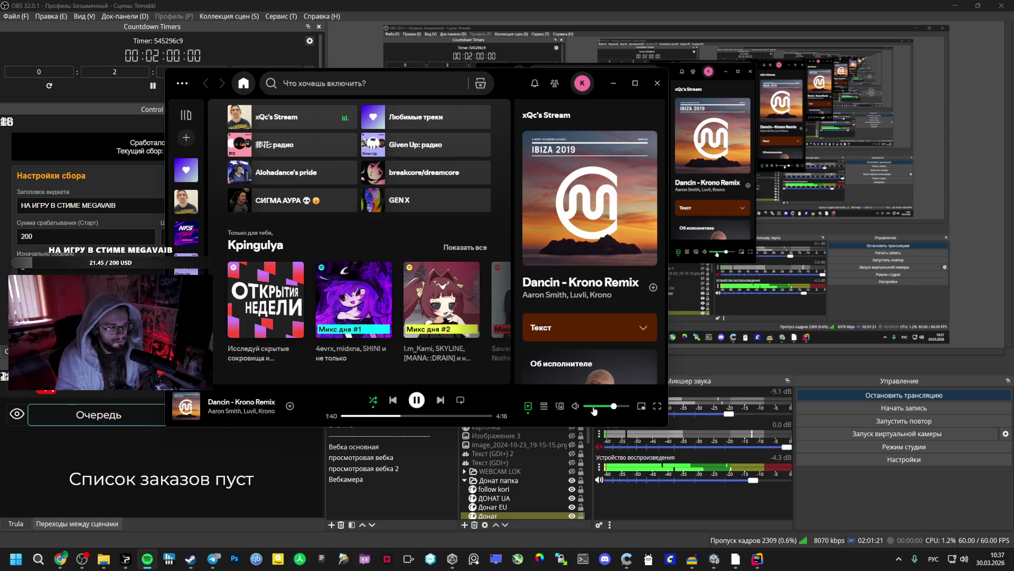
{"action": "left_click", "coordinate": [601, 452]}
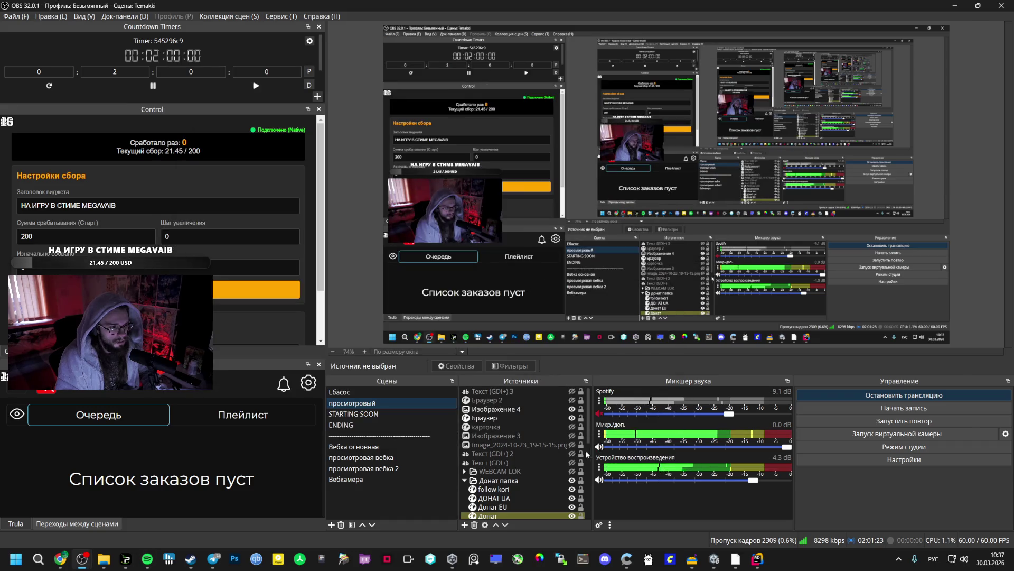
{"action": "left_click", "coordinate": [60, 558]}
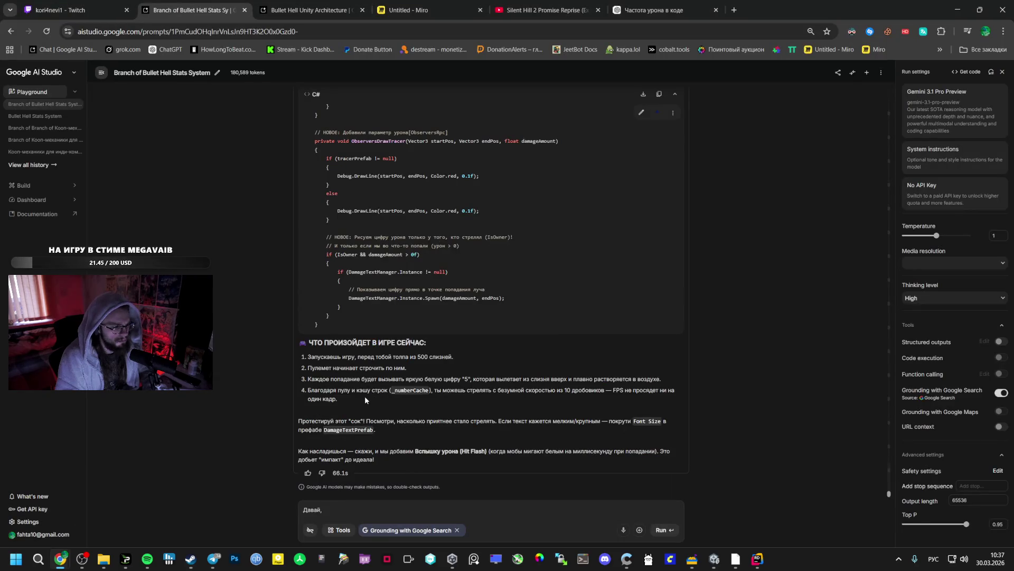
{"action": "type", "text": "Давай, тол"}
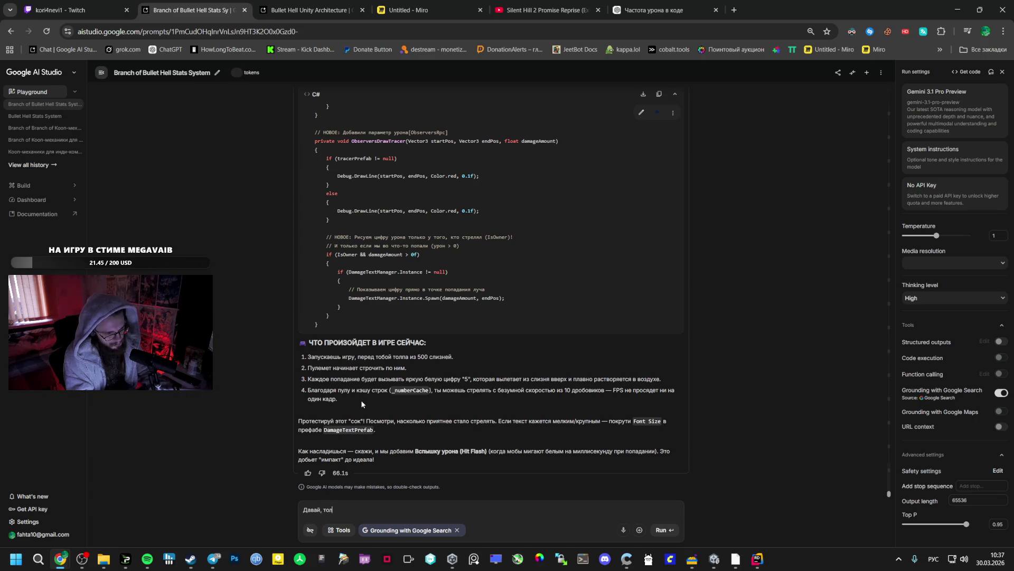
Step: Type the Russian request that the feature be easy to add to every weapon
{"action": "type", "text": "ько надо"}
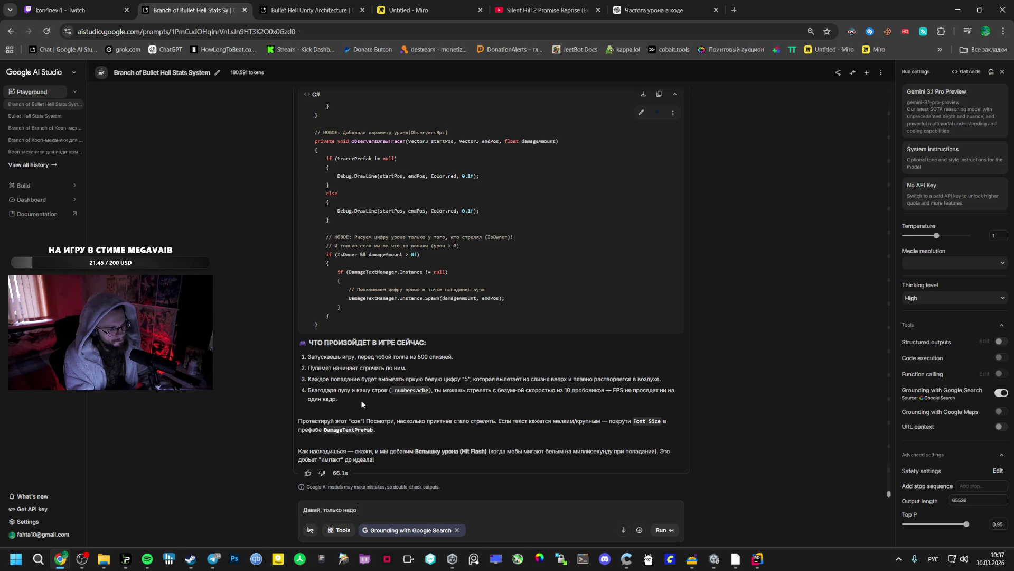
{"action": "scroll", "coordinate": [414, 285], "scroll_direction": "up", "scroll_amount": 1}
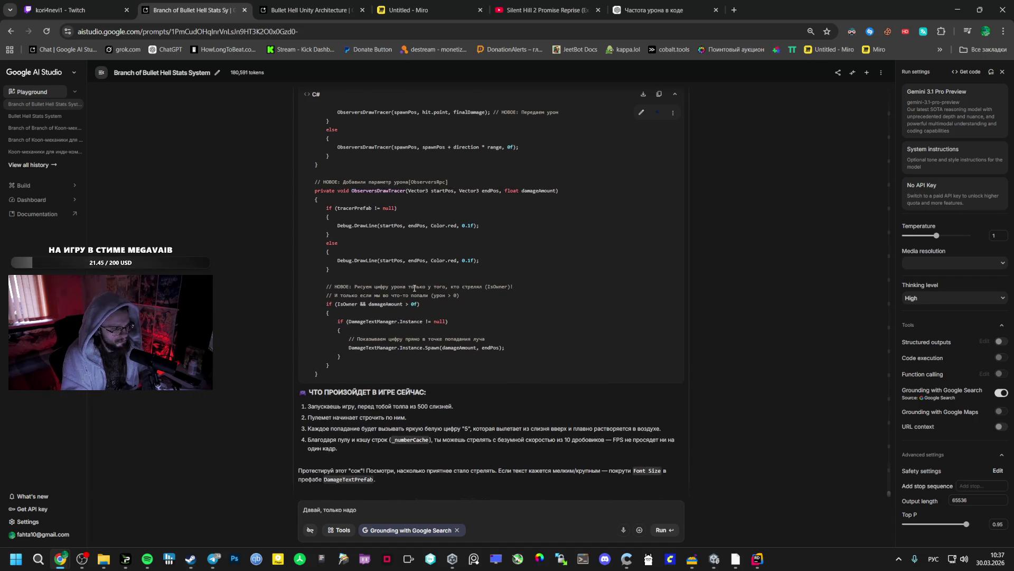
{"action": "scroll", "coordinate": [414, 288], "scroll_direction": "up", "scroll_amount": 2}
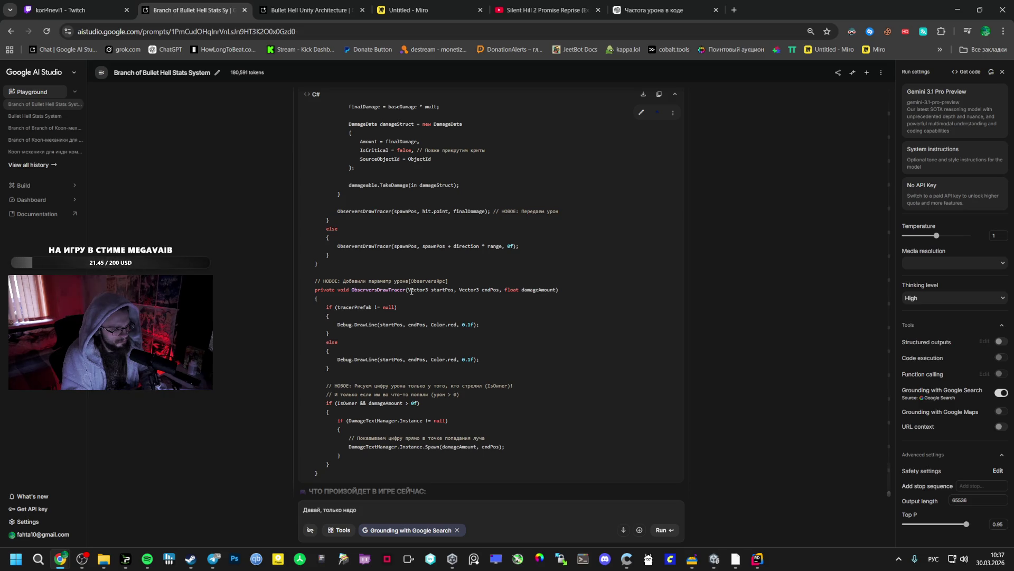
{"action": "scroll", "coordinate": [411, 292], "scroll_direction": "down", "scroll_amount": 3}
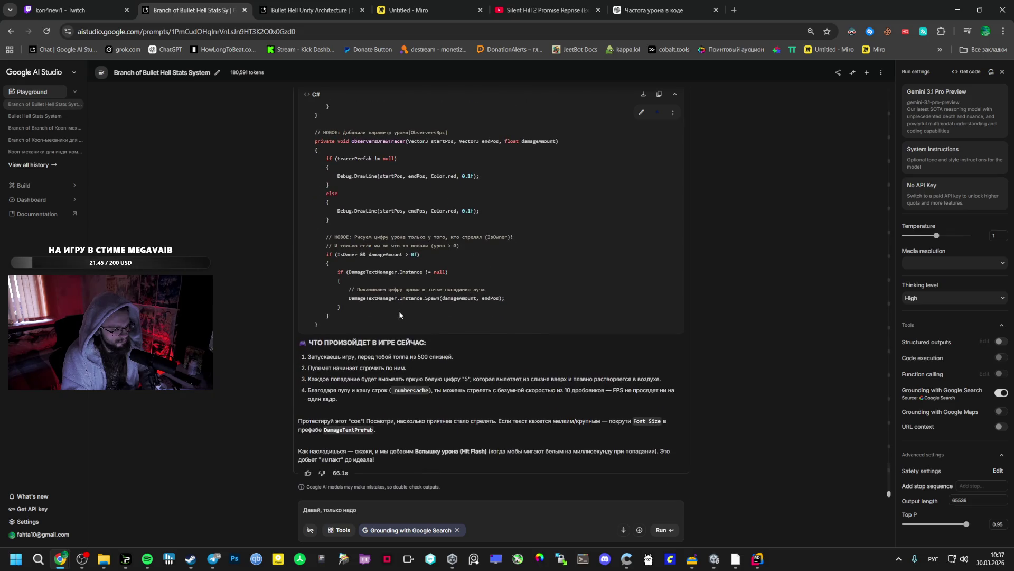
{"action": "type", "text": " сделать как"}
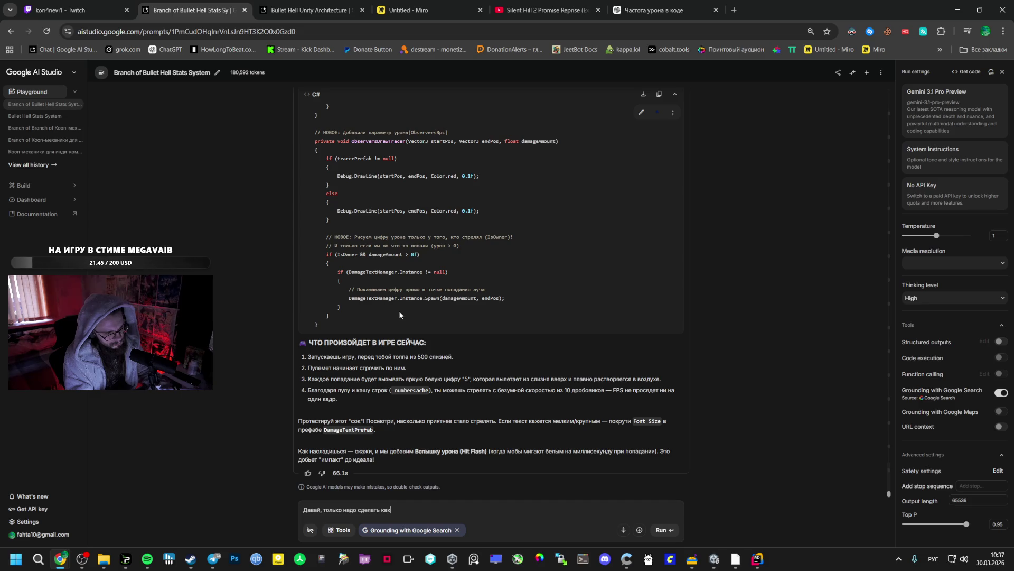
{"action": "key", "text": "BackSpace"}
{"action": "key", "text": "BackSpace"}
{"action": "type", "text": "то"}
{"action": "type", "text": " бы легко"}
{"action": "type", "text": " во все оружи"}
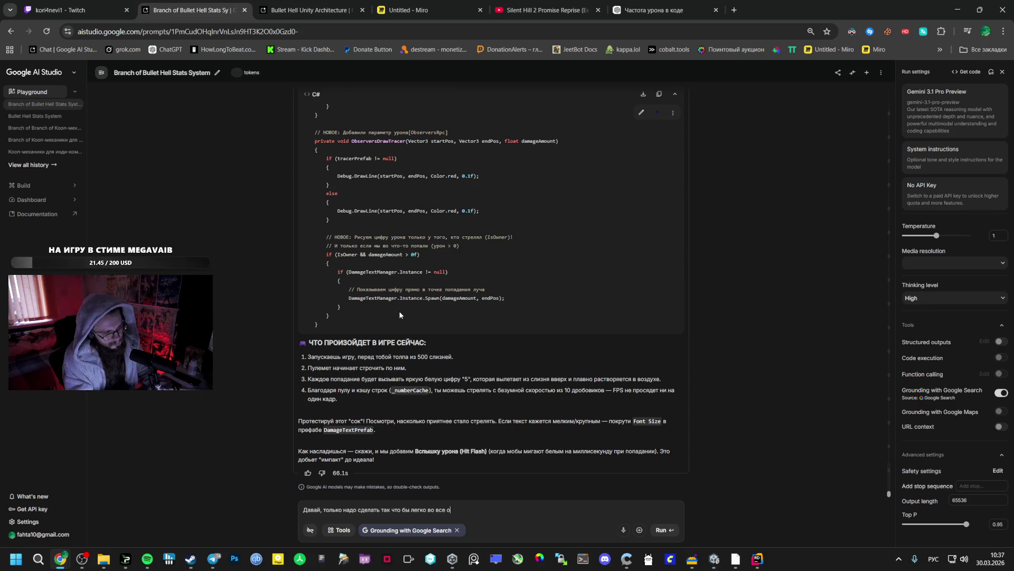
{"action": "type", "text": "е добавить м"}
{"action": "type", "text": "ожн"}
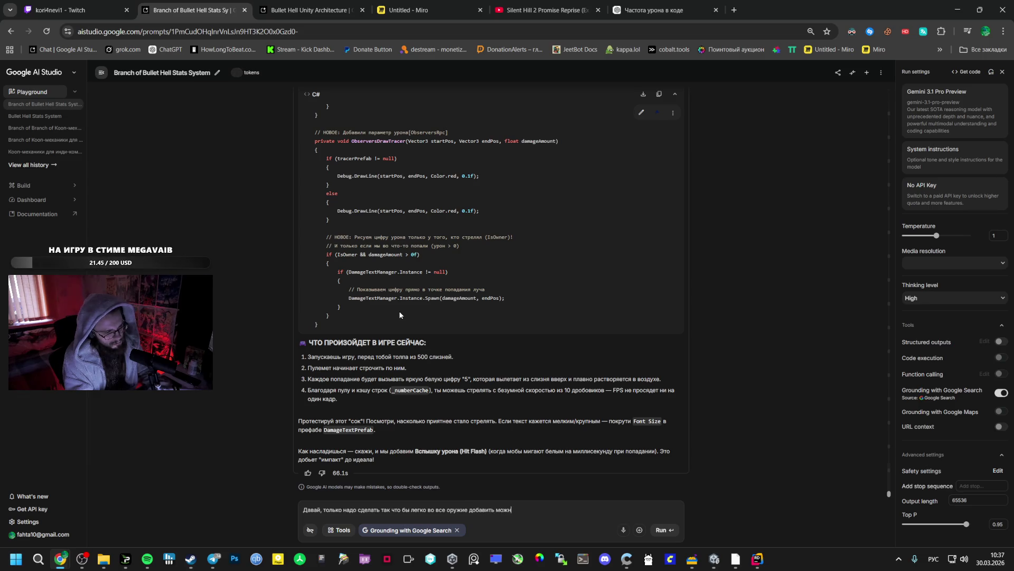
{"action": "type", "text": "о было или"}
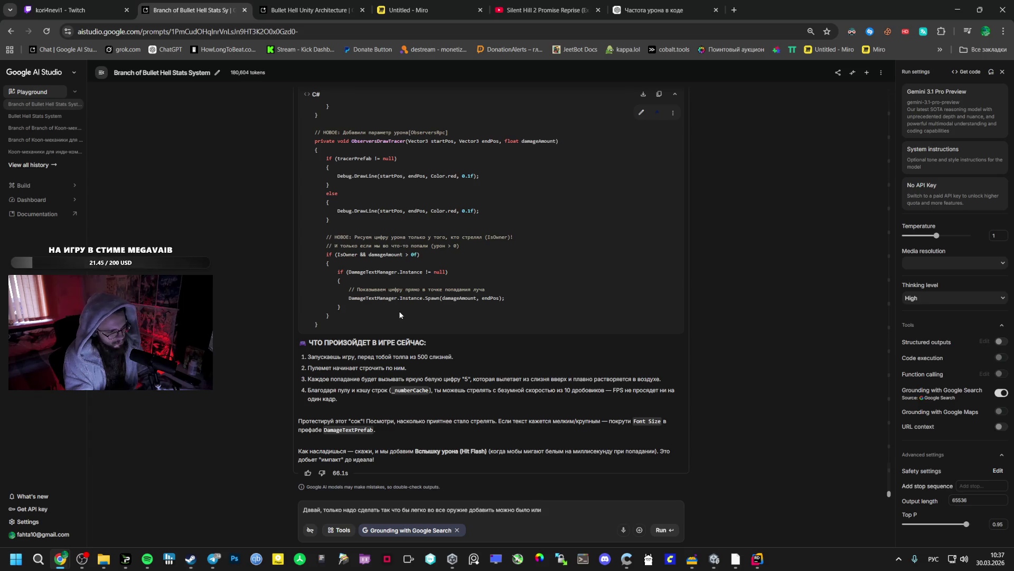
{"action": "key", "text": "BackSpace"}
{"action": "key", "text": "BackSpace"}
{"action": "key", "text": "BackSpace"}
{"action": "type", "text": "."}
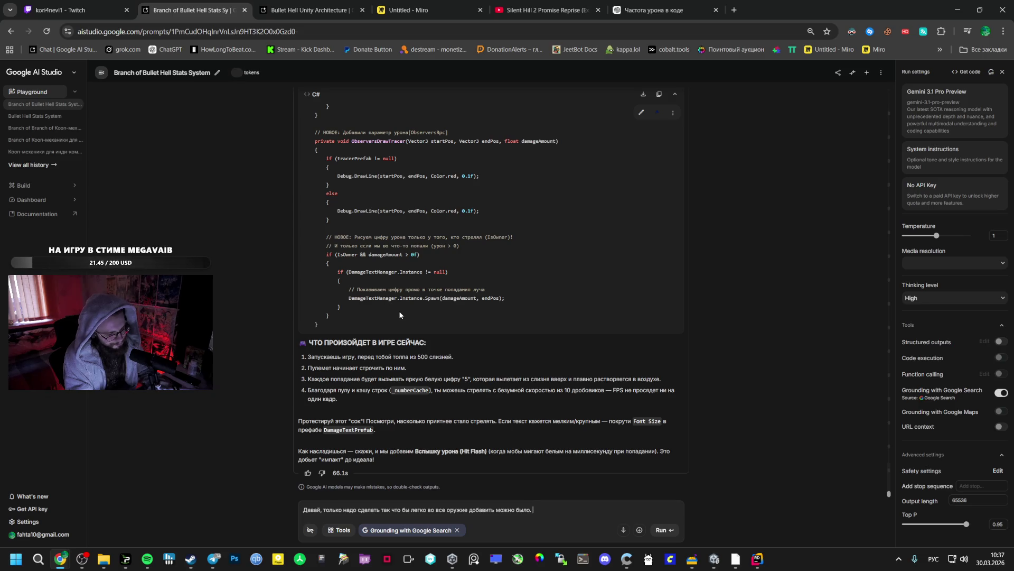
Step: Add that all damage should show as numbers, possibly capped if it affects FPS
{"action": "type", "text": "П"}
{"action": "key", "text": "BackSpace"}
{"action": "type", "text": "Все"}
{"action": "type", "text": " что нан"}
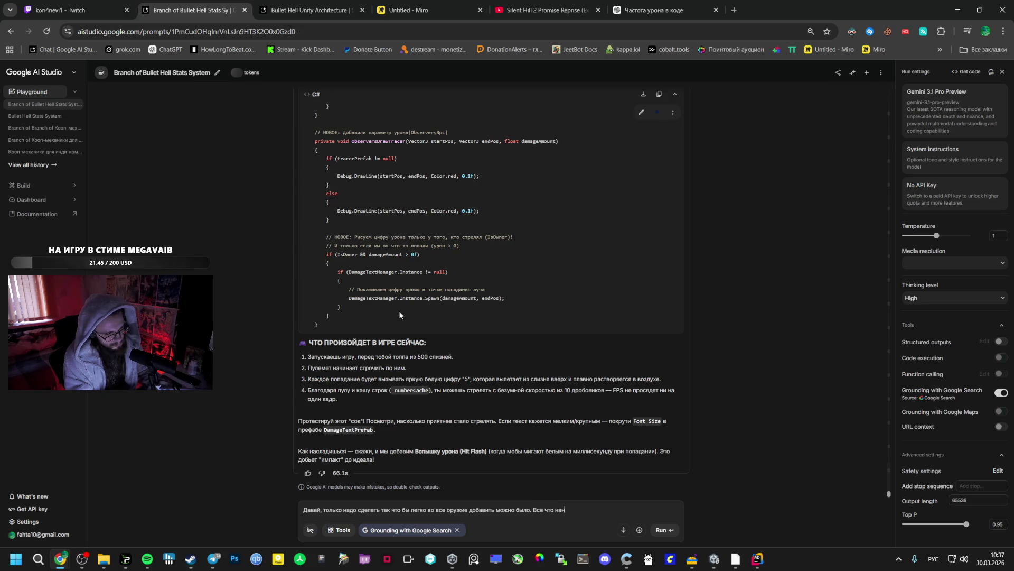
{"action": "type", "text": "уоосит у"}
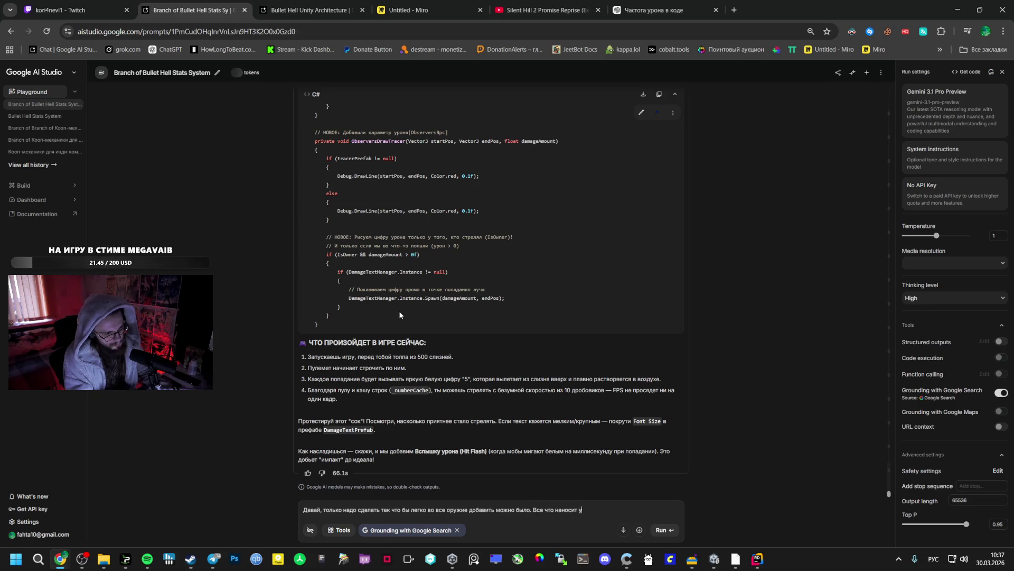
{"action": "type", "text": "ро должно"}
{"action": "type", "text": " сыпать цифрами"}
{"action": "type", "text": " (на фи"}
{"action": "key", "text": "BackSpace"}
{"action": "key", "text": "BackSpace"}
{"action": "type", "text": "цифры мб ограни"}
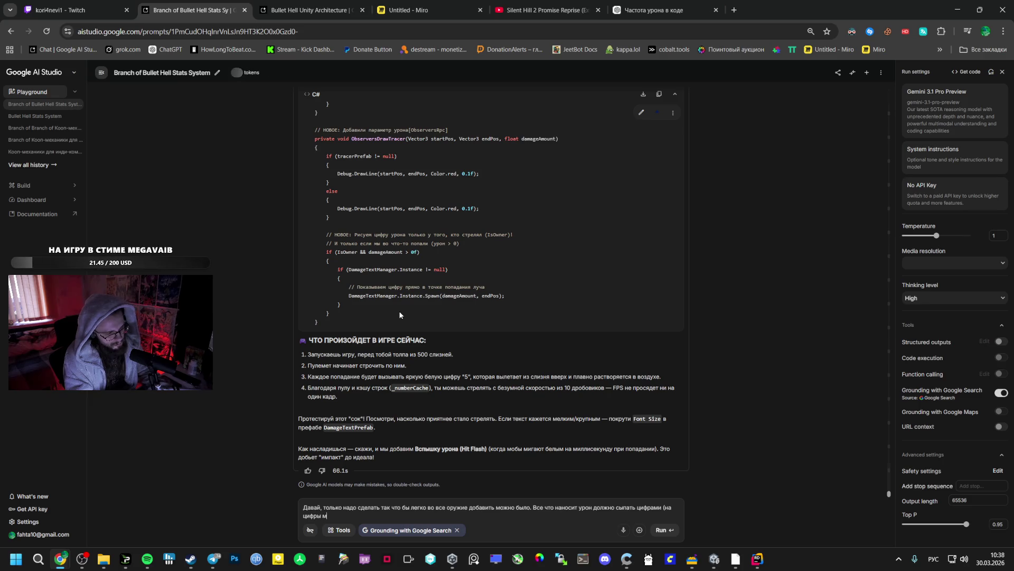
{"action": "type", "text": "чение сделать"}
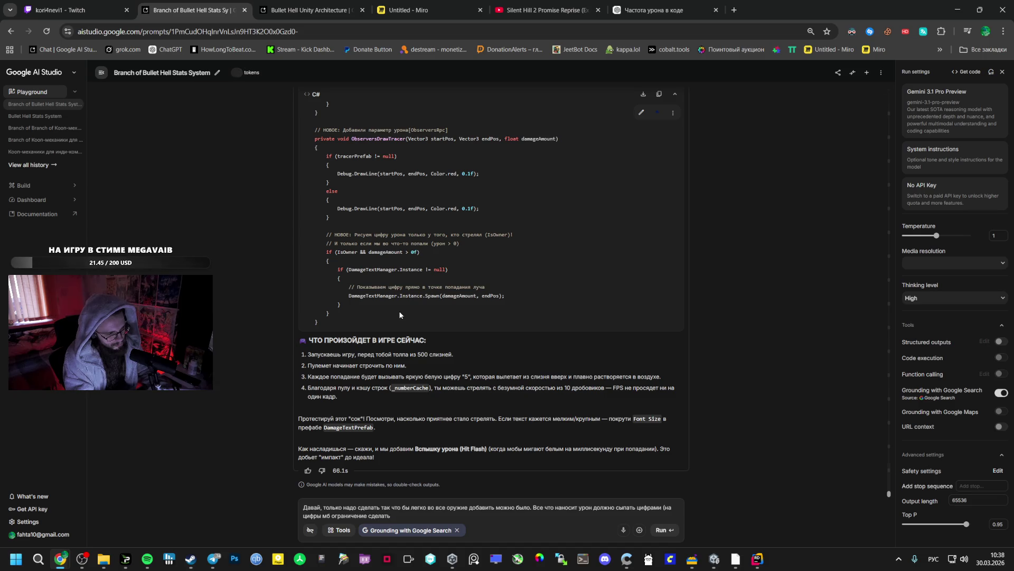
{"action": "type", "text": ","}
{"action": "type", "text": " ес"}
{"action": "type", "text": "это"}
{"action": "type", "text": " на фпс"}
{"action": "type", "text": "лияет?"}
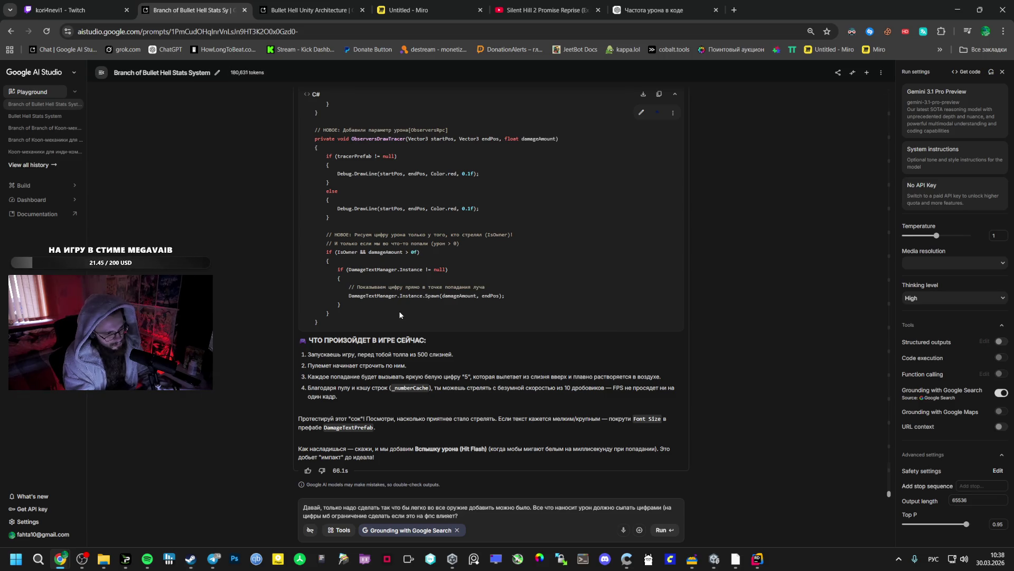
{"action": "type", "text": " Н"}
{"action": "type", "text": "о вроде как"}
{"action": "type", "text": " не дол"}
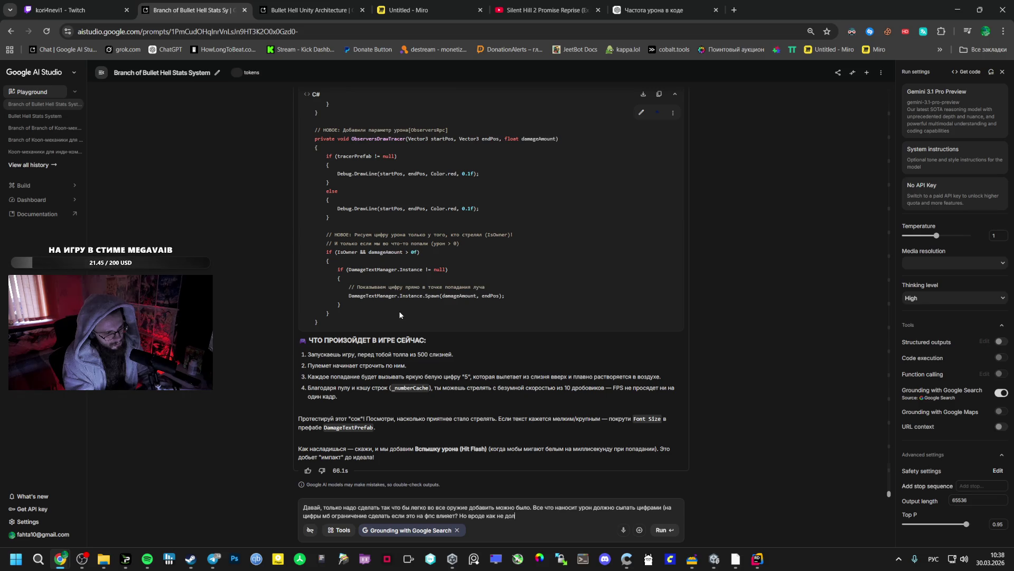
{"action": "type", "text": "жно."}
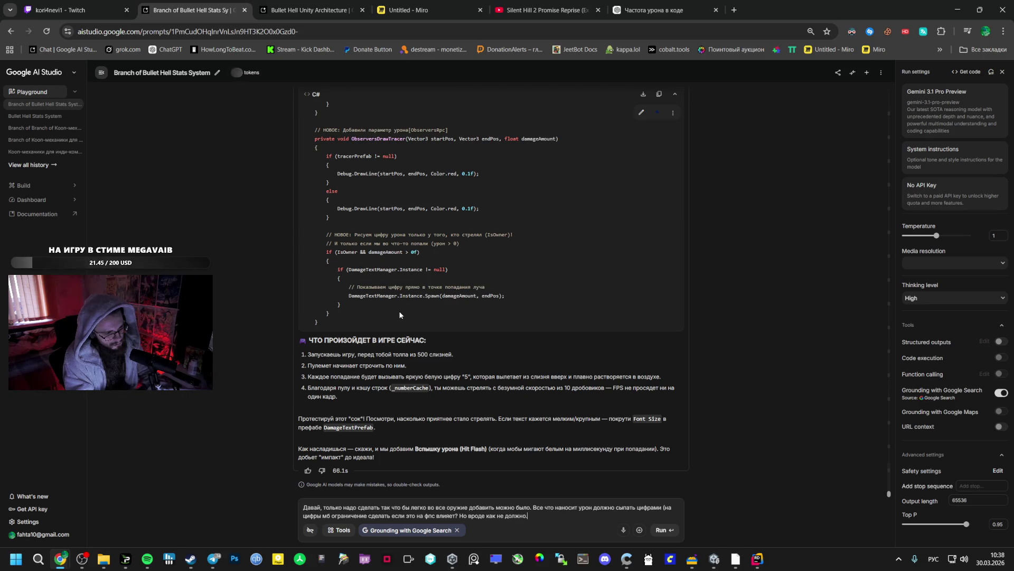